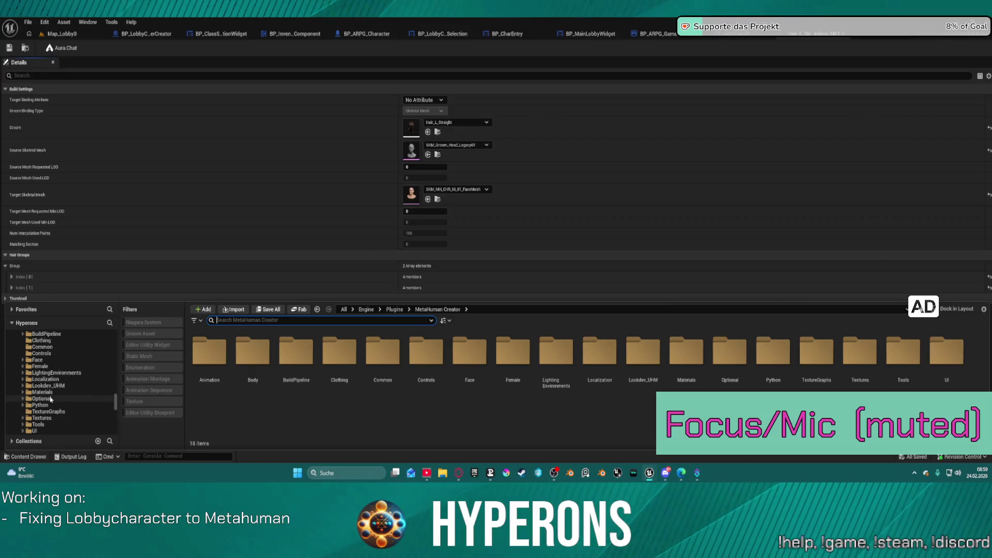
# Browse to Optional > Grooms > GroomAssets > Hair and bring up the DT_HairType_M data table
pyautogui.click(42, 398)
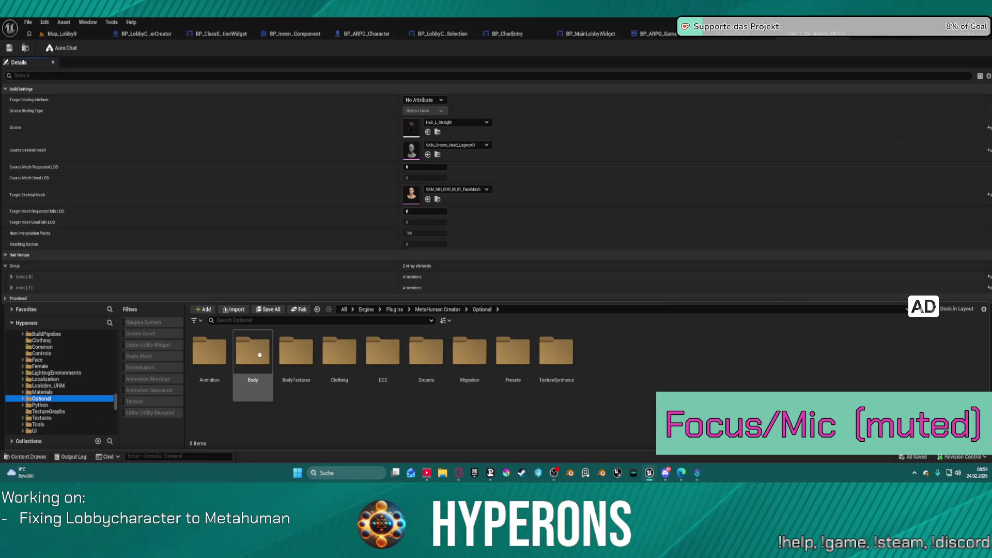
pyautogui.doubleClick(425, 354)
pyautogui.click(258, 351)
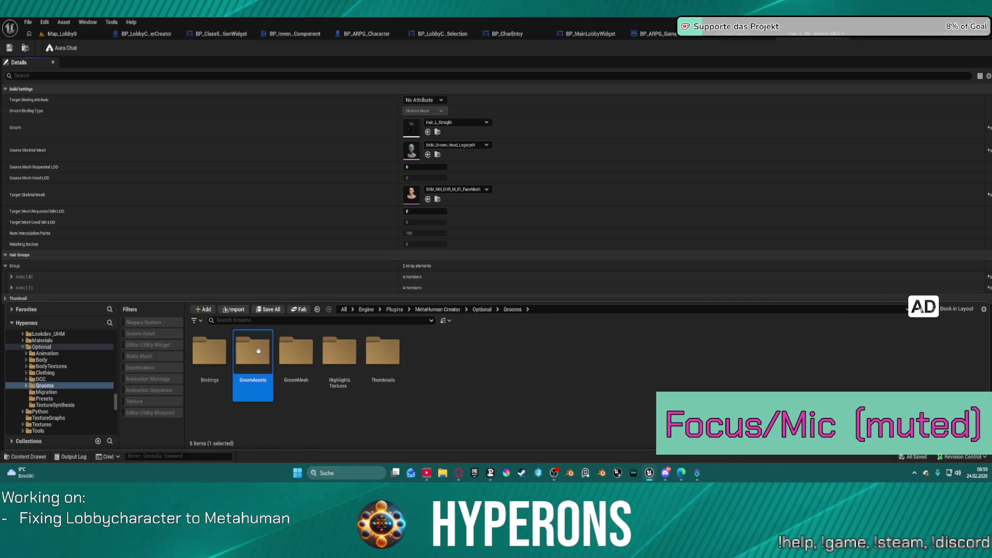
pyautogui.doubleClick(258, 351)
pyautogui.doubleClick(339, 354)
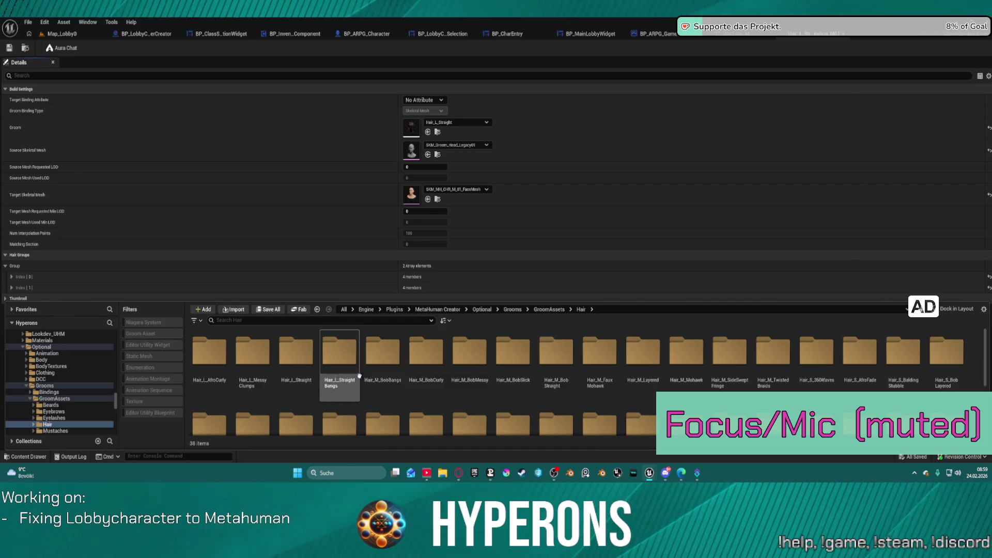
pyautogui.click(638, 34)
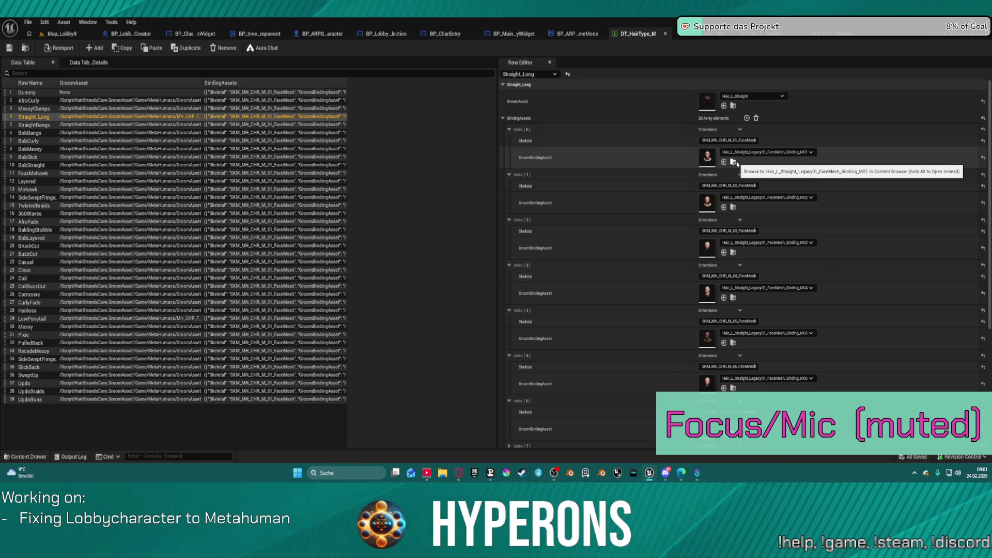
pyautogui.click(733, 161)
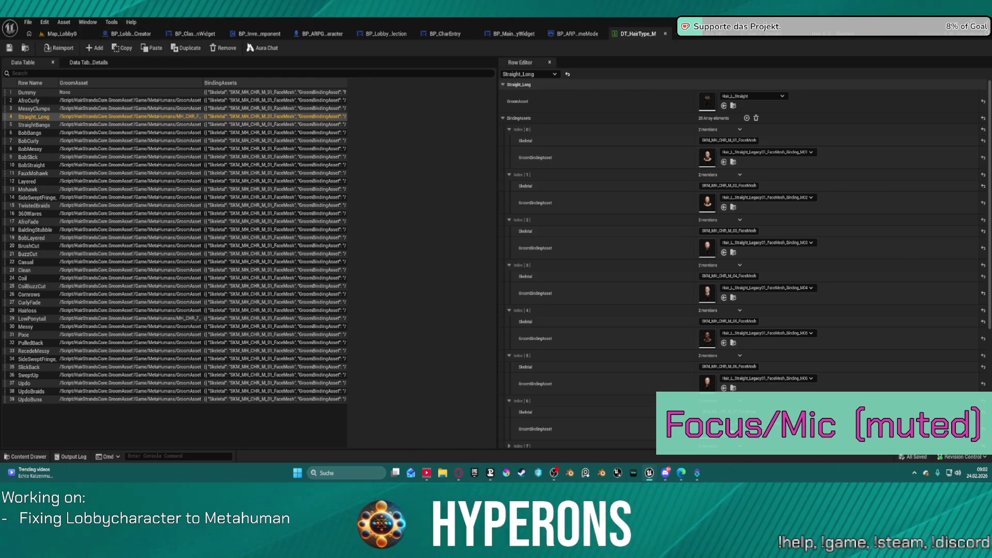
# Move through the open blueprints to BP_ARPG_Character and view its Construction Script nodes
pyautogui.click(266, 38)
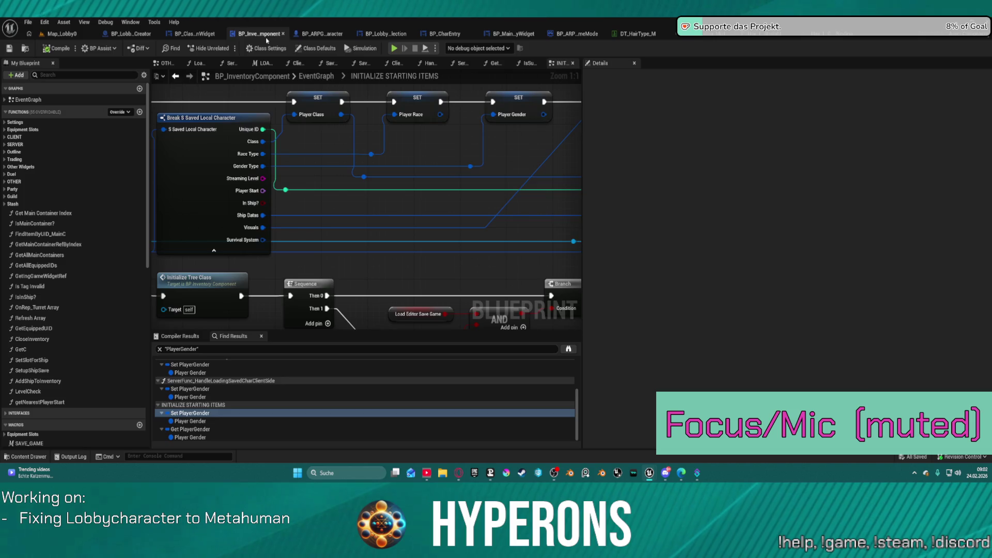
pyautogui.click(177, 35)
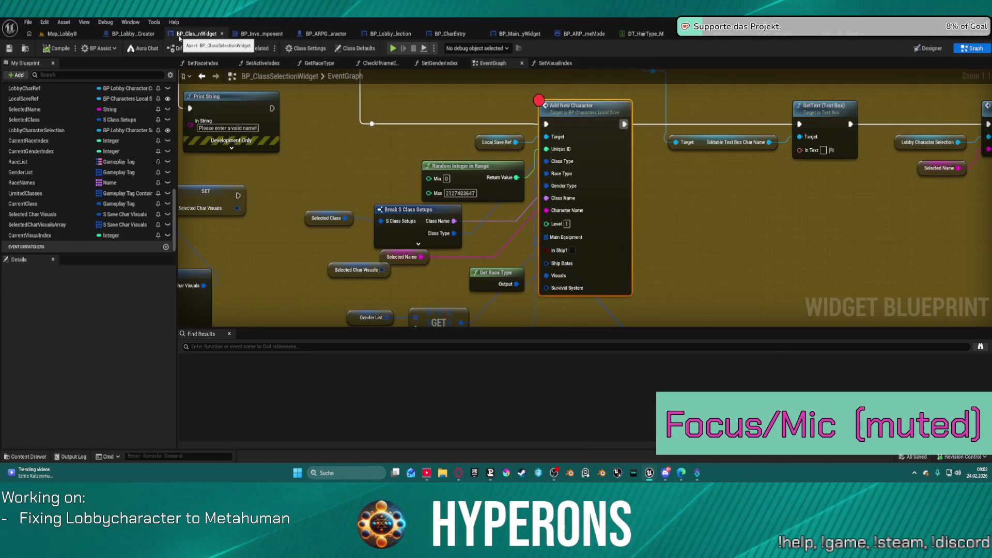
pyautogui.click(331, 34)
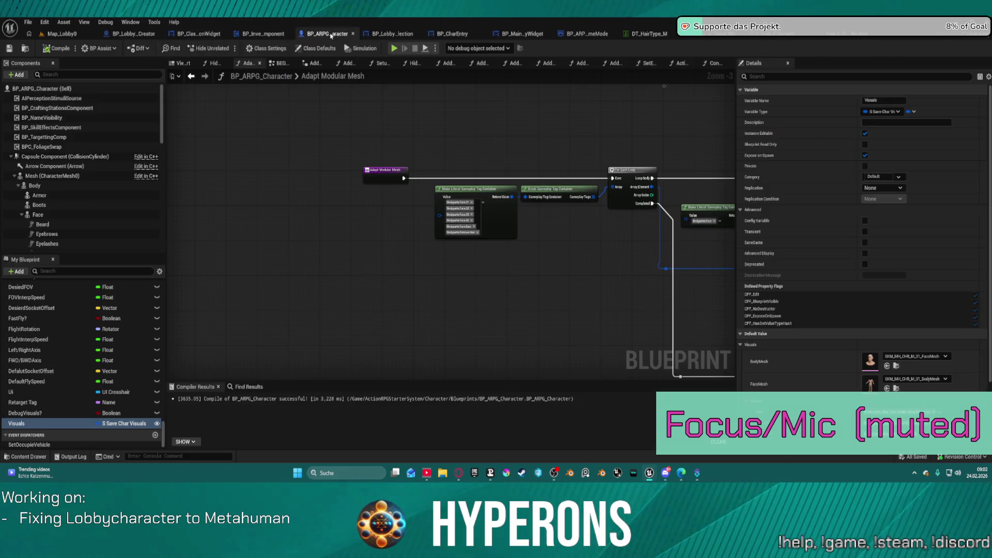
pyautogui.scroll(-2, 515, 122)
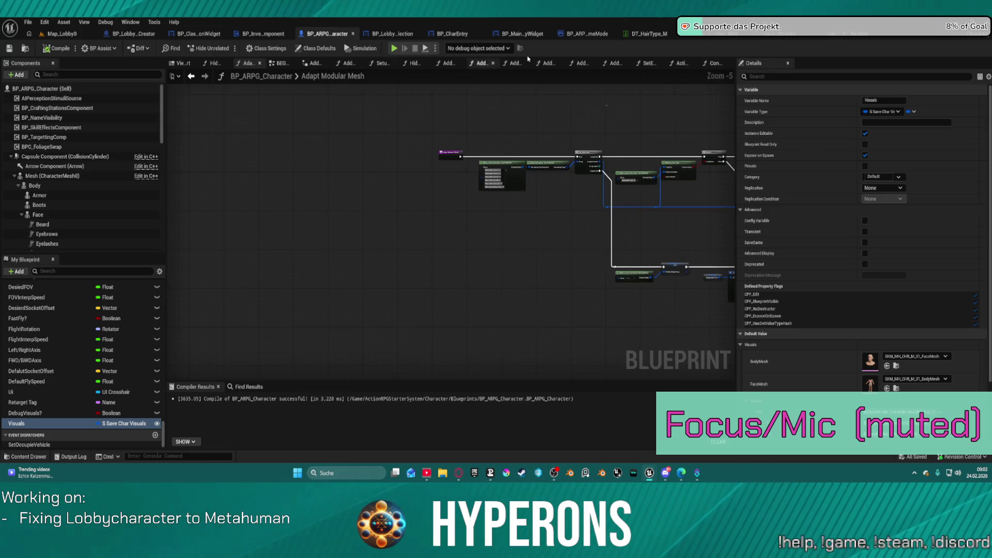
pyautogui.click(707, 65)
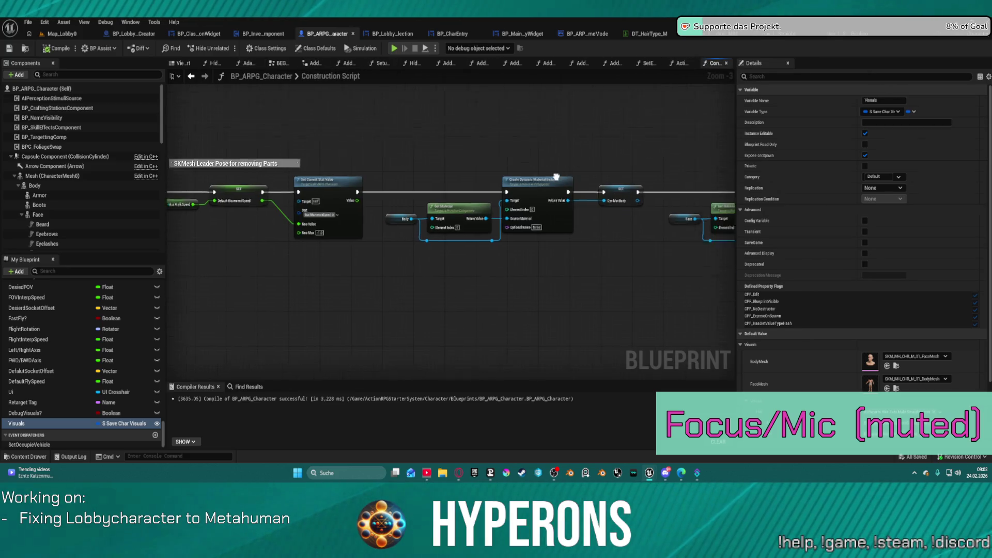
pyautogui.moveTo(457, 155); pyautogui.dragTo(272, 143)
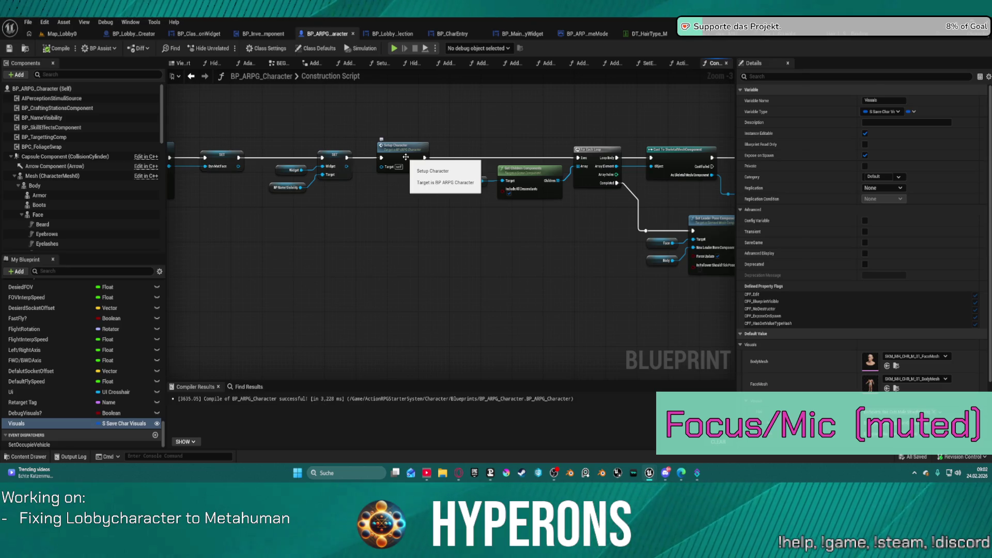
# Inspect the SetupCharacter function, drag from Sequence's Then 0, and compile the character blueprint
pyautogui.doubleClick(406, 157)
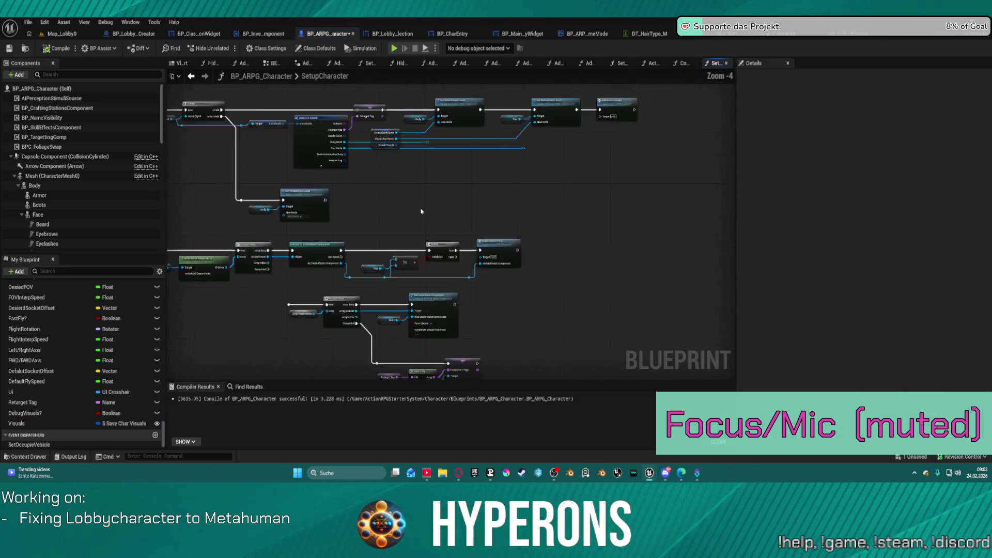
pyautogui.scroll(1, 377, 202)
pyautogui.moveTo(377, 202)
pyautogui.mouseDown()
pyautogui.moveTo(684, 252)
pyautogui.moveTo(668, 276)
pyautogui.mouseUp()
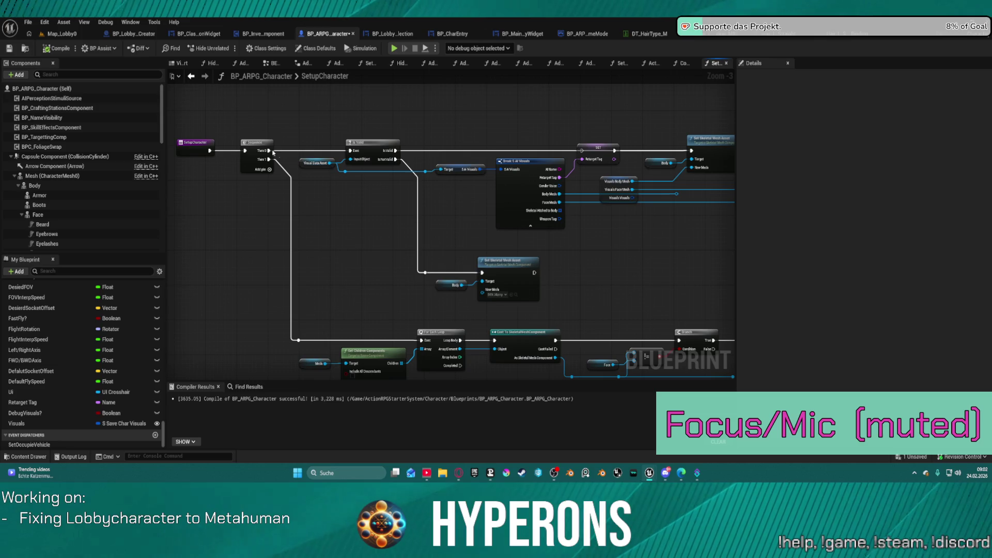
pyautogui.moveTo(272, 151); pyautogui.dragTo(692, 152)
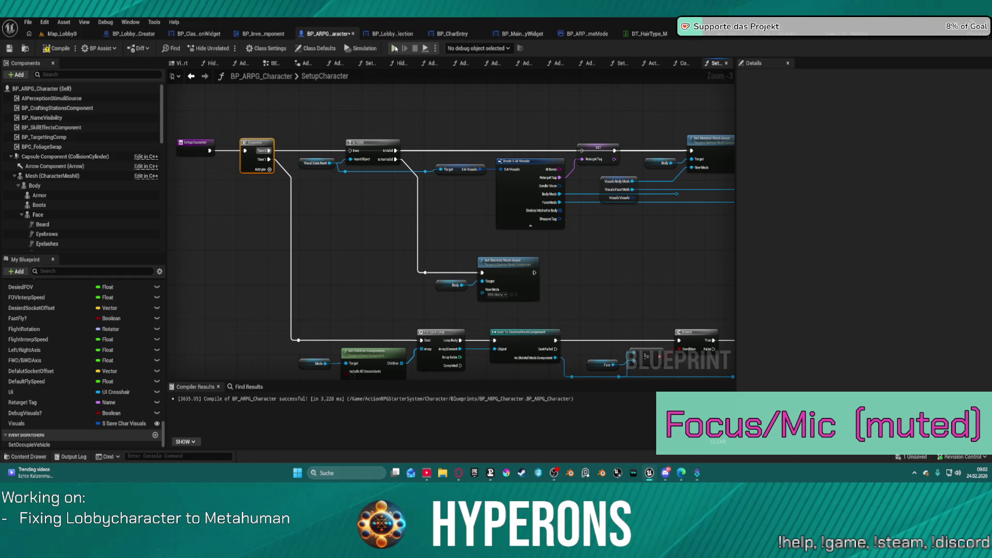
pyautogui.press('F7')
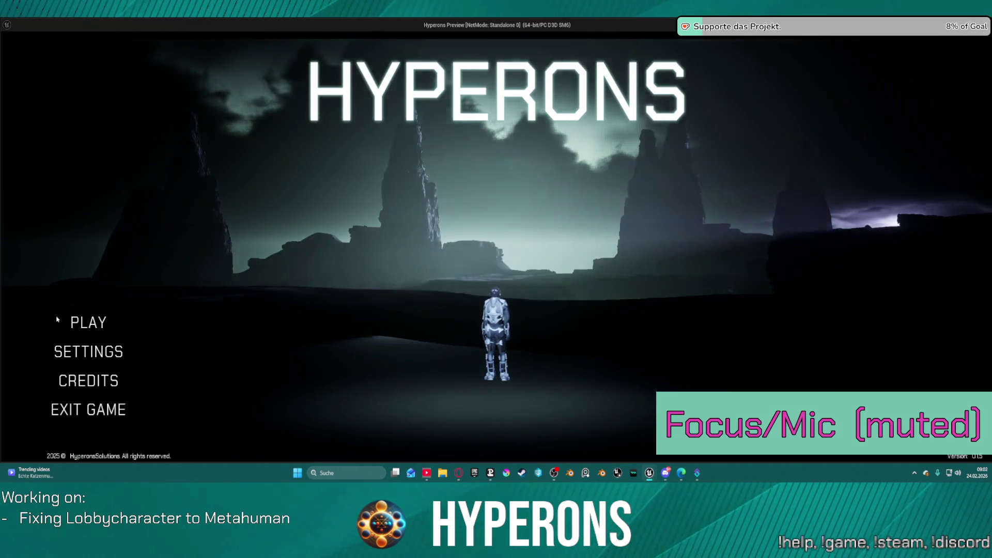
# Pick a character, start an offline game and open the inventory
pyautogui.click(75, 320)
pyautogui.click(496, 263)
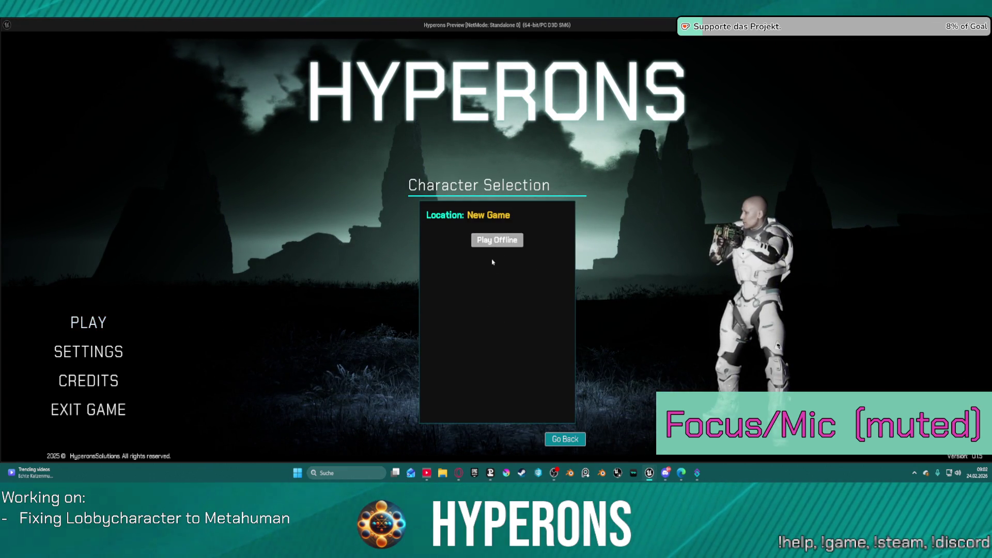
pyautogui.click(491, 242)
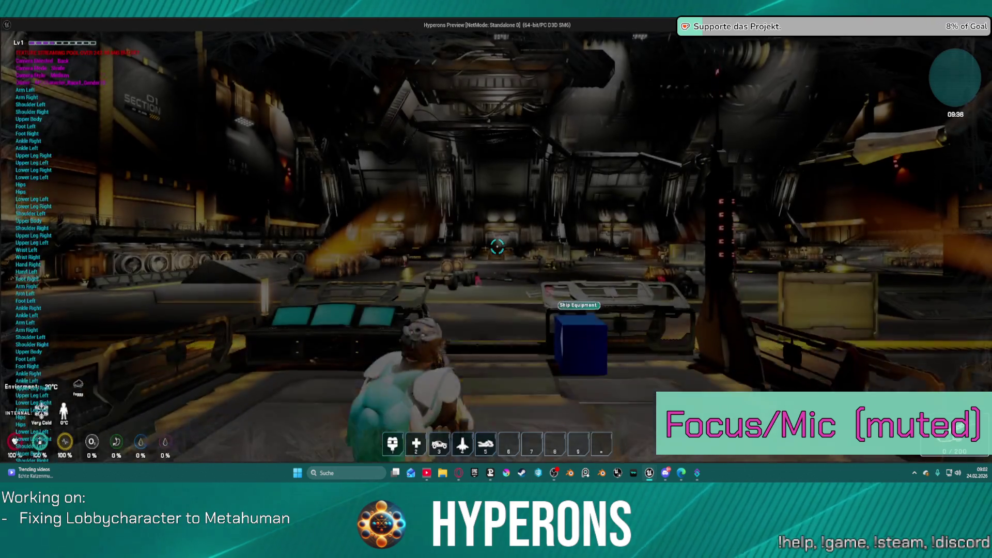
pyautogui.press('i')
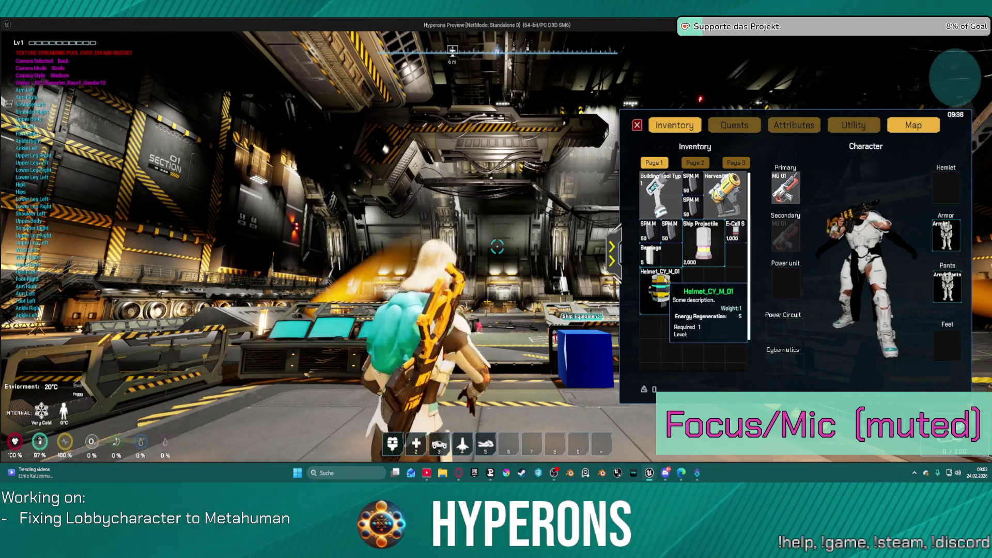
# Stop the play session and return to the Hair_L_Straight groom binding asset
pyautogui.hotkey('alt', 'Tab')
pyautogui.press('Escape')
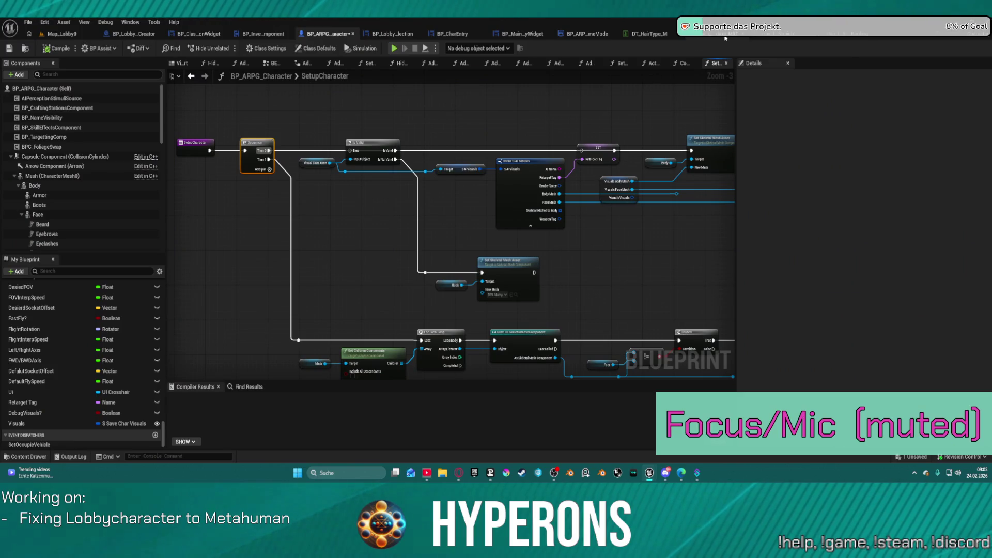
pyautogui.click(725, 39)
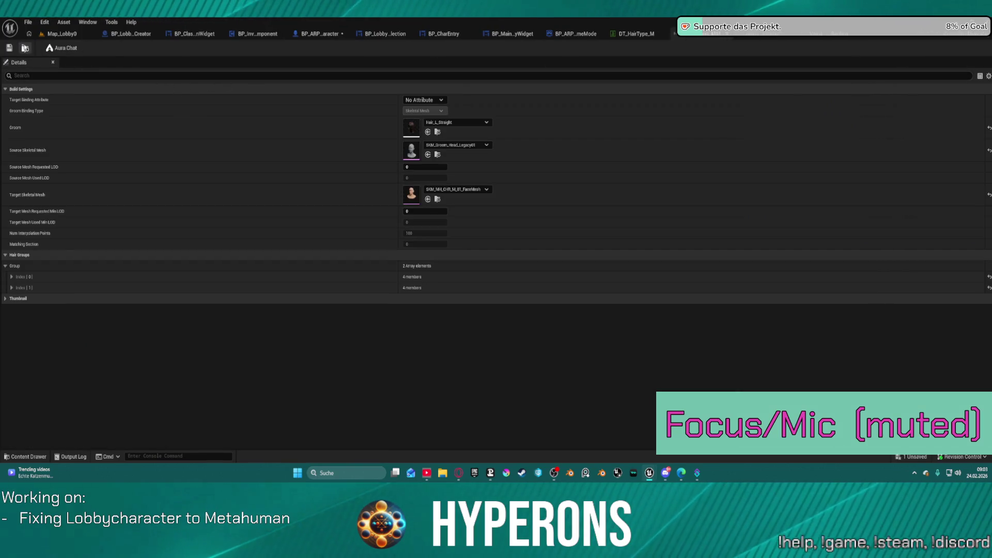
# Start a binding asset from Hair_L_Straight with SKM_MH_CHR_M_01_FaceMesh as target mesh
pyautogui.click(25, 48)
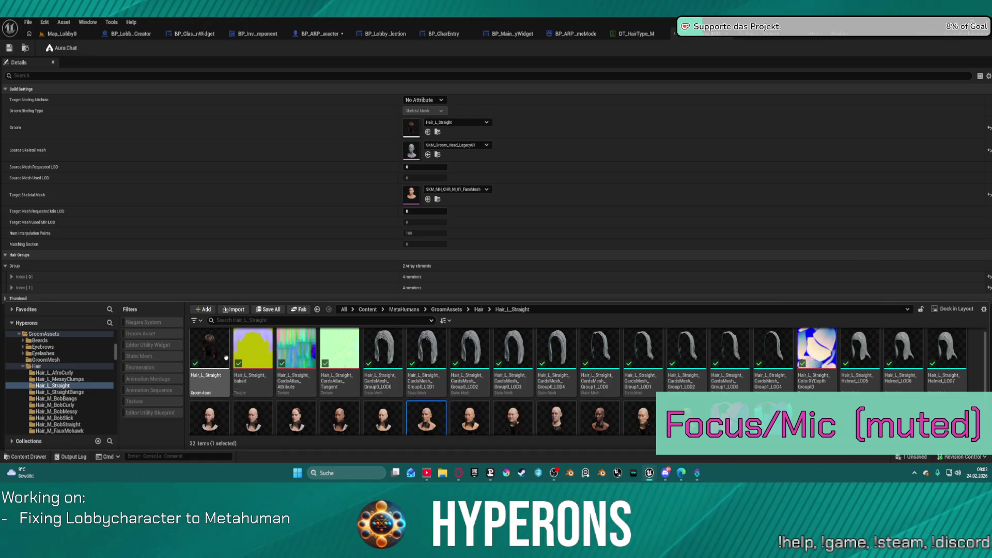
pyautogui.rightClick(211, 356)
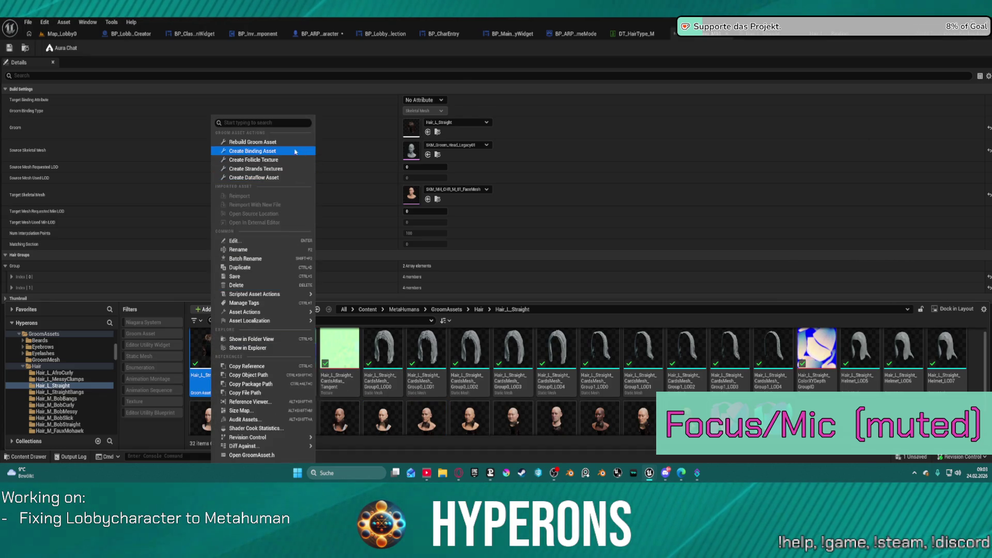
pyautogui.click(277, 153)
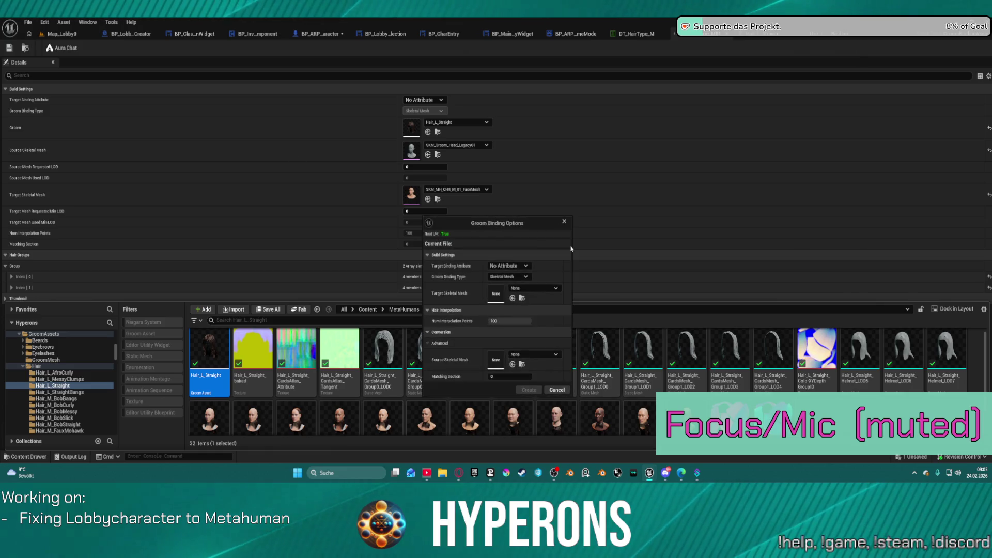
pyautogui.click(527, 289)
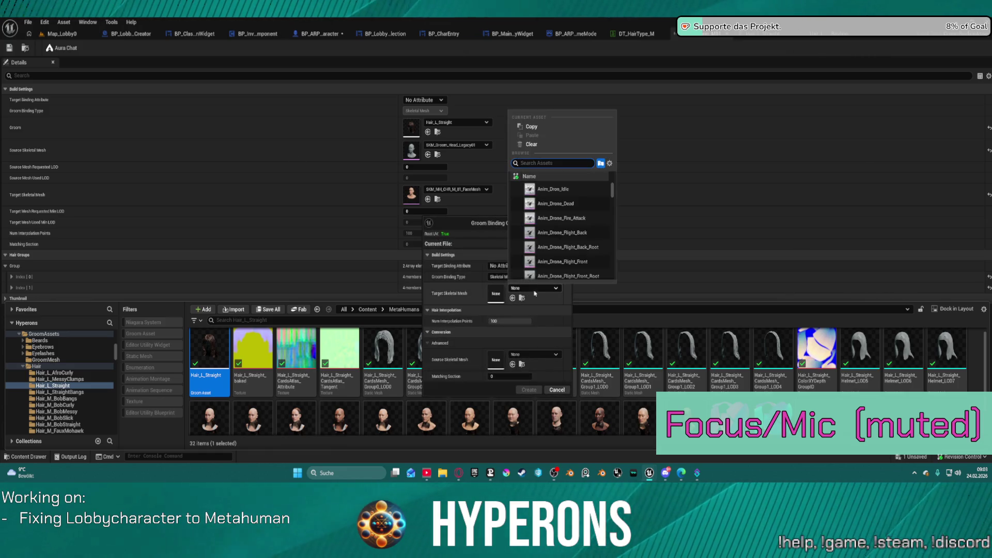
pyautogui.write('f1')
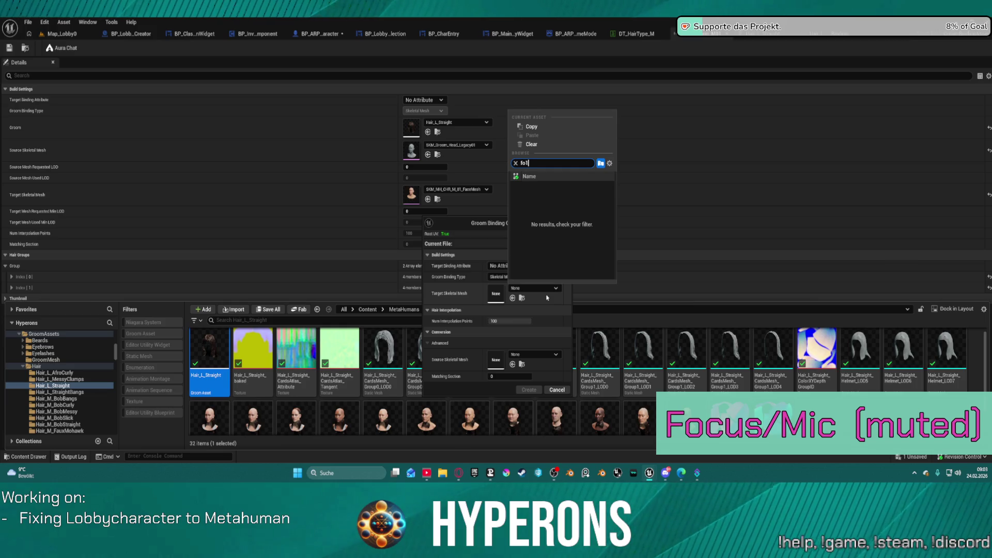
pyautogui.press('BackSpace')
pyautogui.write('m_')
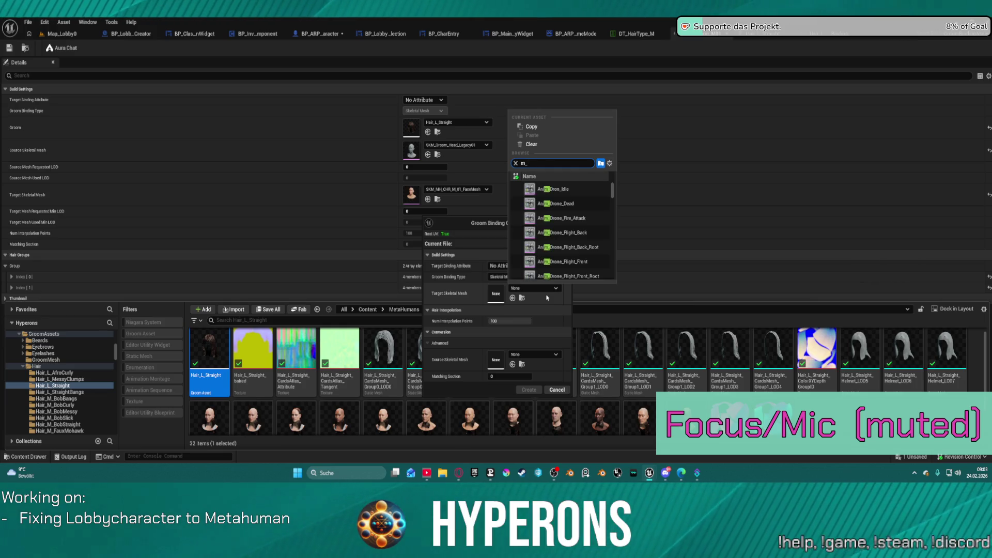
pyautogui.write('01')
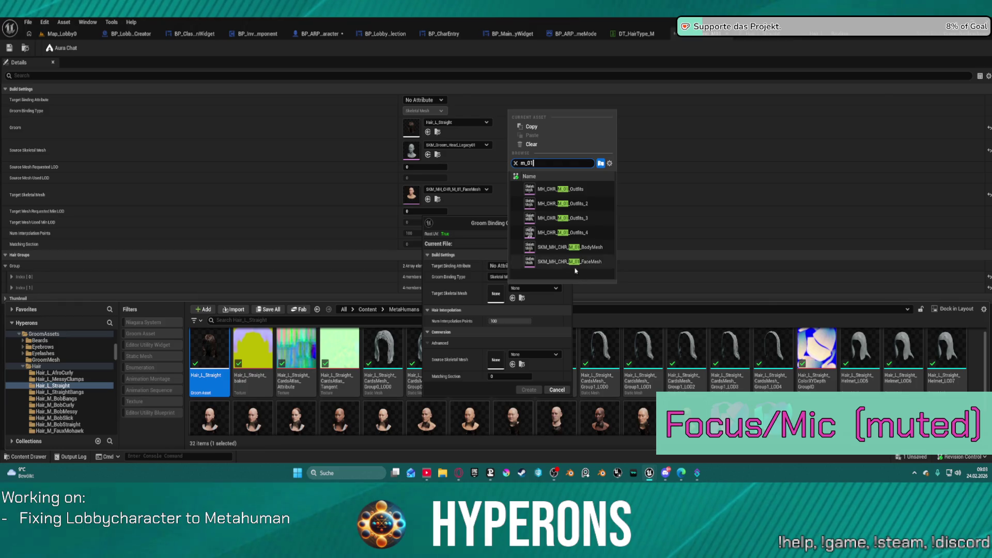
pyautogui.click(576, 261)
# Set SKM_Groom_Head_Legacy01 as the source mesh and create the binding
pyautogui.click(537, 354)
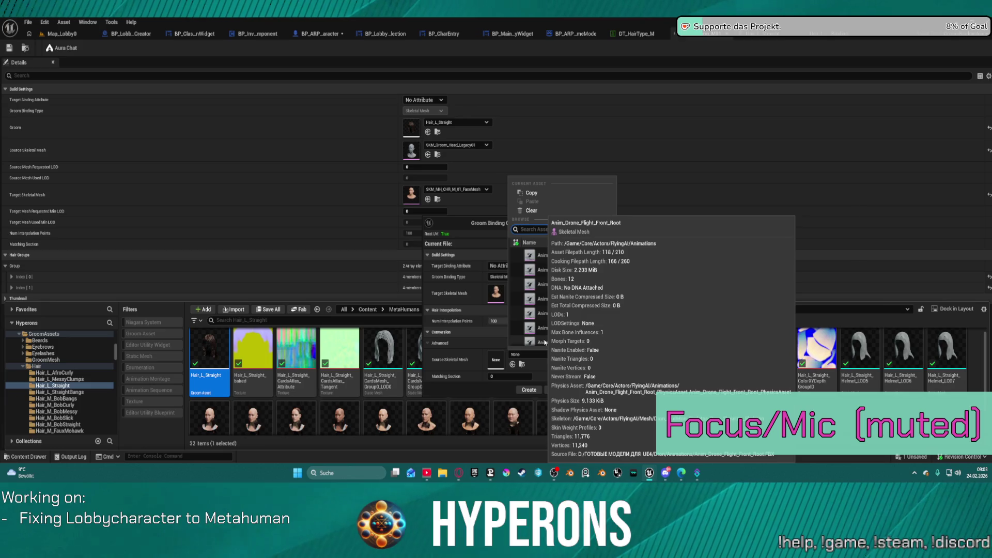
pyautogui.write('leg 1')
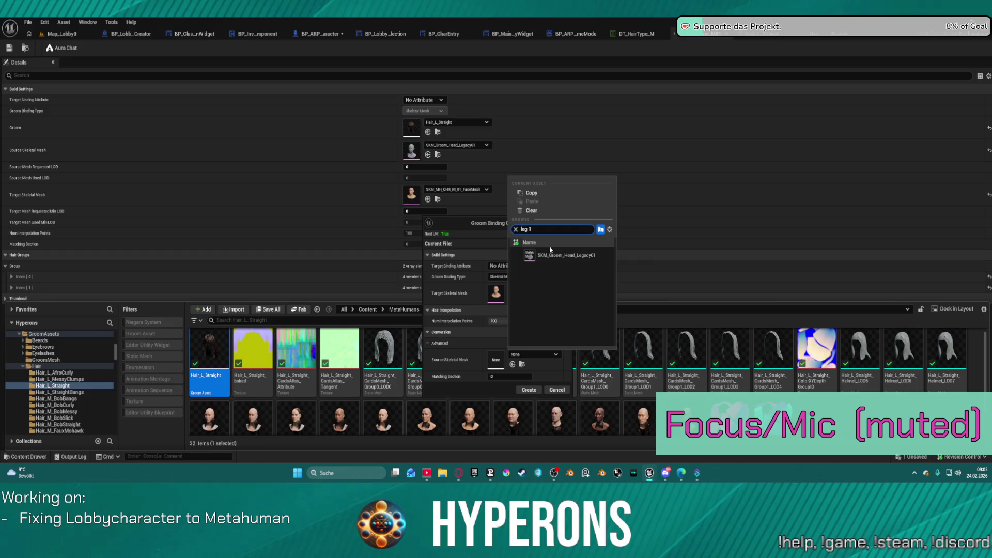
pyautogui.click(567, 255)
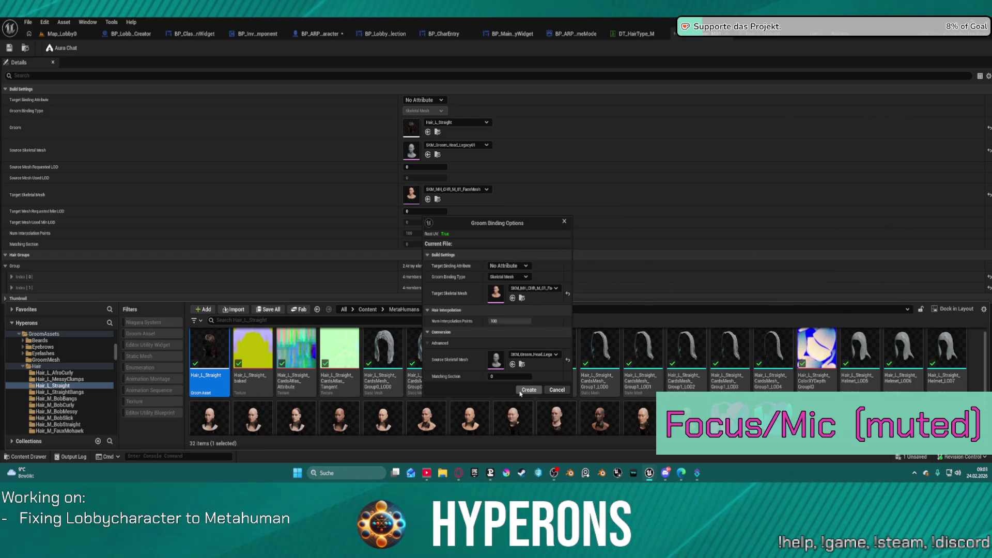
pyautogui.click(523, 392)
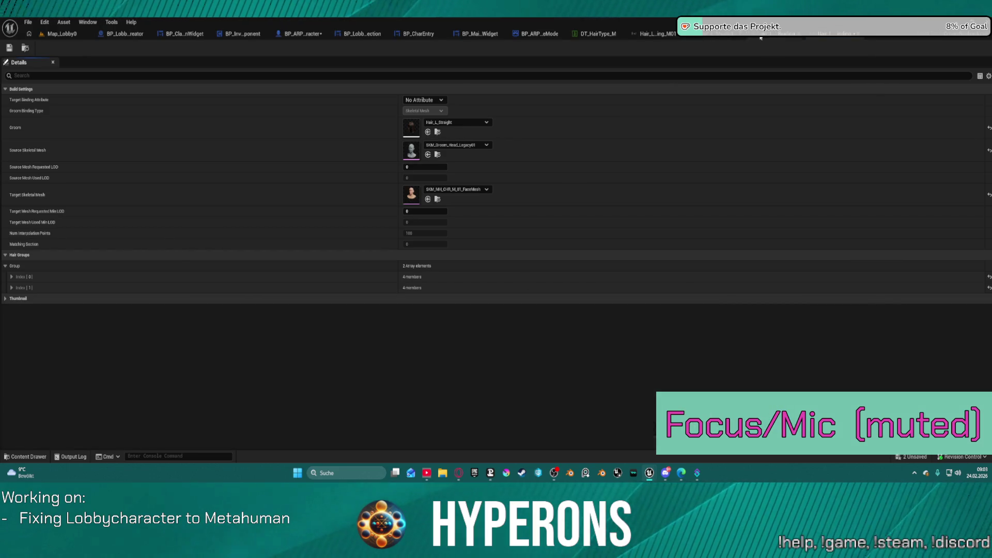
# Assign the Legacy01 groom binding to Straight_Long's index 0 slot, then return to Map_Lobby0
pyautogui.click(596, 34)
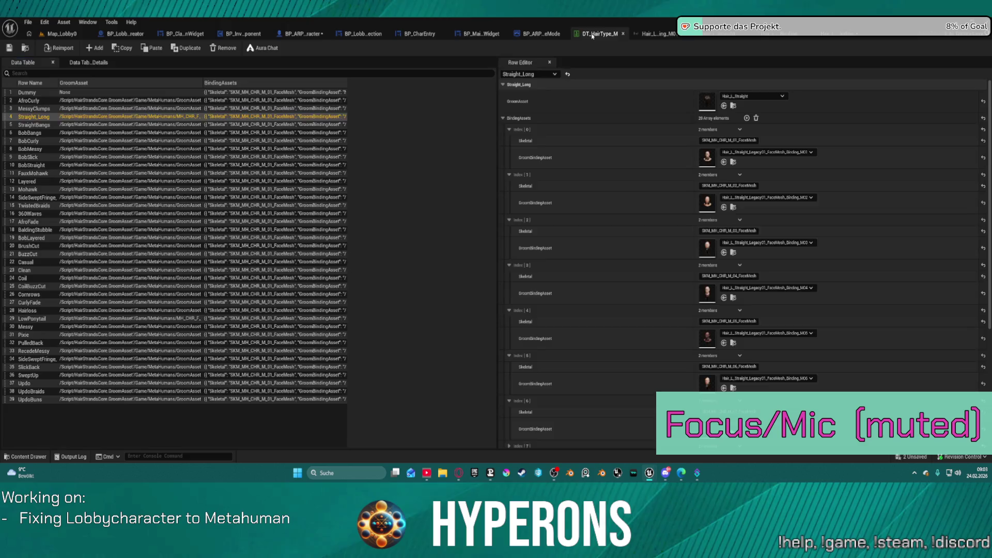
pyautogui.click(724, 163)
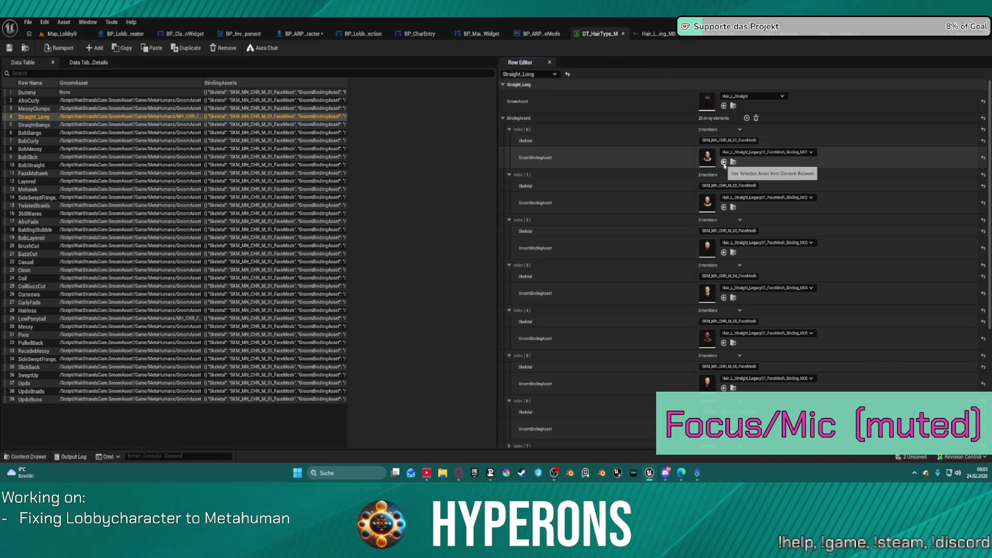
pyautogui.click(827, 41)
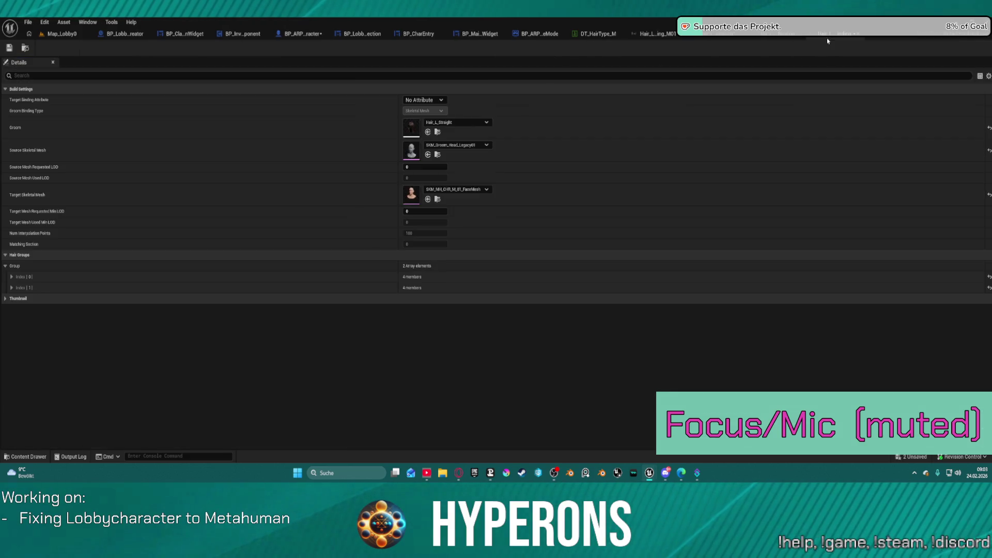
pyautogui.hotkey('ctrl', 'space')
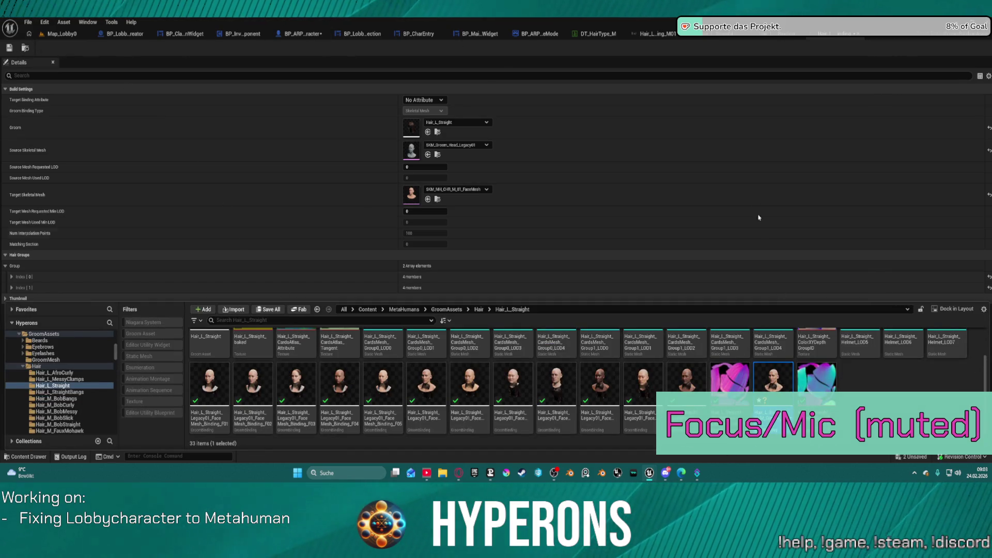
pyautogui.click(599, 34)
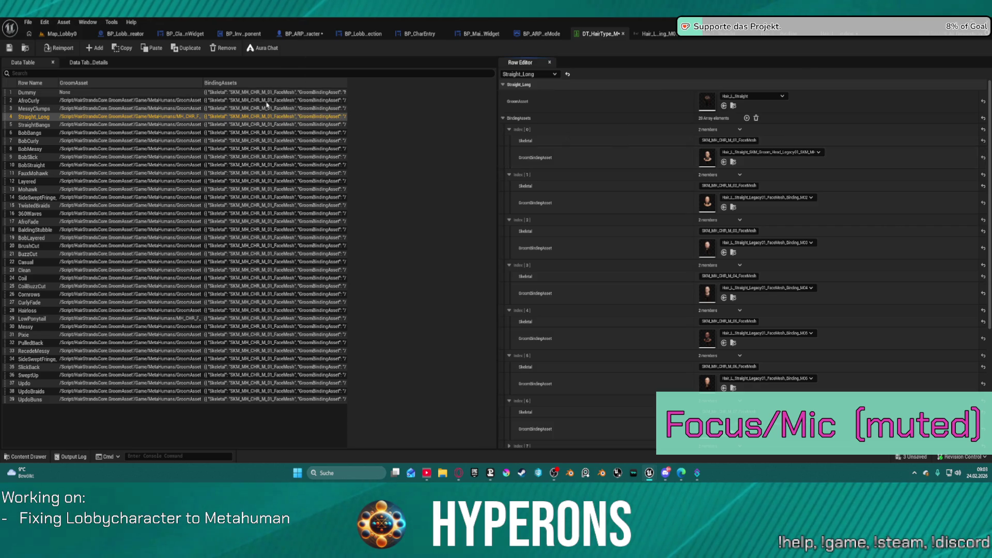
pyautogui.click(62, 34)
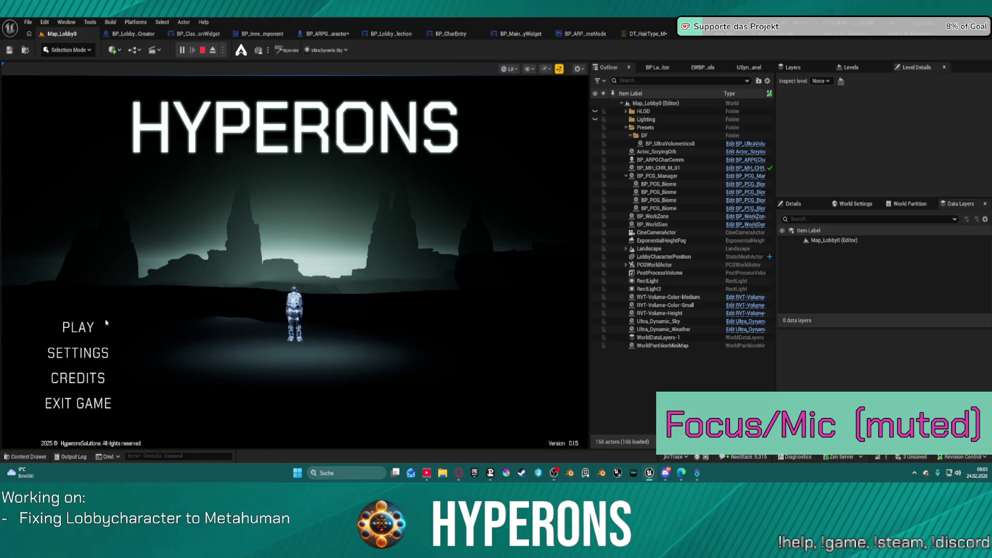
# Pick a character, move the helmet into the inventory grid, then stop playing
pyautogui.click(106, 322)
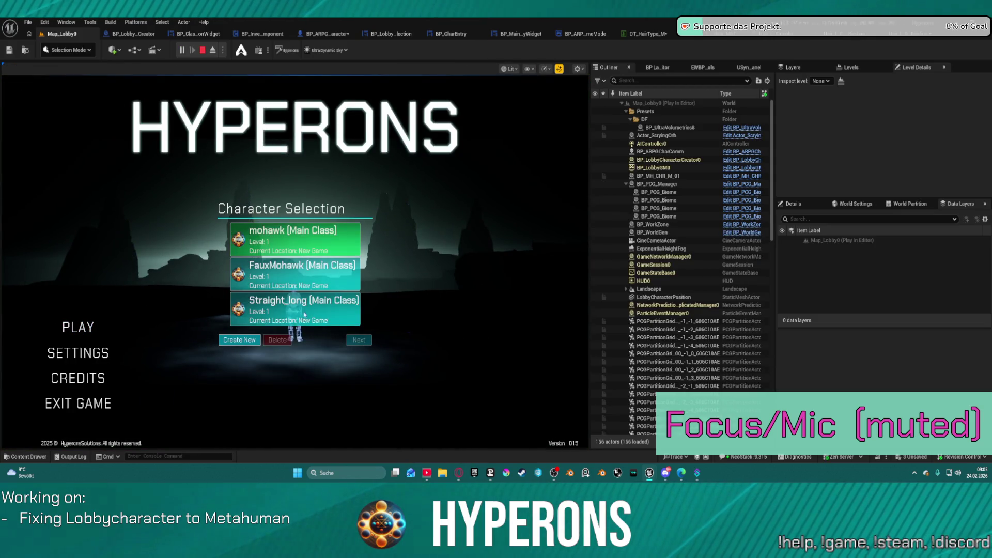
pyautogui.click(358, 340)
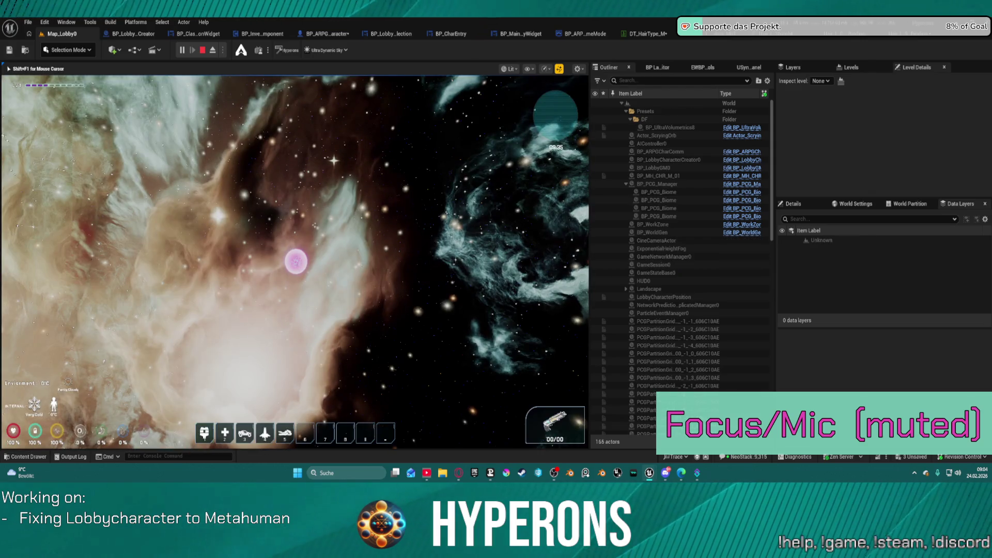
pyautogui.press('i')
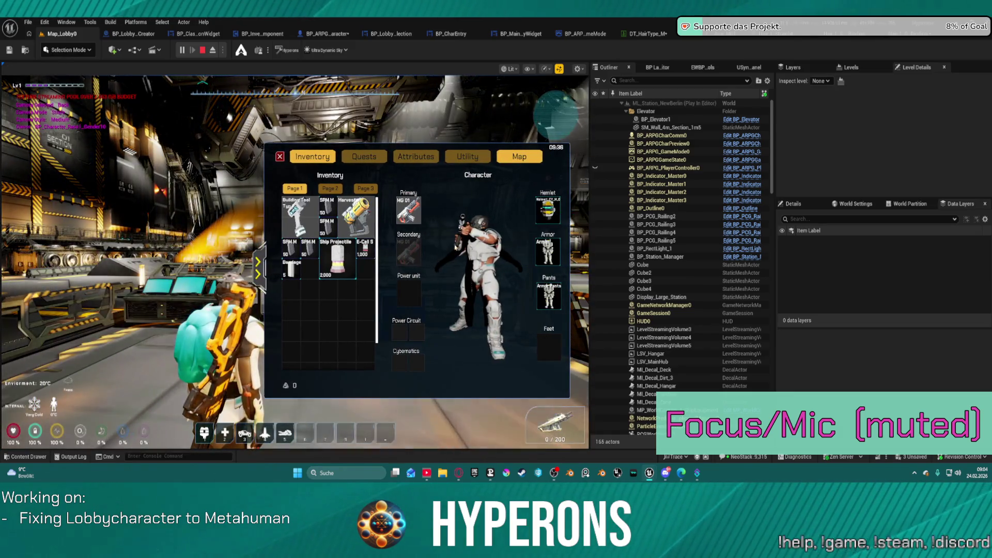
pyautogui.moveTo(548, 209)
pyautogui.mouseDown()
pyautogui.moveTo(320, 341)
pyautogui.moveTo(318, 302)
pyautogui.mouseUp()
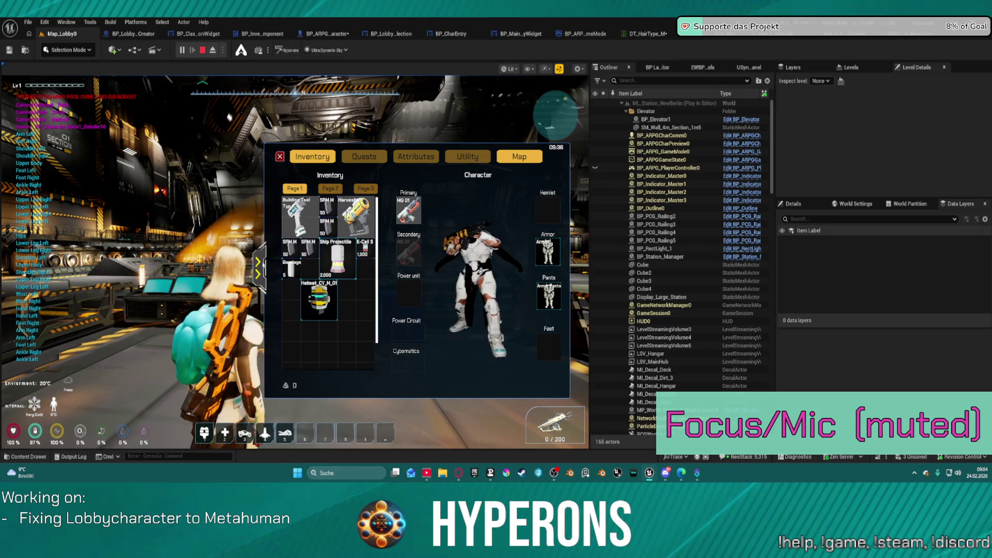
pyautogui.click(258, 267)
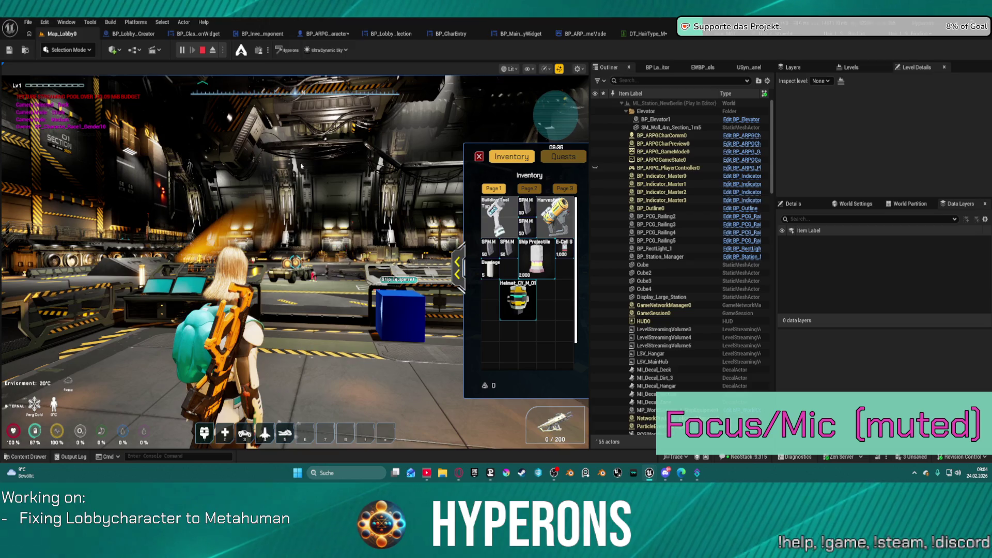
pyautogui.click(202, 51)
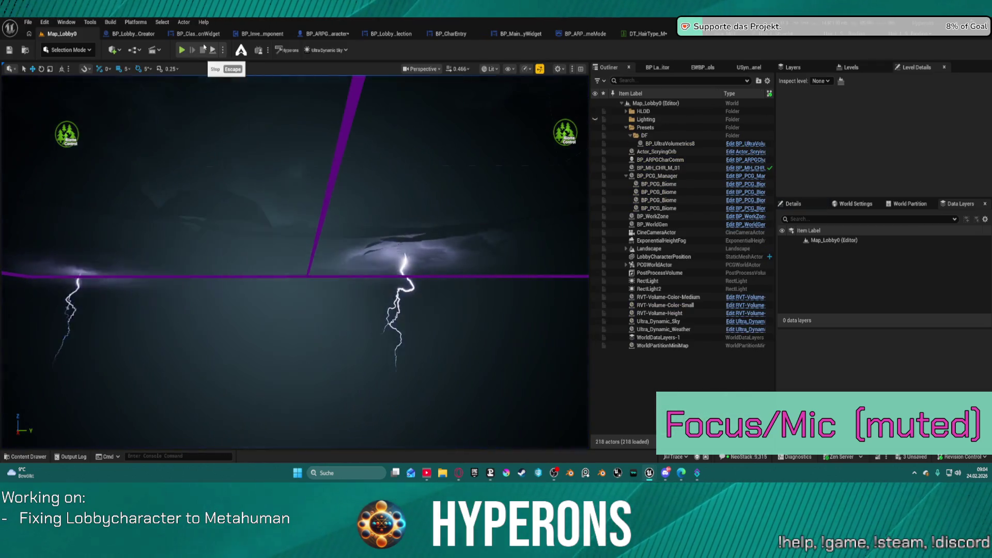
# Review the data table and binding, then start a new binding asset from Hair_L_Straight
pyautogui.click(917, 38)
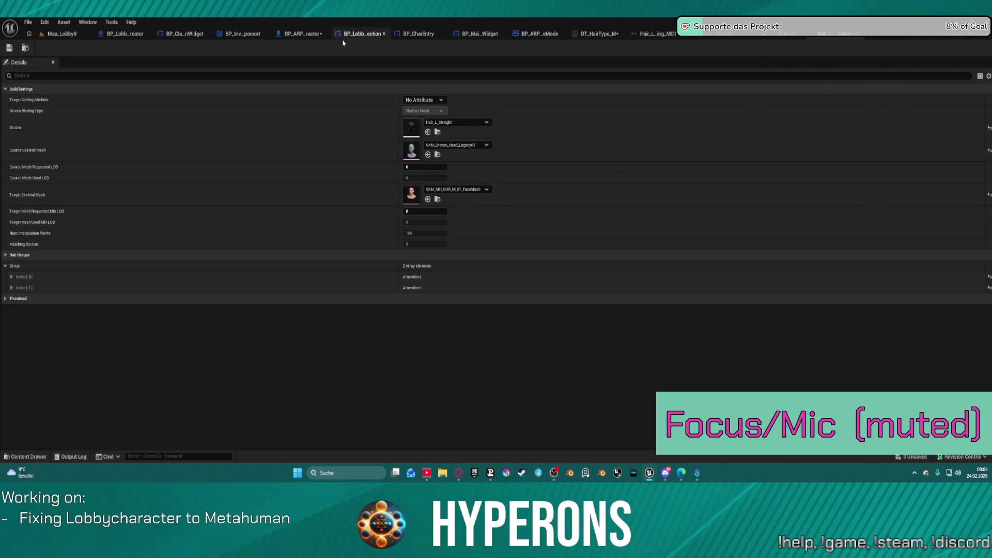
pyautogui.click(595, 34)
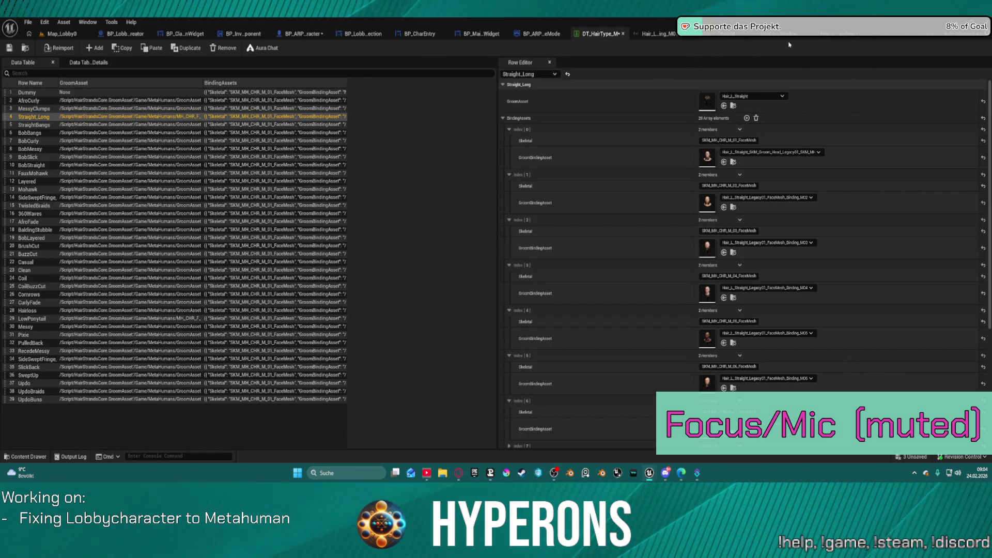
pyautogui.click(832, 36)
pyautogui.click(26, 48)
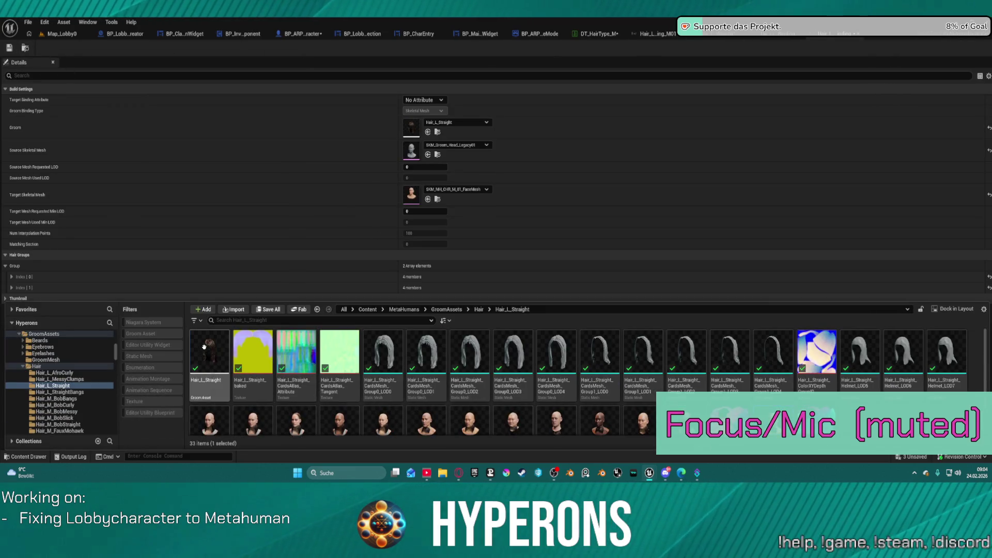
pyautogui.rightClick(207, 352)
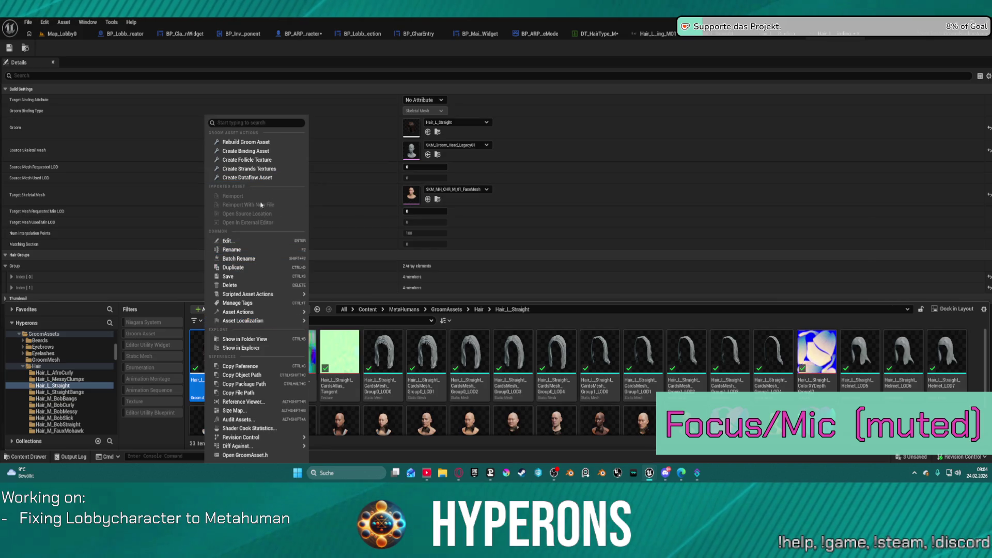
pyautogui.click(269, 150)
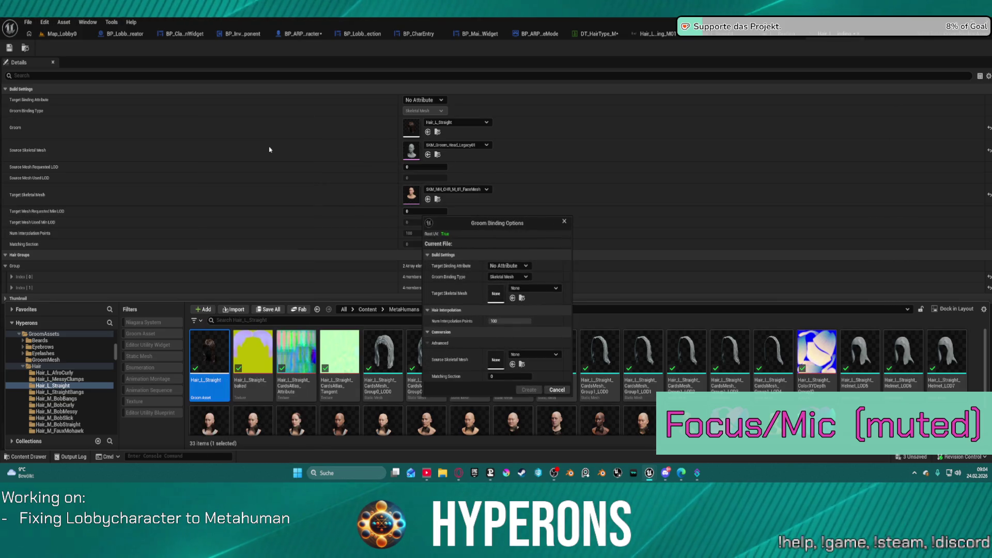
# Set the binding's target skeletal mesh to SKM_MH_CHR_M_01_FaceMesh
pyautogui.click(534, 288)
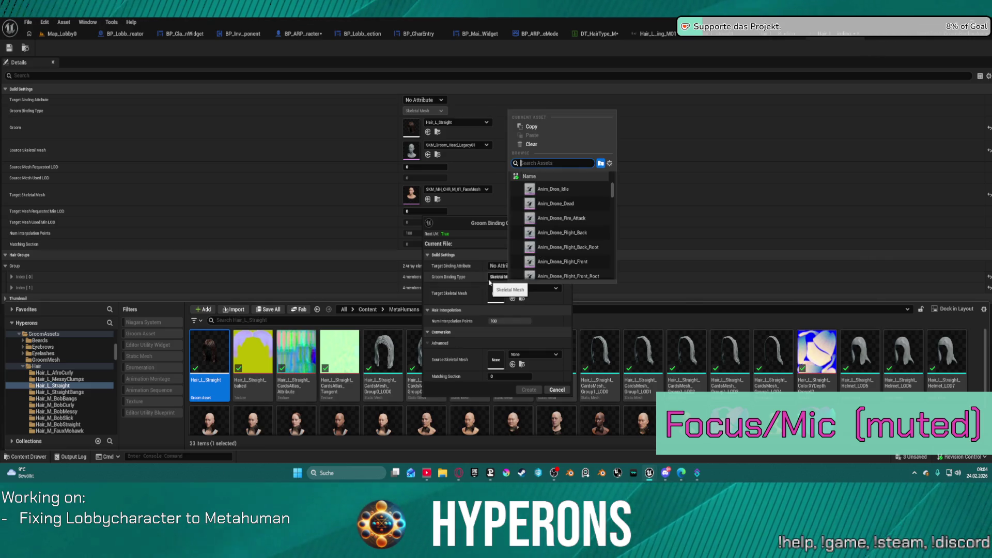
pyautogui.write('m 01')
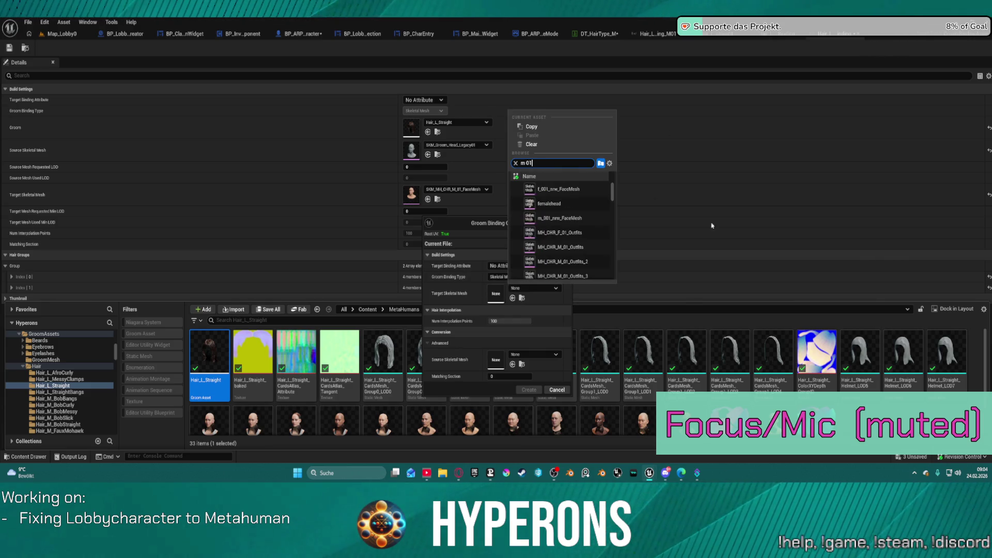
pyautogui.scroll(-2, 588, 231)
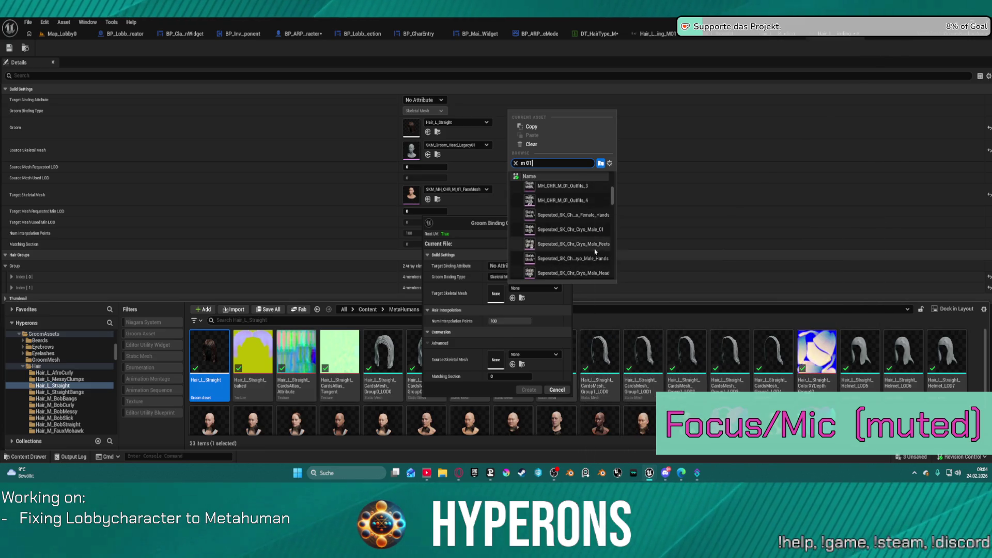
pyautogui.press('BackSpace')
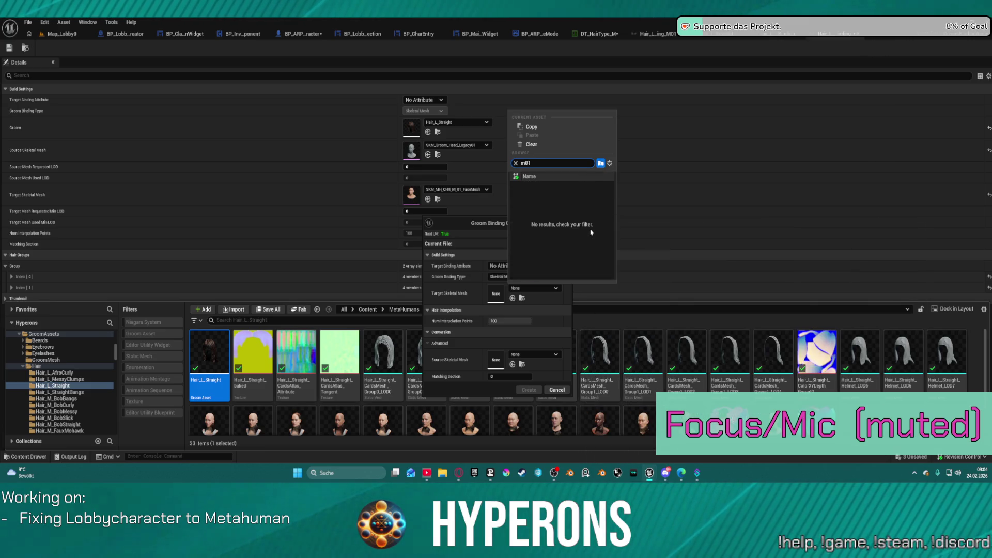
pyautogui.write('_')
pyautogui.click(571, 262)
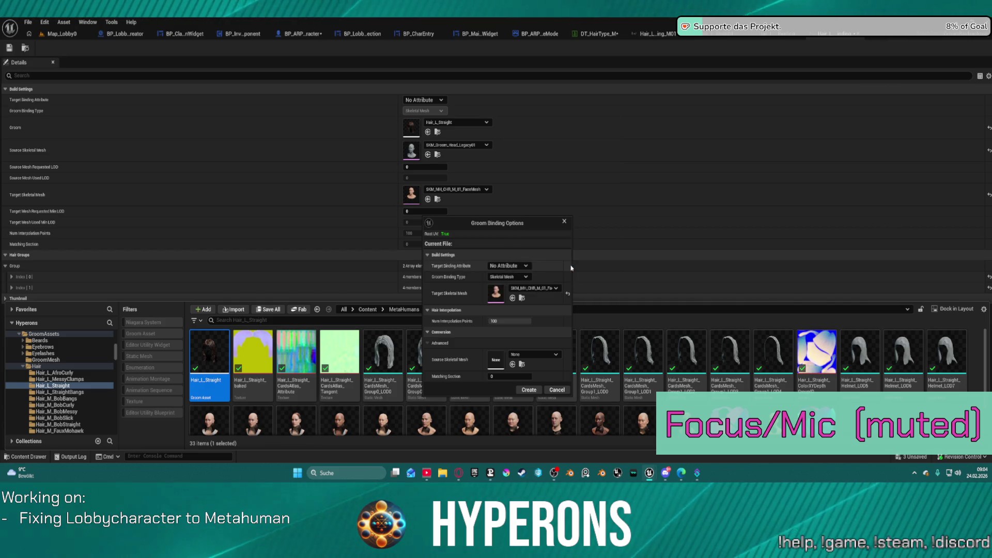
# Set SKM_Groom_Head_Legacy02 as the source mesh and create the binding
pyautogui.click(532, 355)
pyautogui.write('lo')
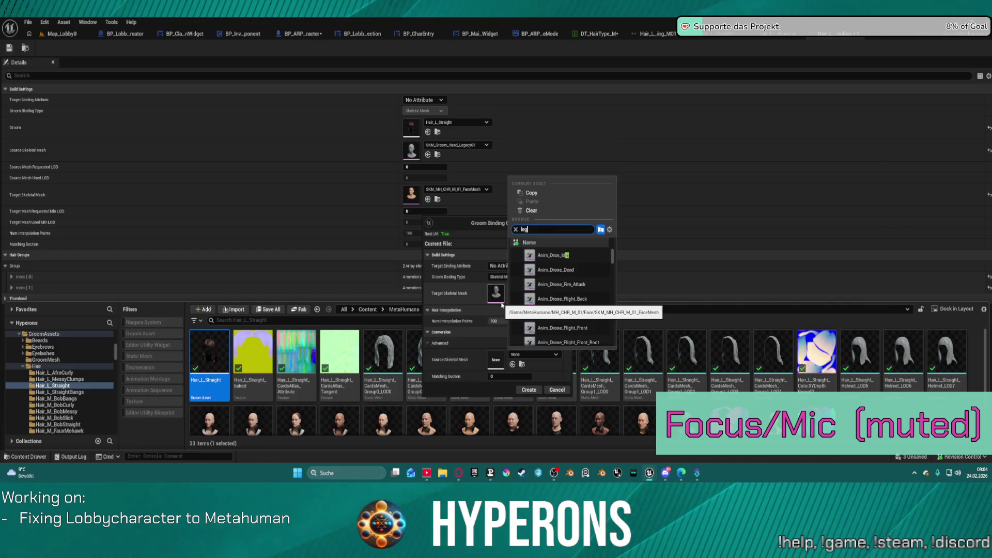
pyautogui.write('2')
pyautogui.click(595, 260)
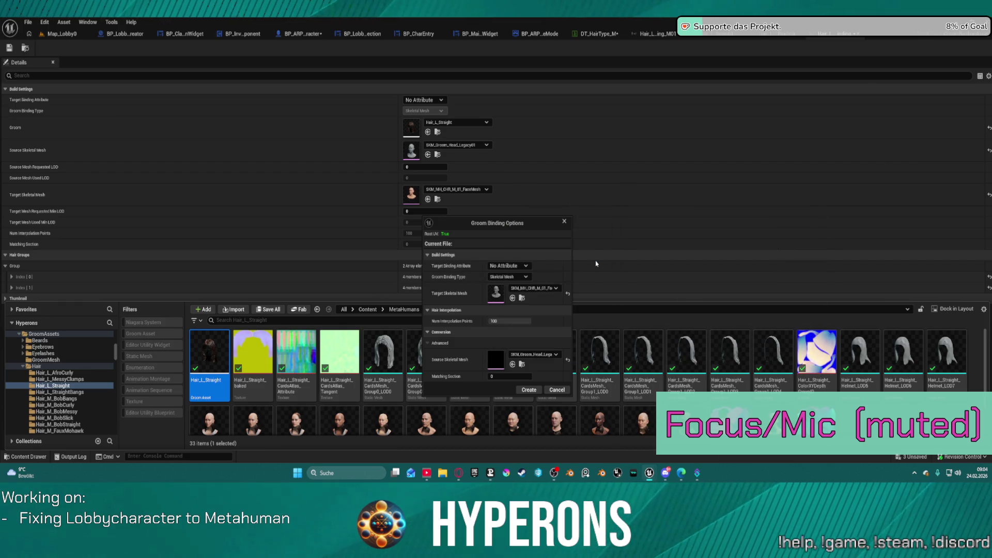
pyautogui.click(527, 390)
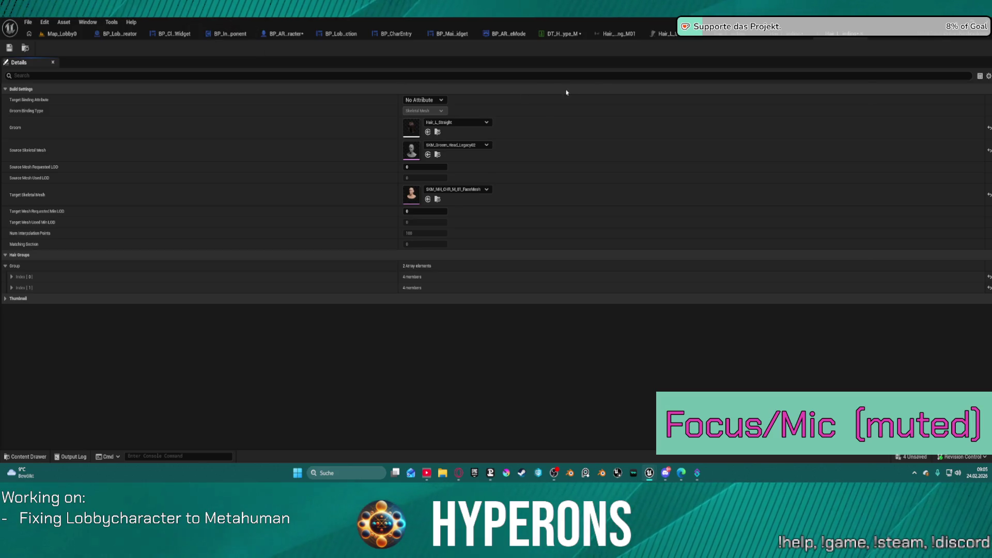
# Assign the new Legacy02 binding to Straight_Long's index 0 slot, then return to Map_Lobby0
pyautogui.click(26, 48)
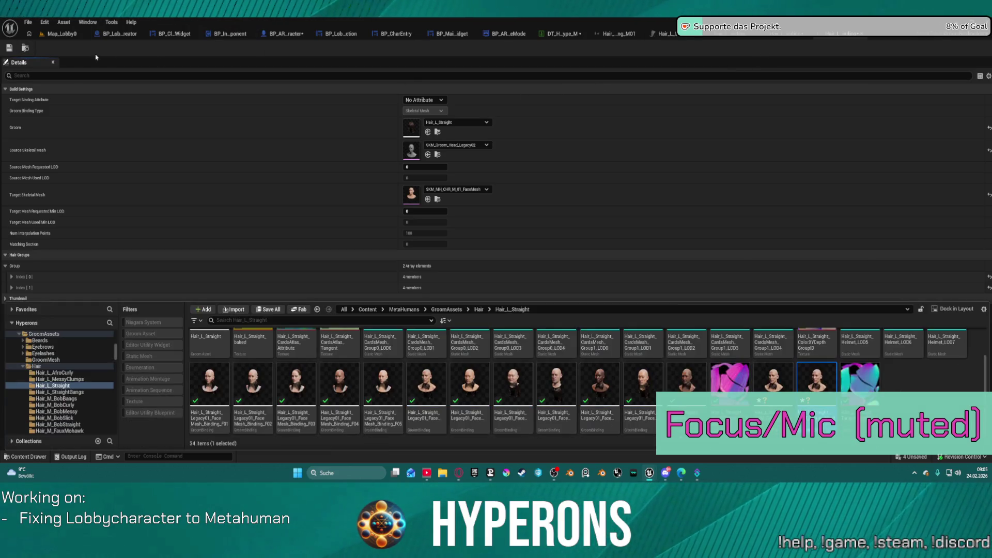
pyautogui.click(566, 38)
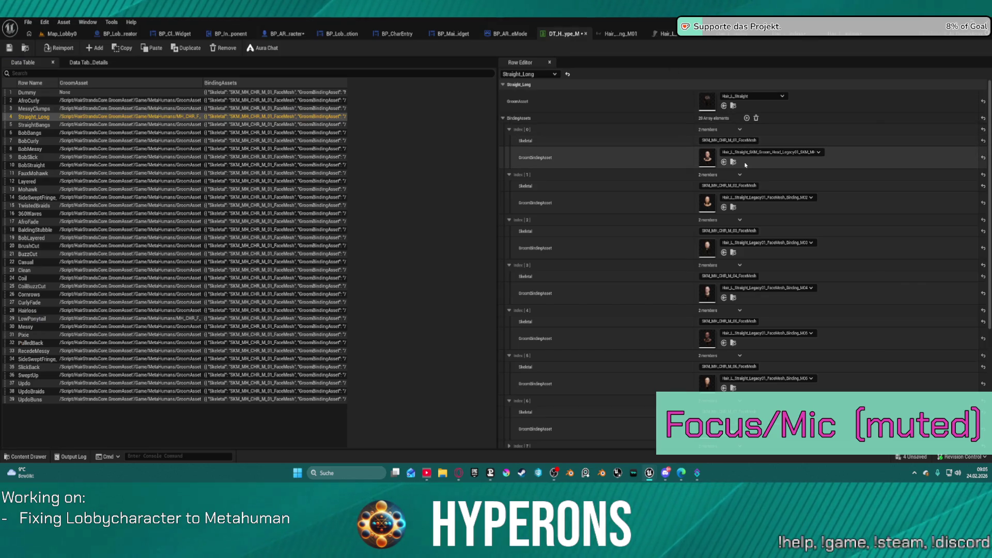
pyautogui.click(724, 161)
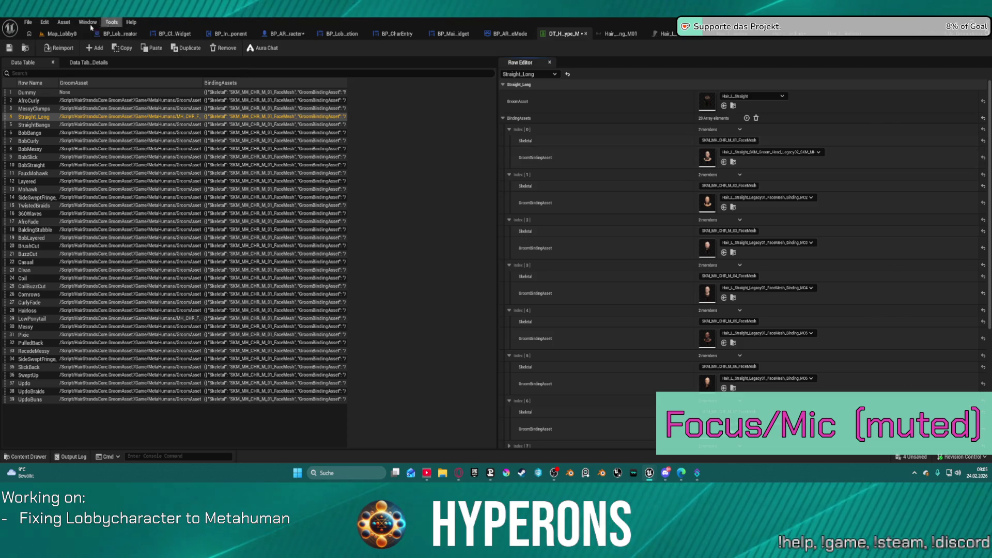
pyautogui.click(61, 34)
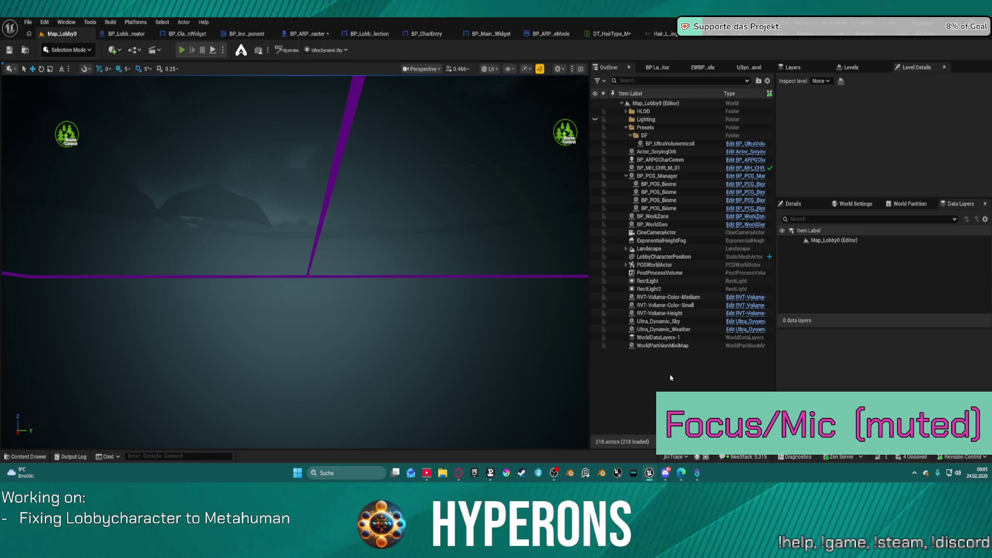
# Start Play In Editor with Alt+P and pick a character for a new game
pyautogui.hotkey('alt', 'p')
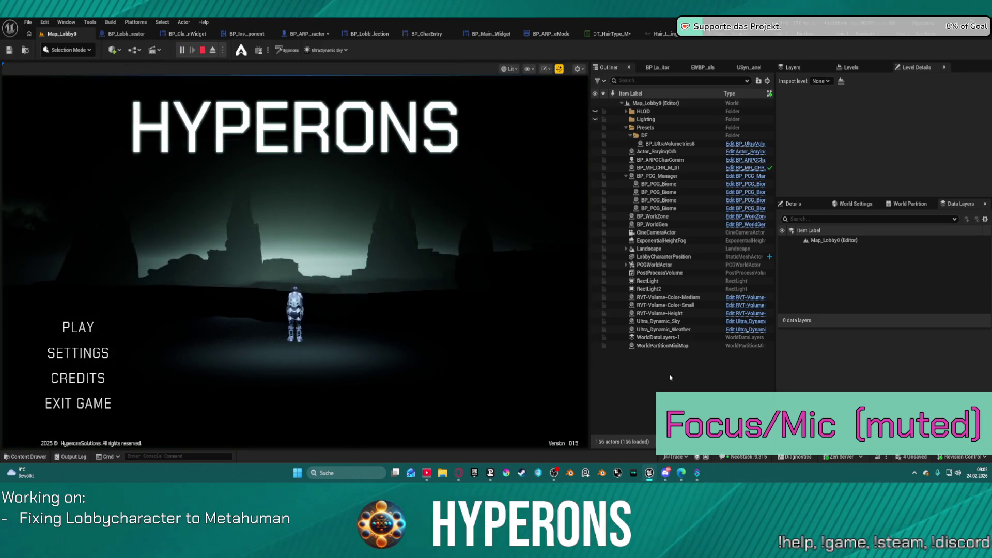
pyautogui.click(77, 327)
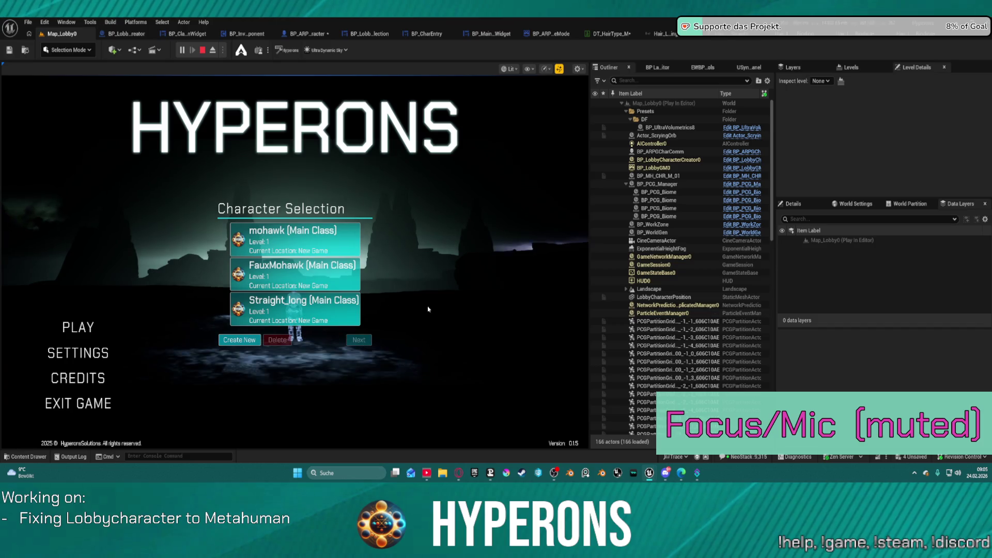
pyautogui.click(313, 316)
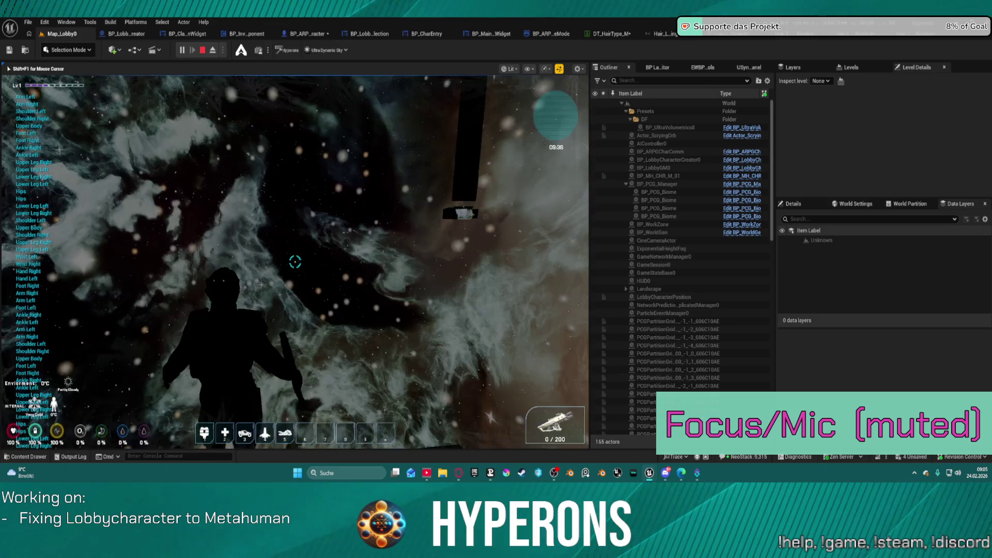
# Unequip the helmet from the inventory, walk the character forward, then stop playing
pyautogui.press('i')
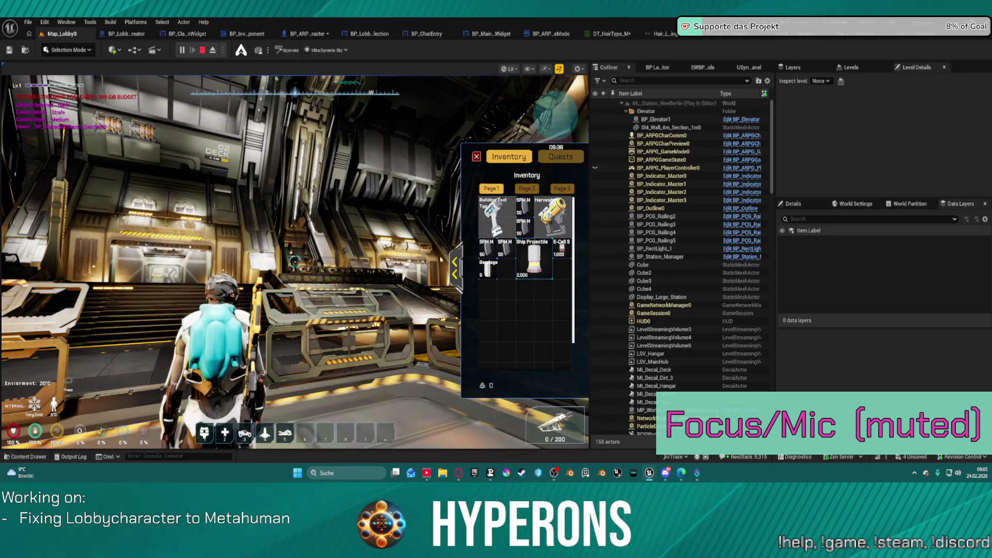
pyautogui.click(454, 268)
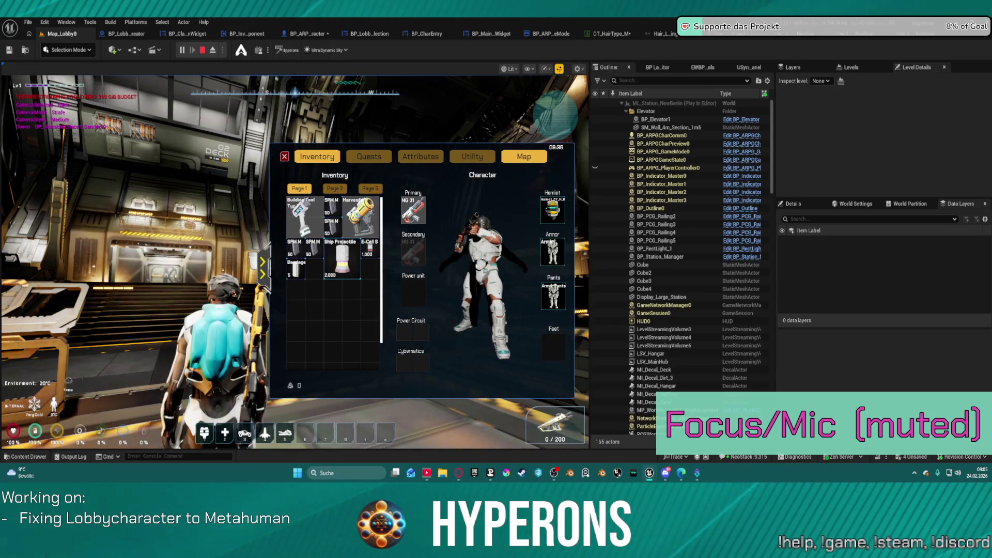
pyautogui.rightClick(557, 208)
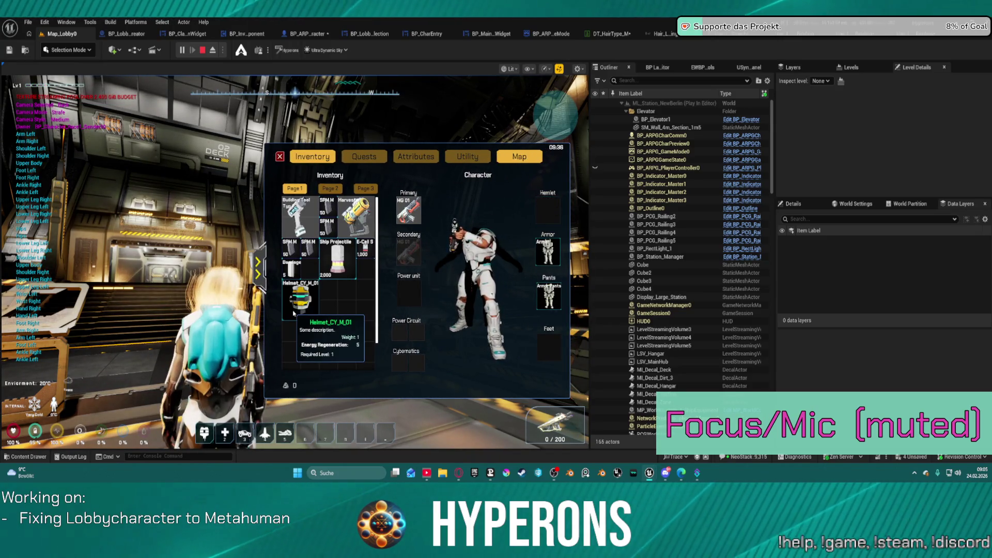
pyautogui.press('i')
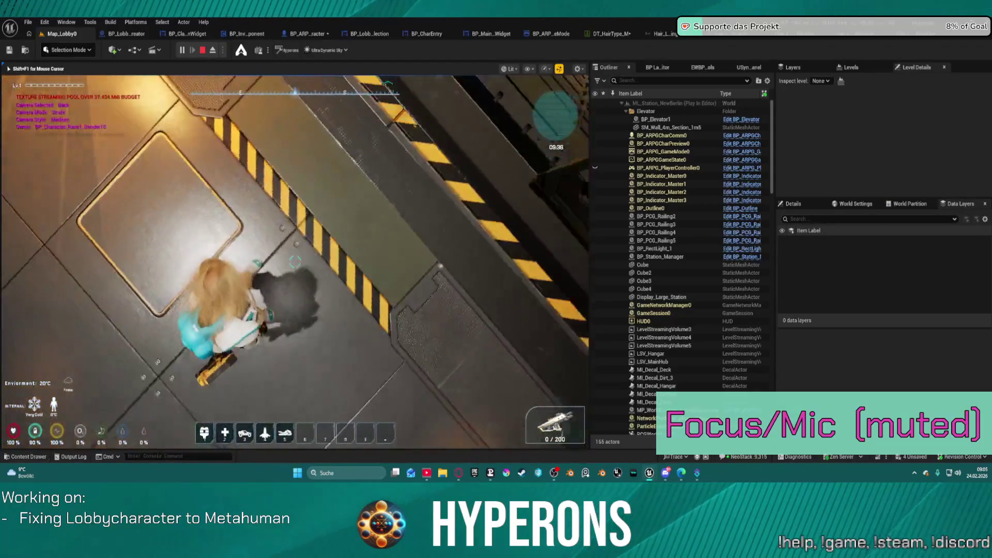
pyautogui.press('w')
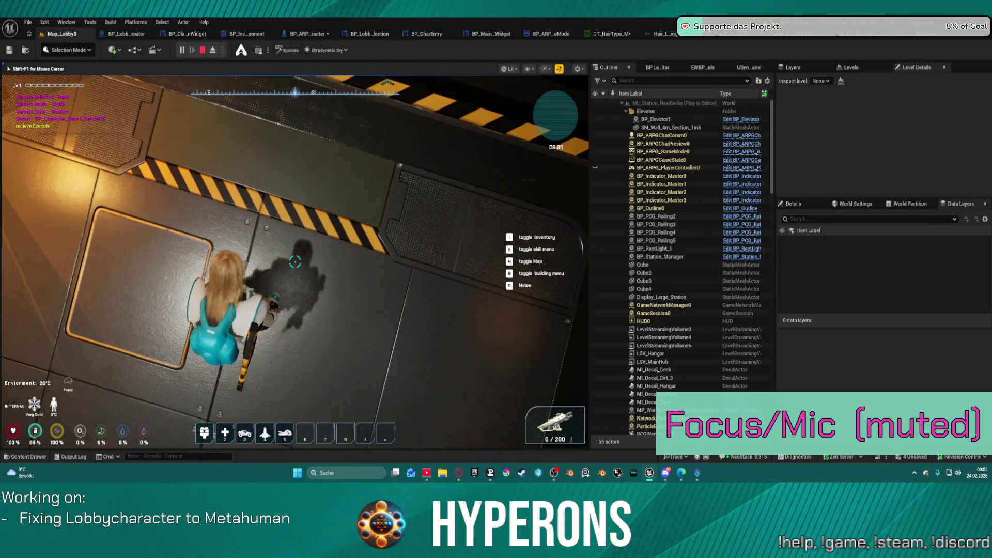
pyautogui.press('w')
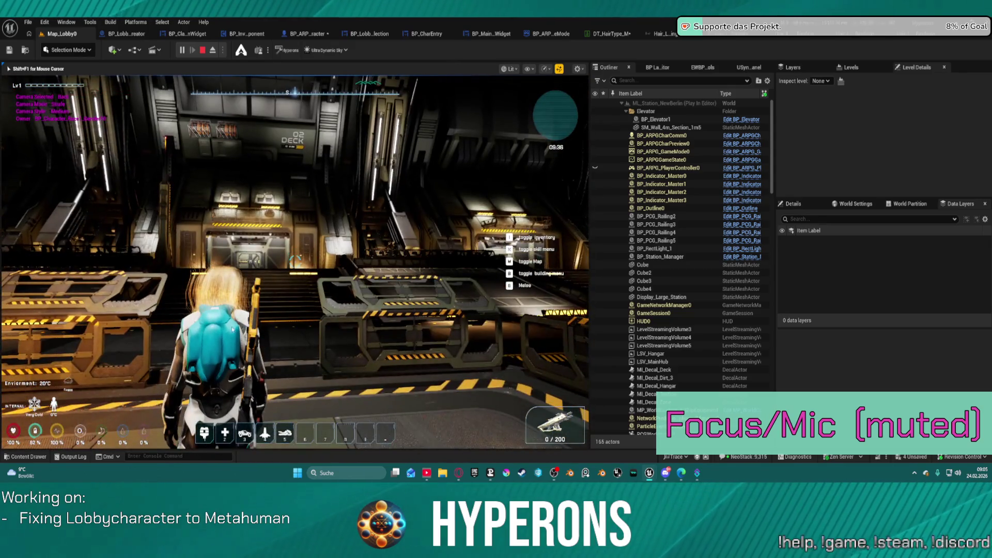
pyautogui.press('Escape')
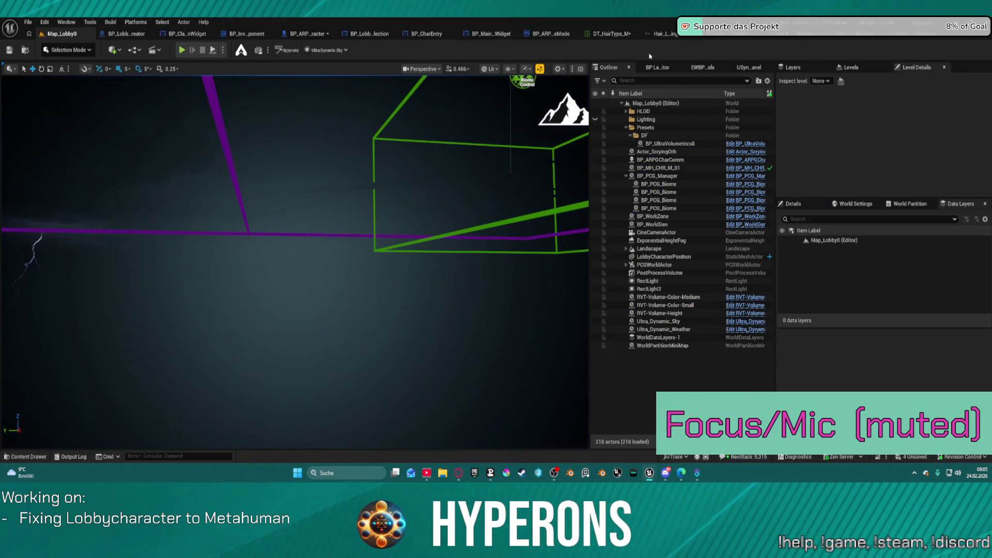
# Choose the Legacy01 binding for Straight_Long's index 0 GroomBindingAsset, then view that binding asset
pyautogui.click(619, 35)
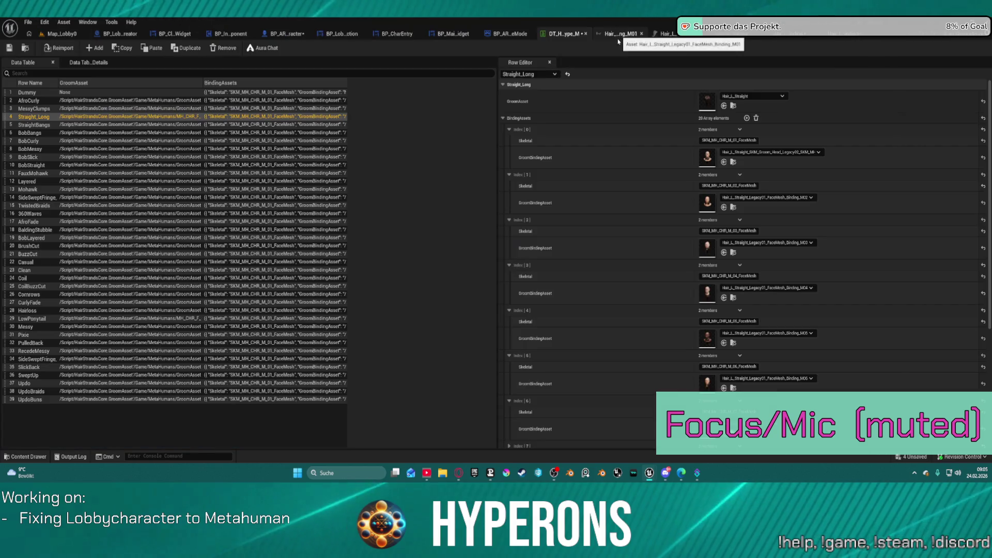
pyautogui.click(801, 152)
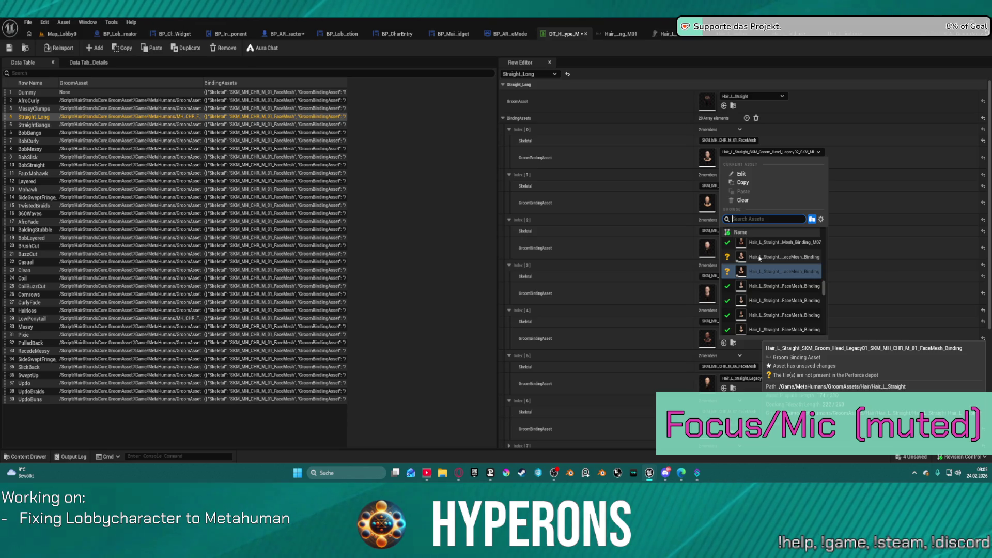
pyautogui.click(759, 259)
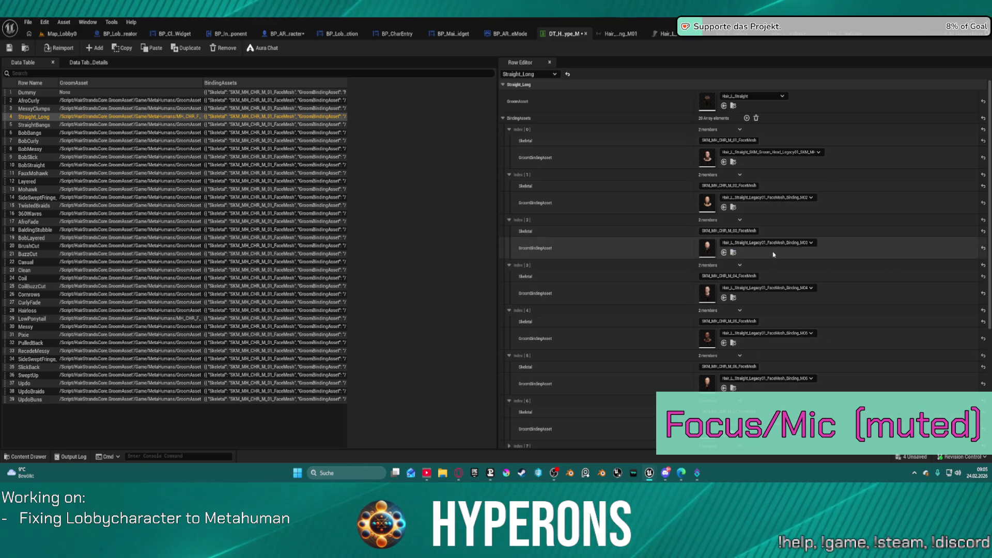
pyautogui.click(848, 38)
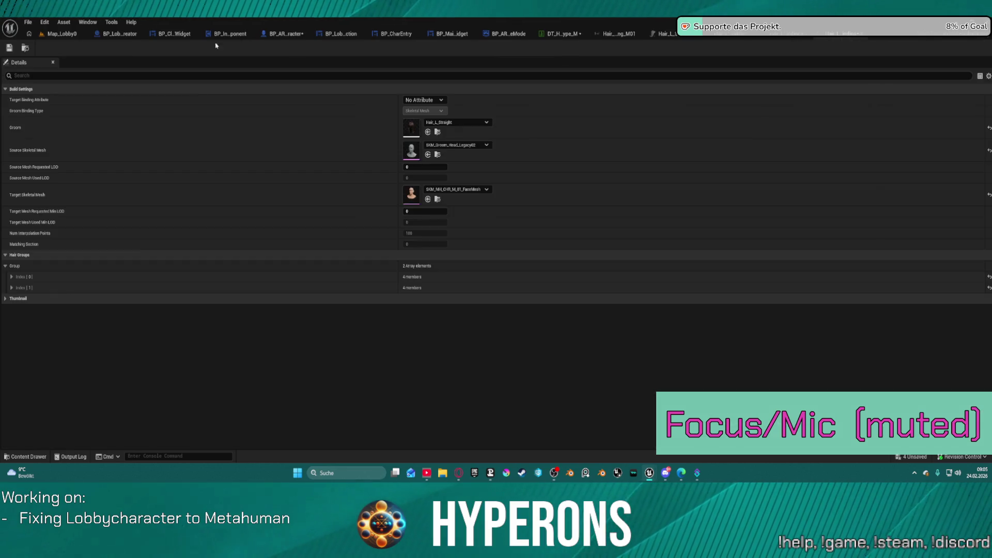
# Force-delete the Hair_L_Straight groom head binding asset from the Content Drawer despite its references
pyautogui.click(23, 49)
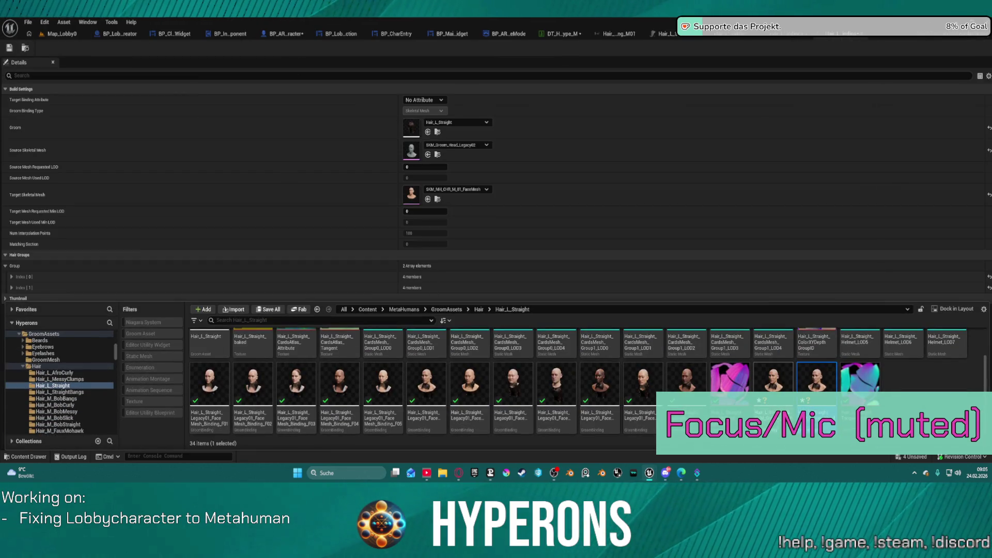
pyautogui.press('Delete')
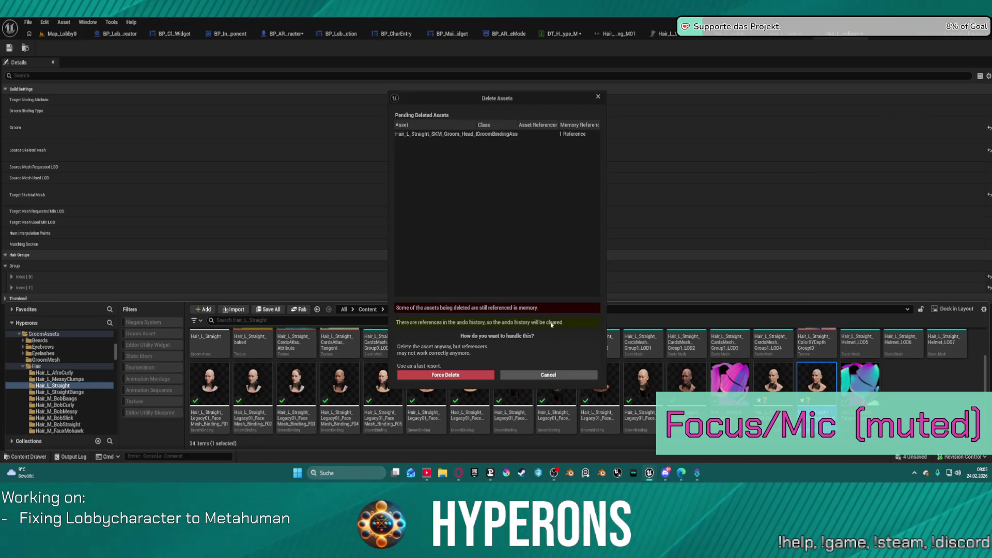
pyautogui.click(468, 372)
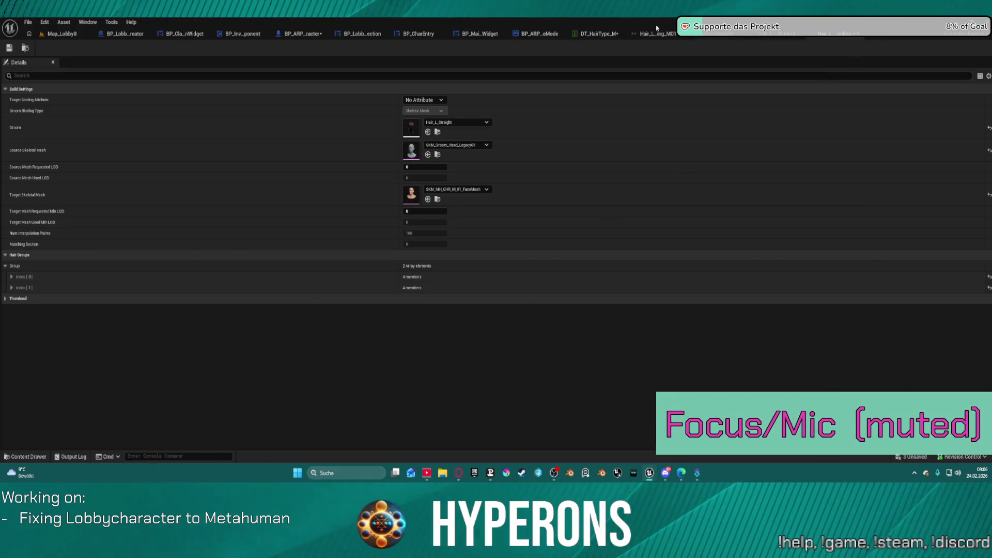
# Go through the editor tabs to BP_ClassSelectionWidget and select SelectedCharVisualsArray to show its body, face and hair defaults
pyautogui.click(63, 34)
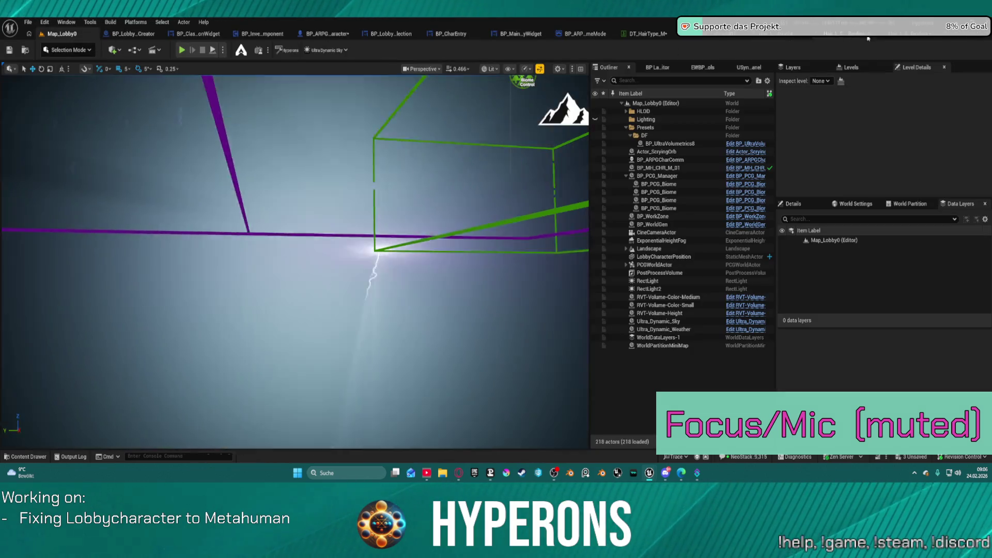
pyautogui.click(905, 38)
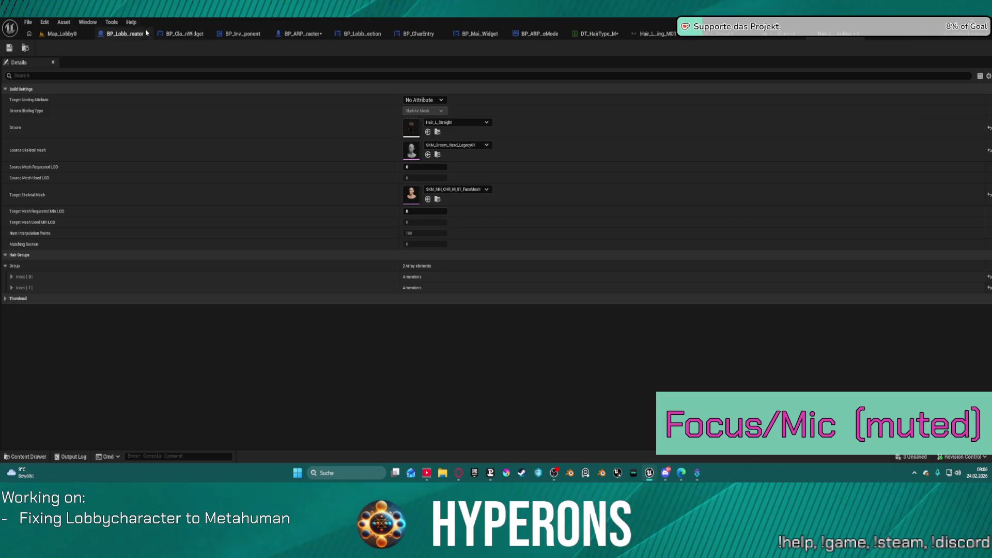
pyautogui.click(128, 33)
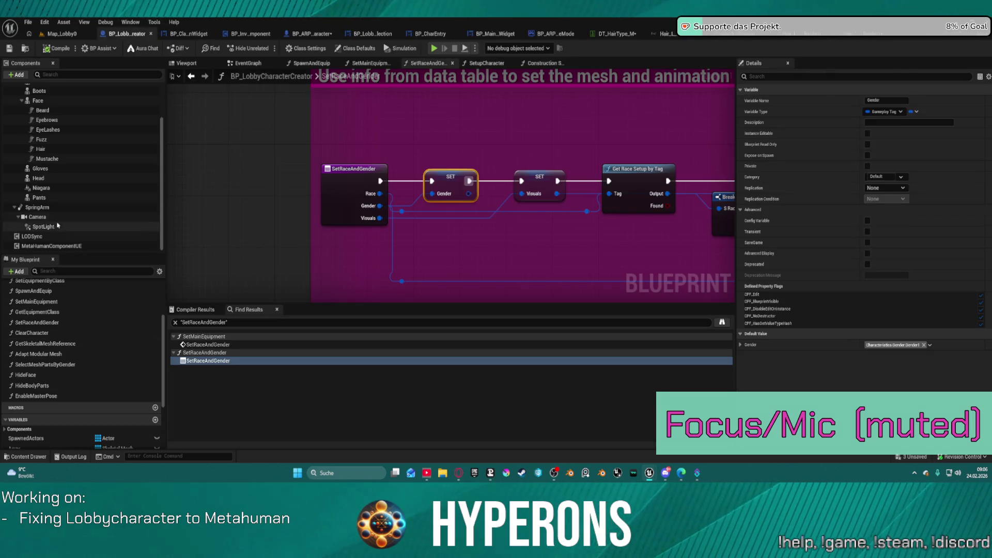
pyautogui.click(188, 32)
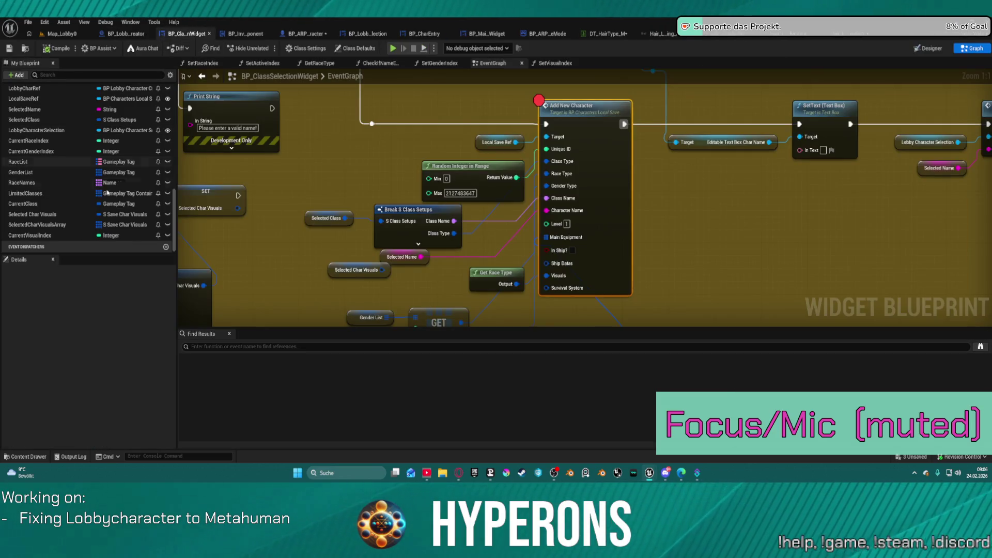
pyautogui.click(38, 224)
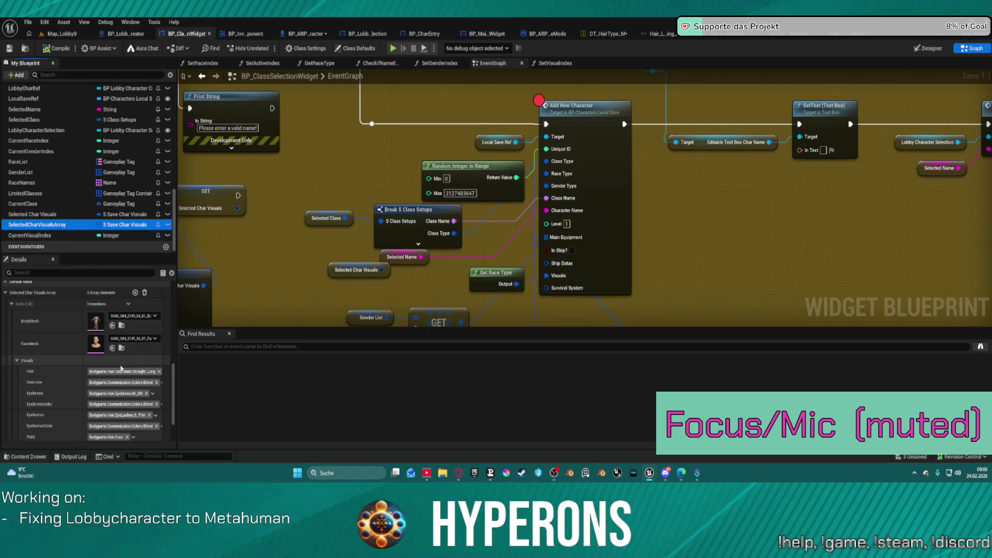
# Change the first visual's hair gameplay tag from Straight_Long to Male Updo
pyautogui.click(122, 371)
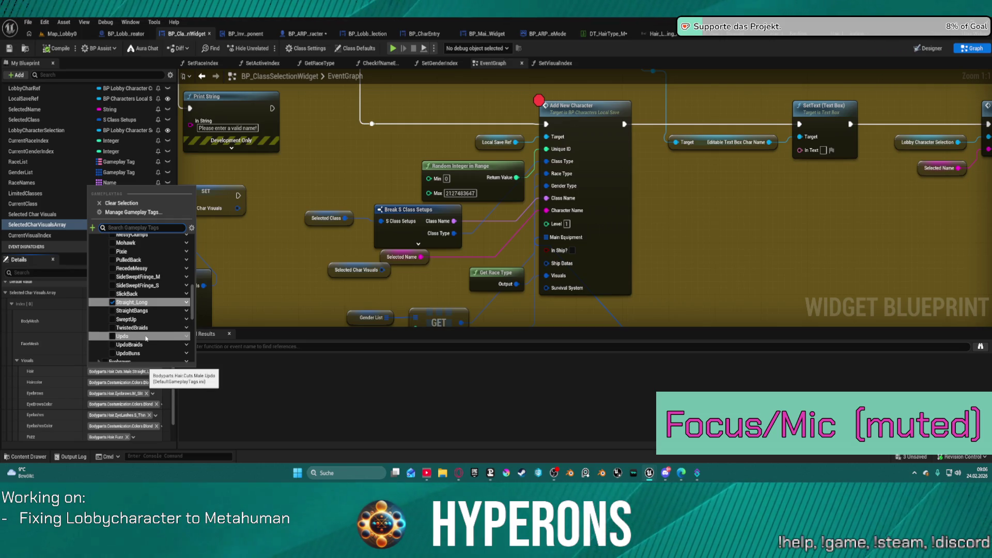
pyautogui.scroll(3, 172, 259)
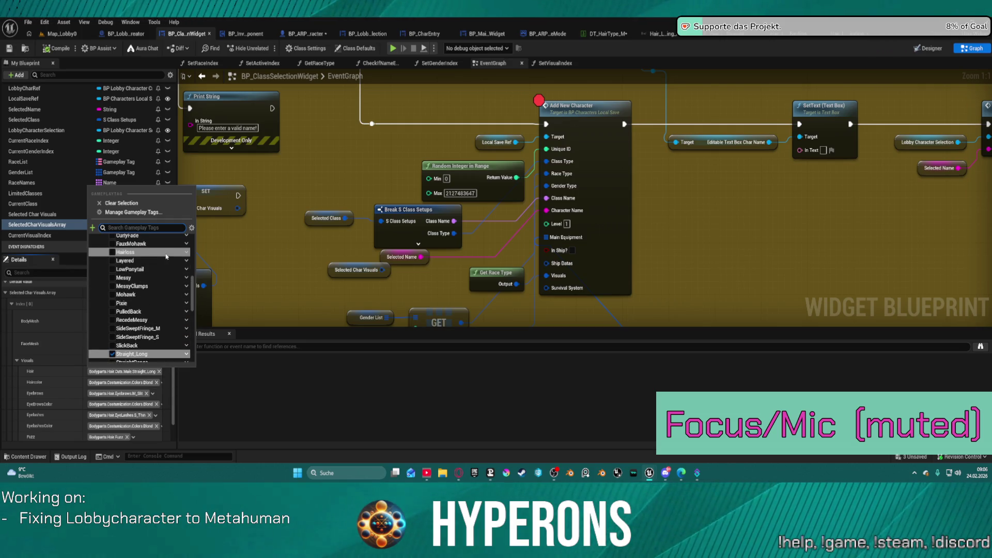
pyautogui.scroll(2, 172, 260)
pyautogui.scroll(-4, 172, 260)
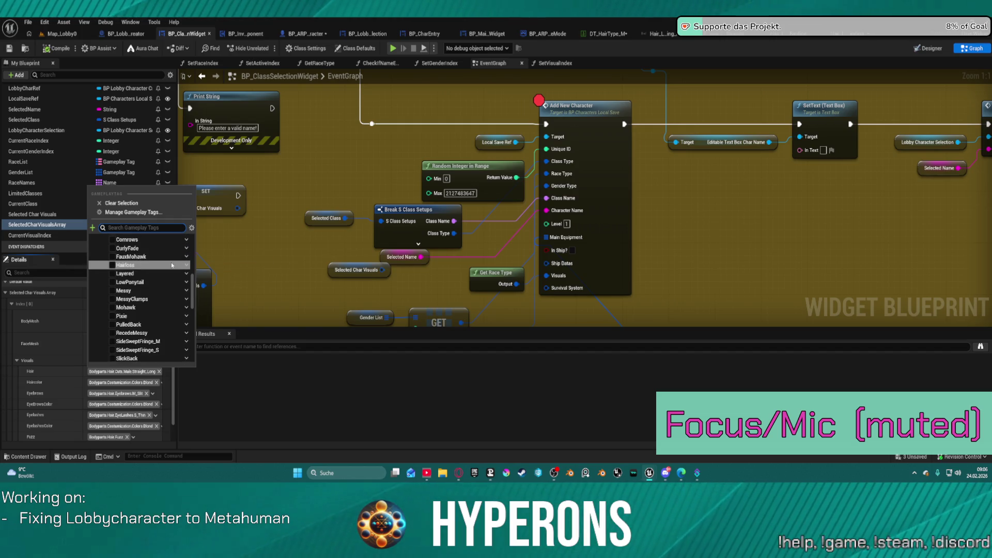
pyautogui.click(171, 350)
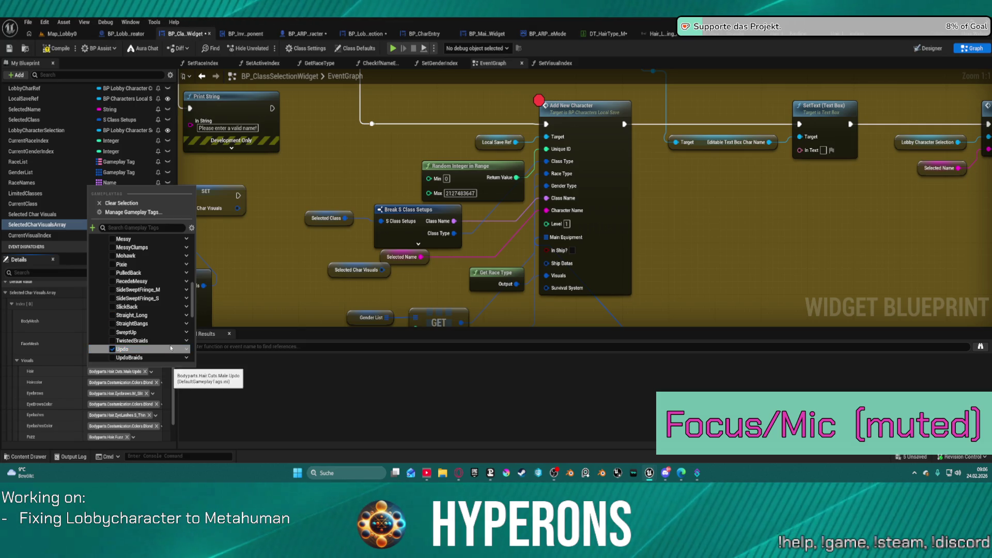
pyautogui.click(418, 161)
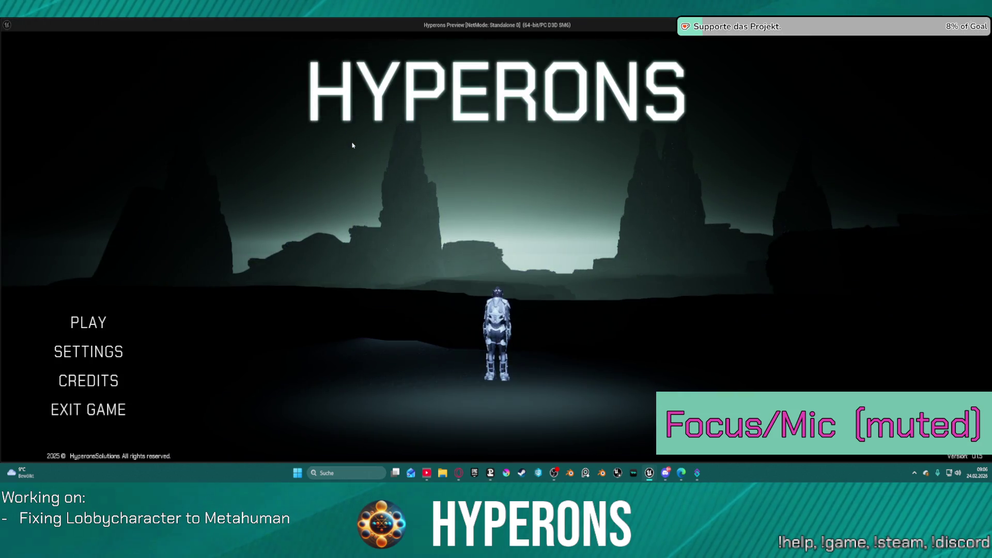
# Delete the Straight_long character and create a new character named 'updo'
pyautogui.click(103, 311)
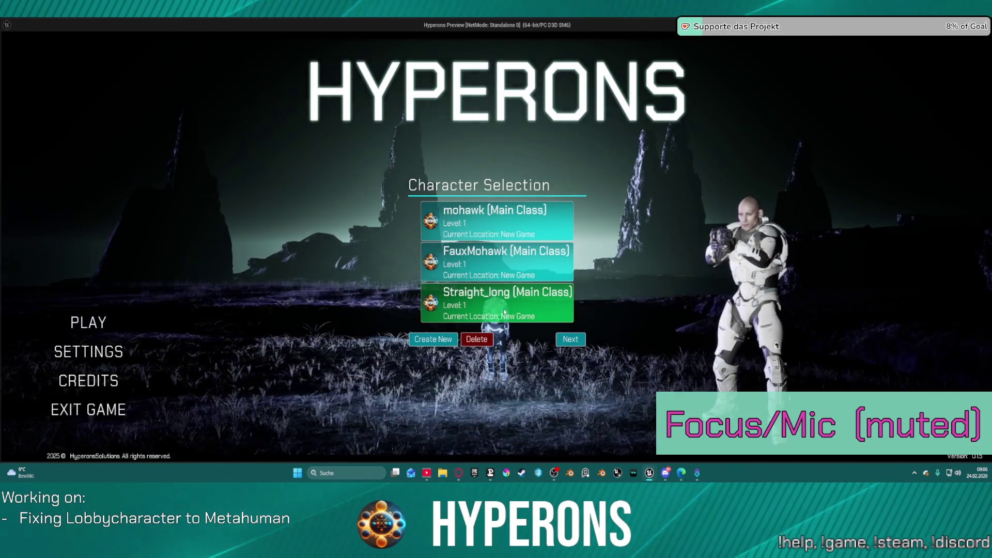
pyautogui.click(466, 345)
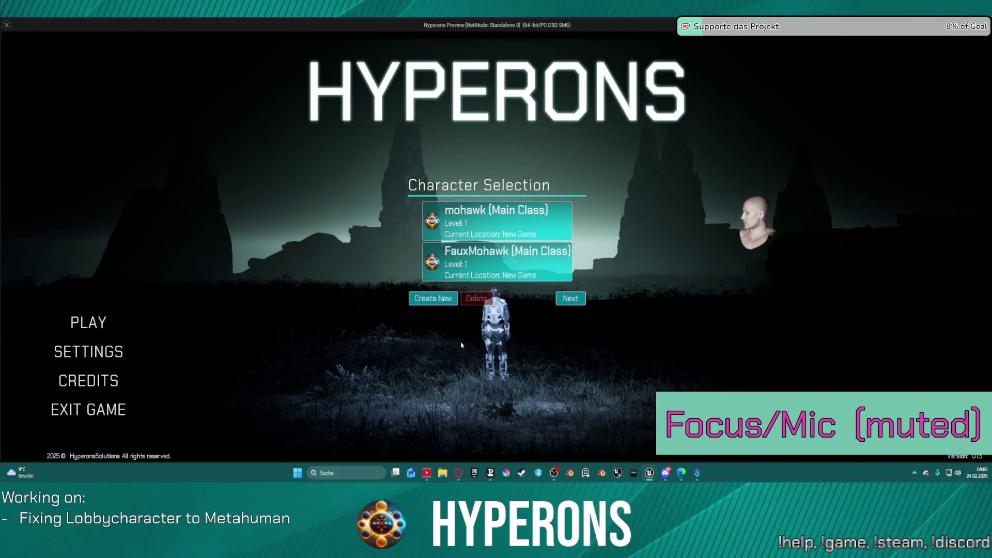
pyautogui.click(428, 303)
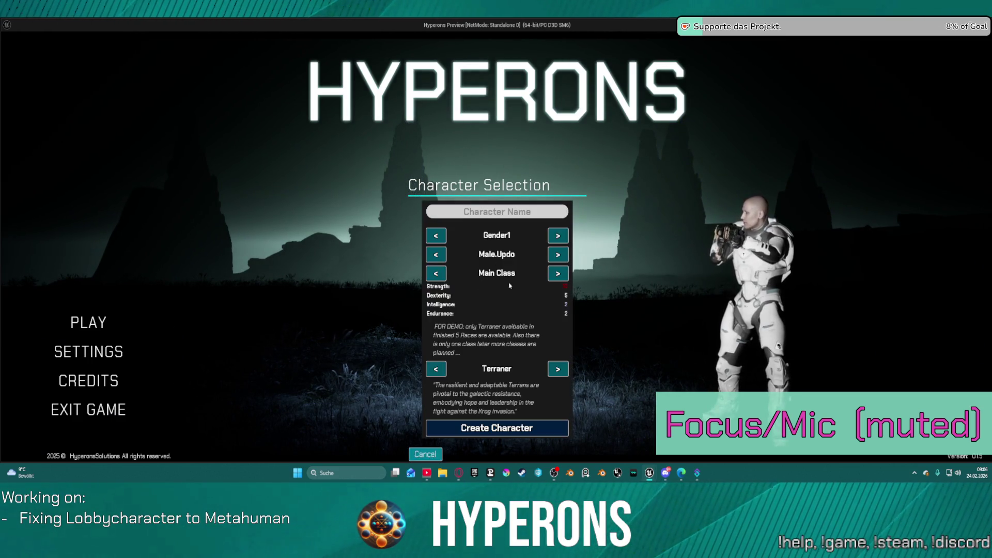
pyautogui.write('up')
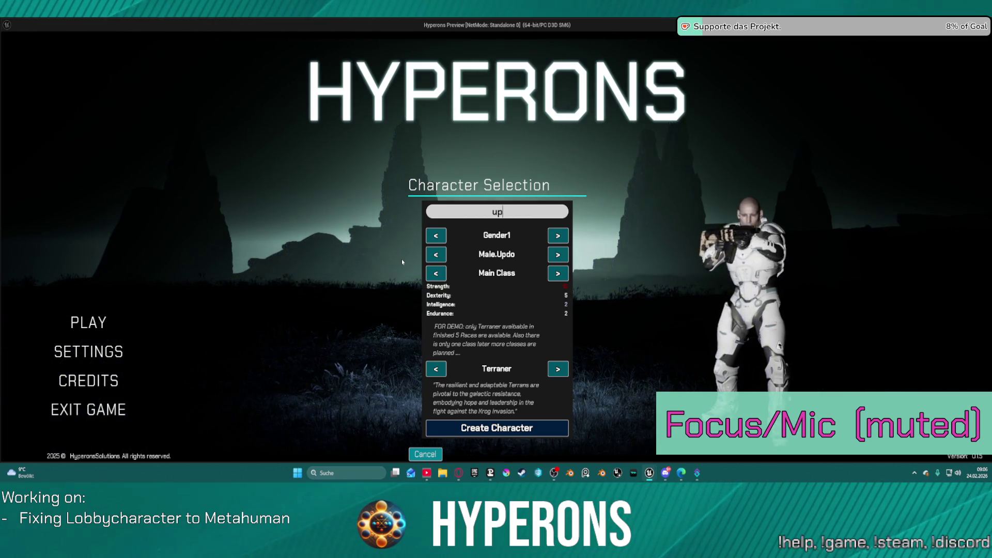
pyautogui.write('do')
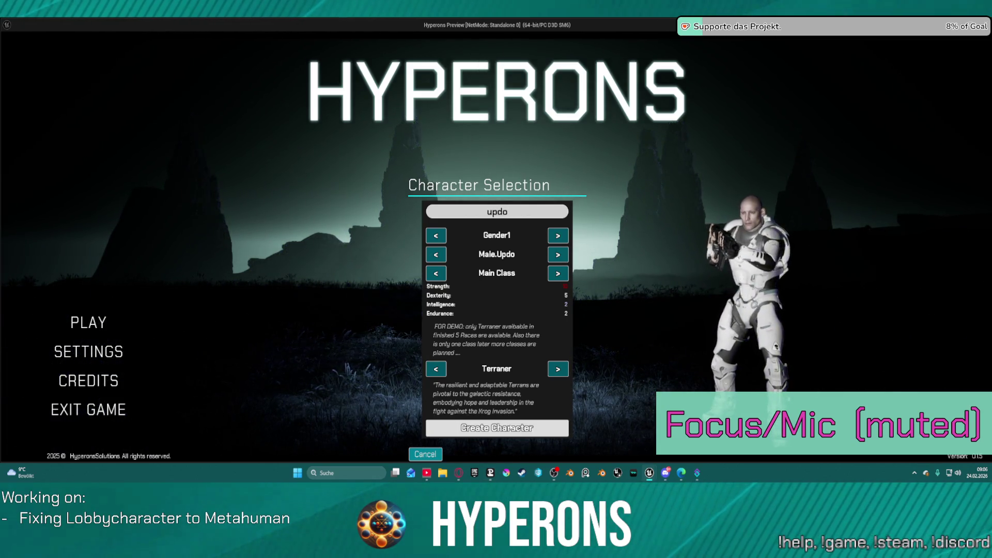
pyautogui.click(508, 426)
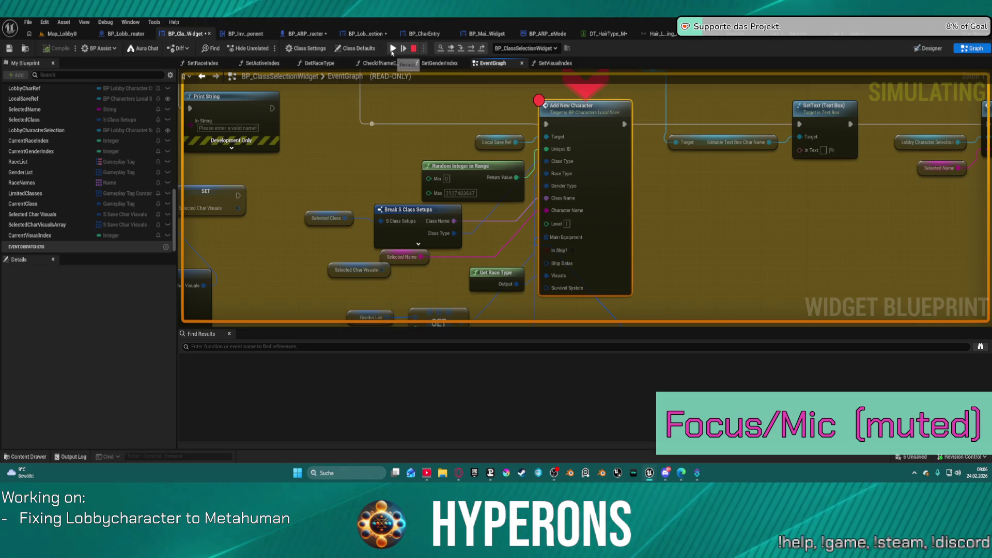
# Remove the Add New Character breakpoint, resume, and start the game offline from the lobby
pyautogui.rightClick(590, 154)
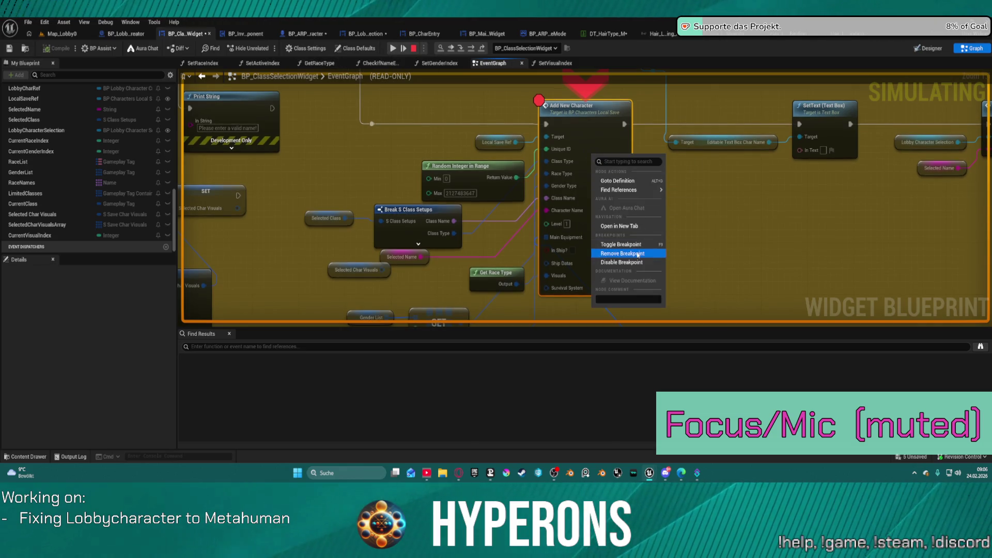
pyautogui.click(636, 254)
pyautogui.click(398, 49)
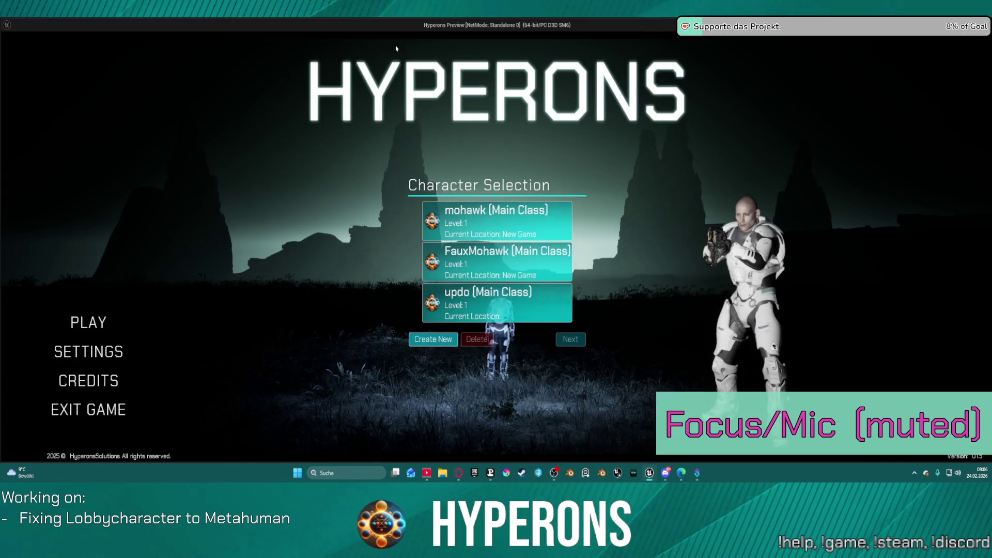
pyautogui.click(508, 313)
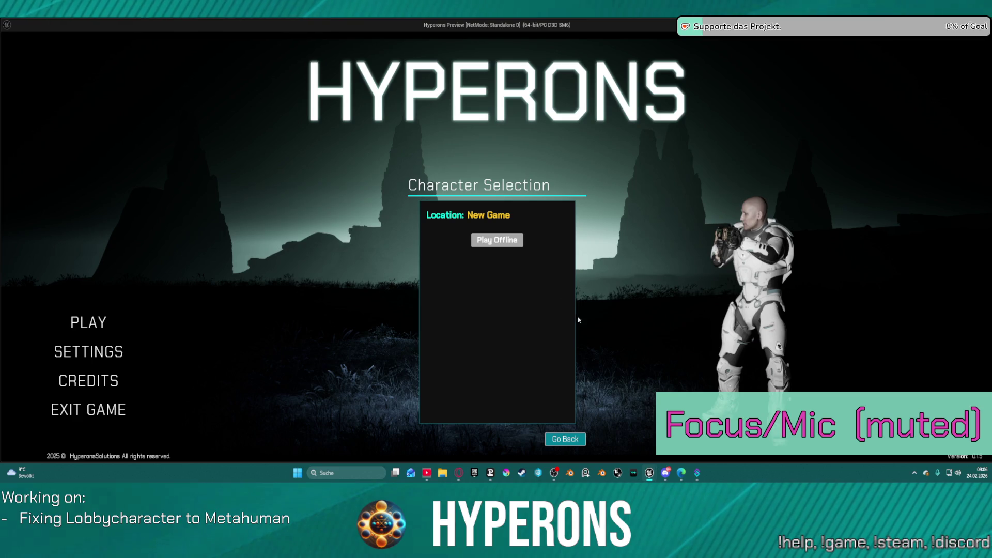
pyautogui.click(497, 240)
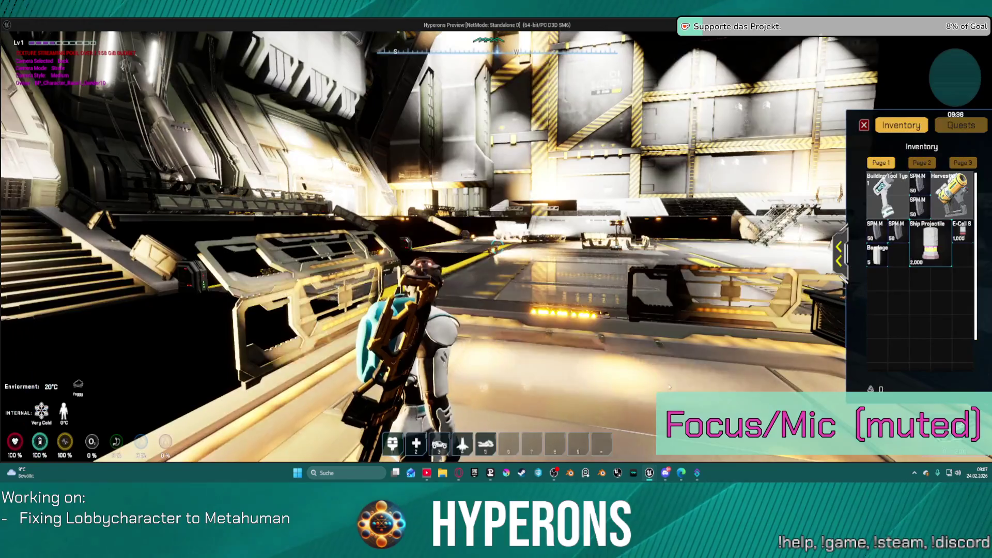
# Unequip the helmet from the inventory and run the character around the hangar deck
pyautogui.press('i')
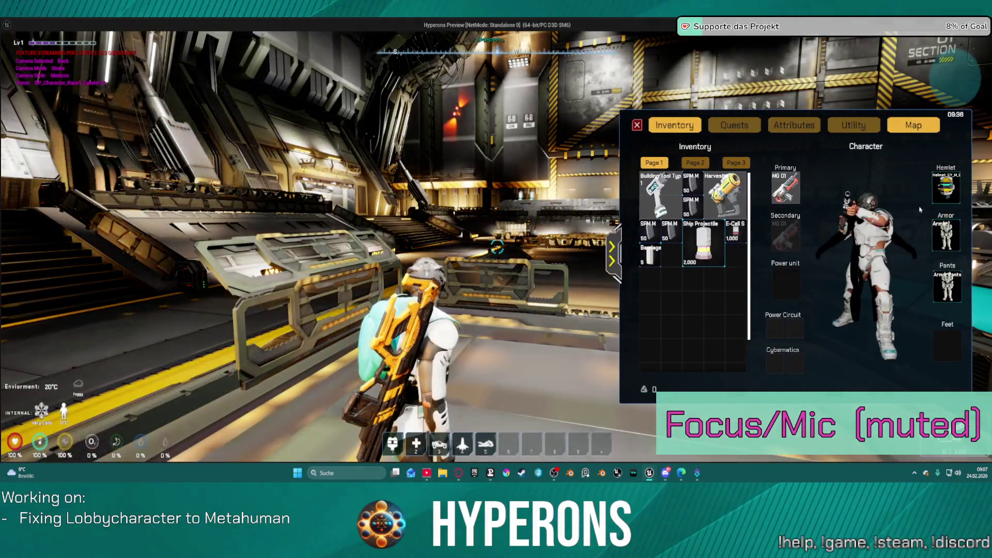
pyautogui.rightClick(947, 187)
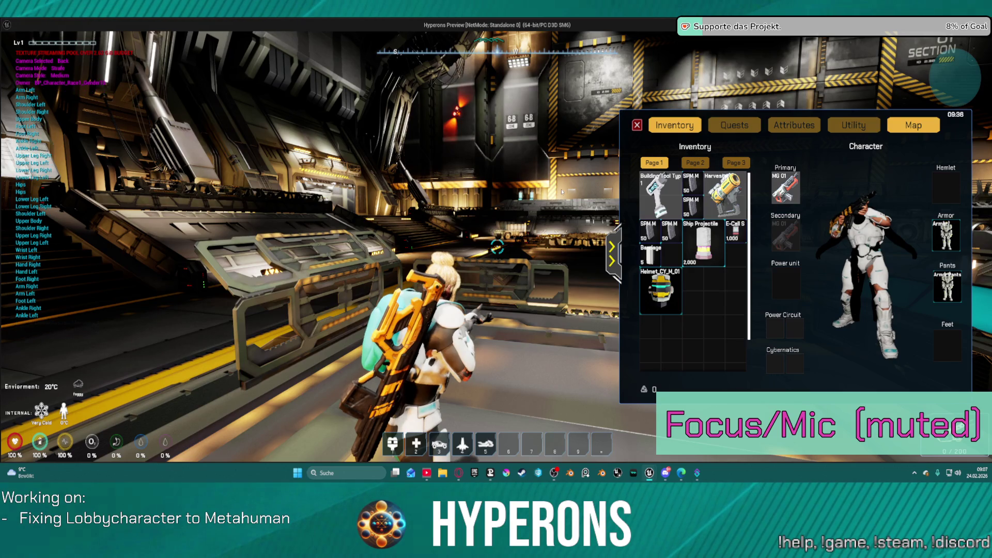
pyautogui.click(612, 254)
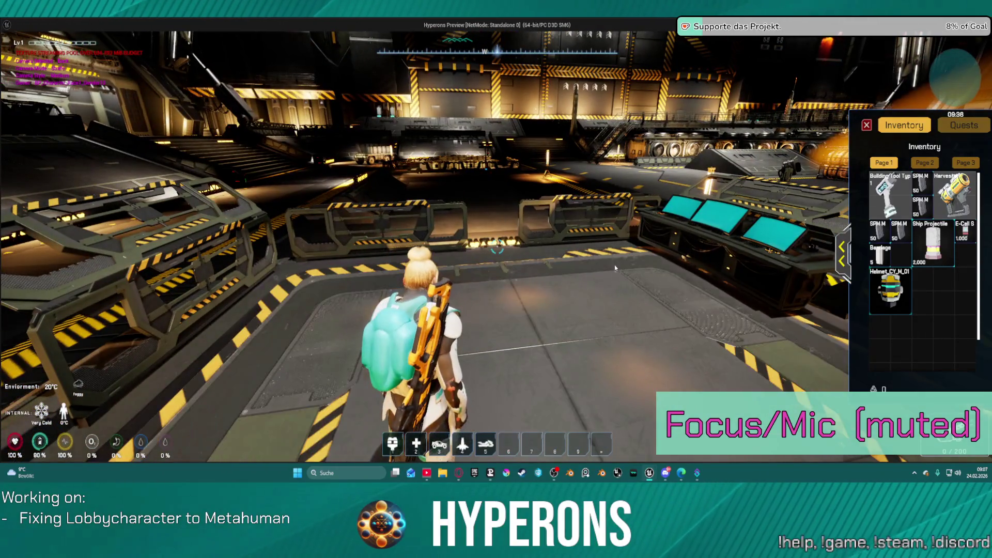
pyautogui.press('space')
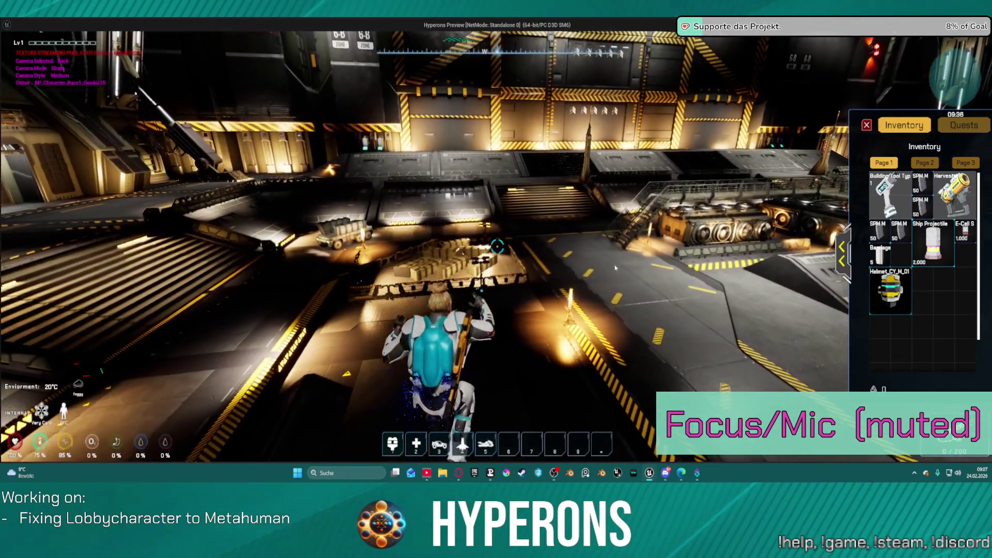
pyautogui.press('w')
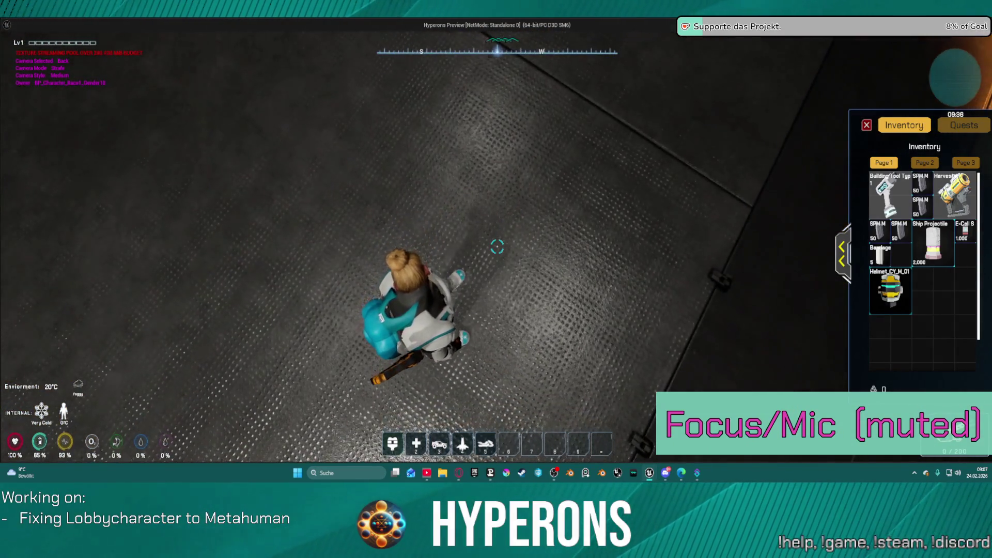
pyautogui.press('w')
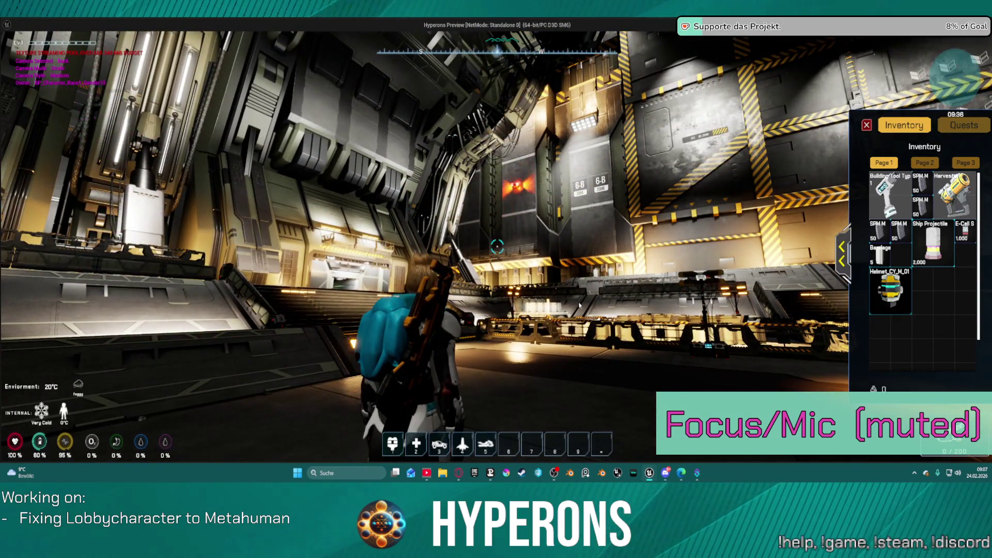
# Re-equip the helmet, jetpack forward across the hangar, and stop the playtest
pyautogui.rightClick(878, 303)
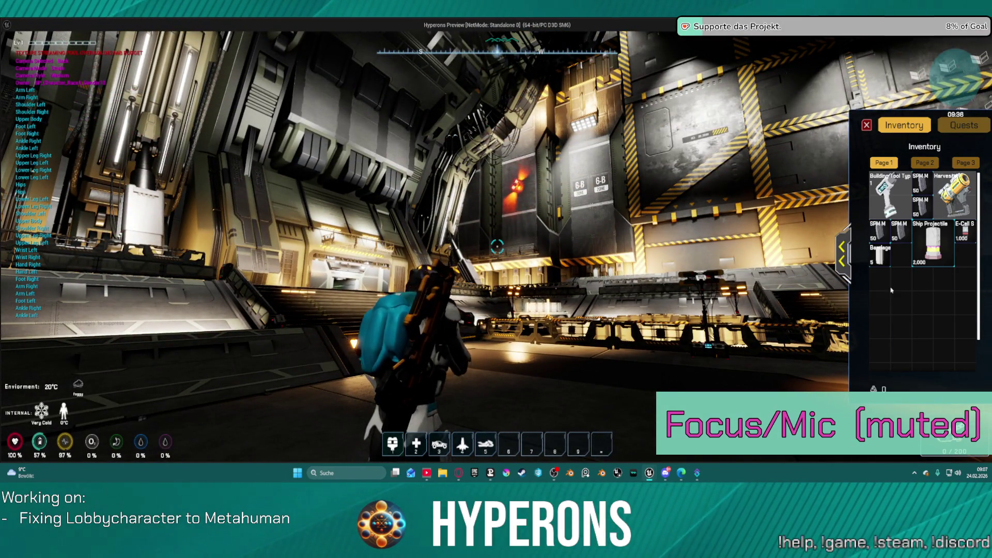
pyautogui.press('space')
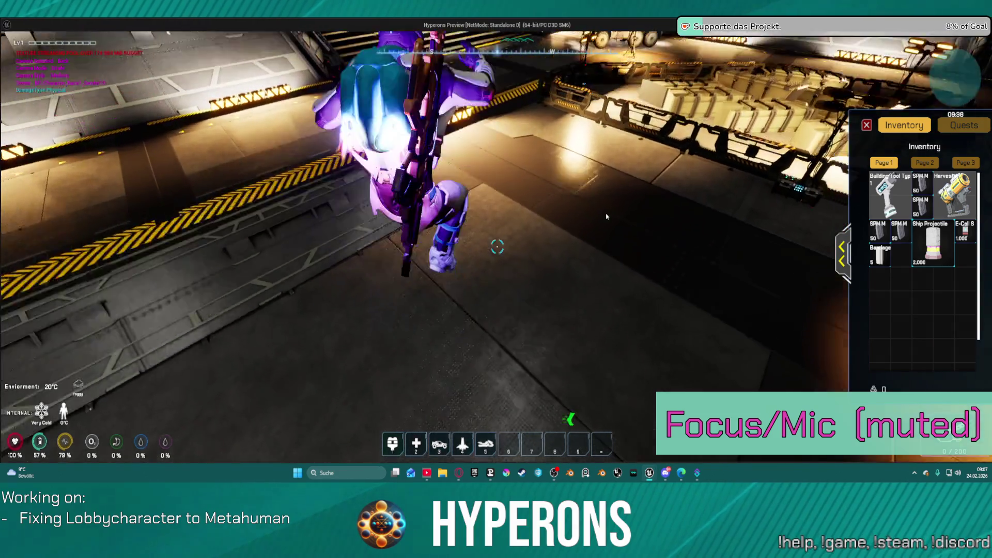
pyautogui.press('w')
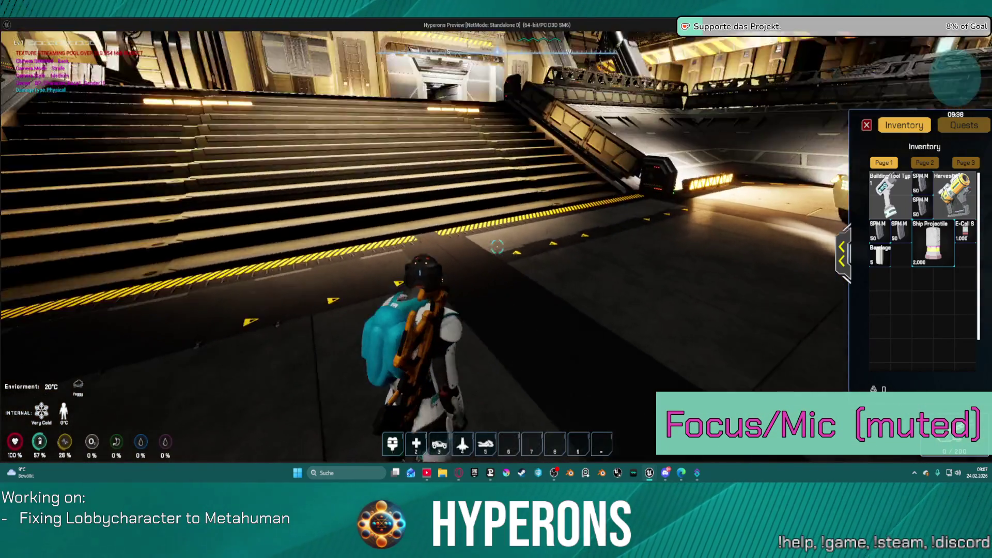
pyautogui.press('Escape')
# Open the AddNewCharacterFromSave function graph from the Add New Character chain and view its entry nodes
pyautogui.scroll(3, 708, 126)
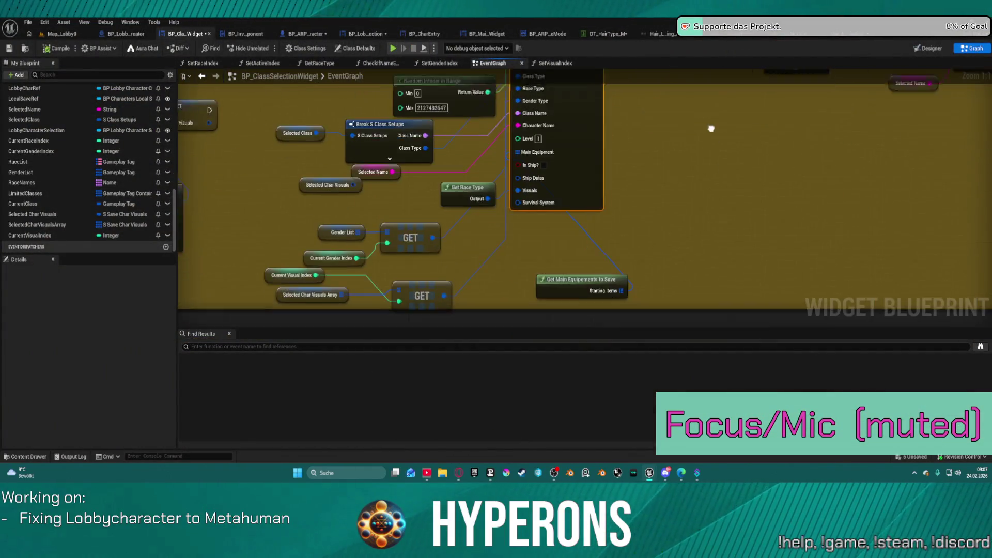
pyautogui.moveTo(669, 155)
pyautogui.mouseDown()
pyautogui.moveTo(500, 170)
pyautogui.moveTo(578, 275)
pyautogui.mouseUp()
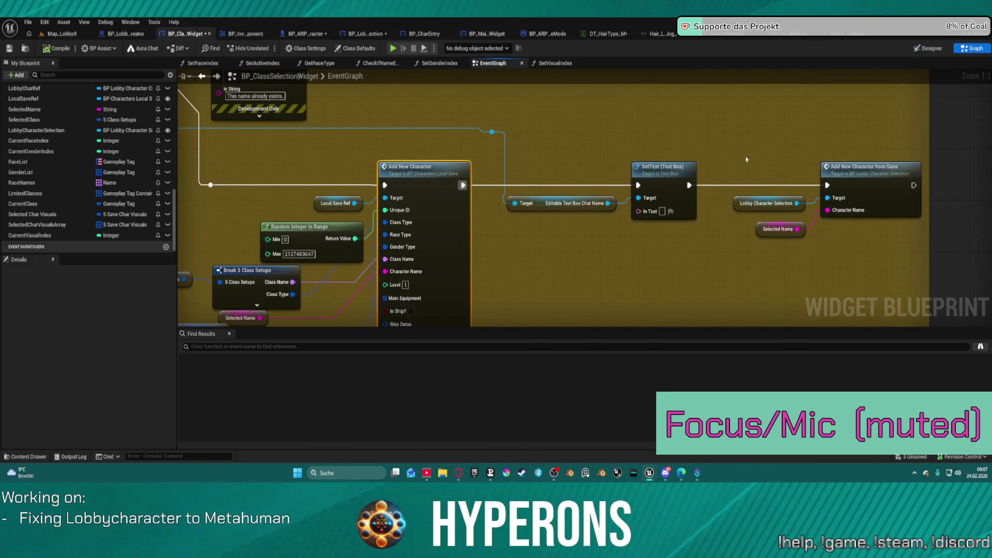
pyautogui.doubleClick(858, 187)
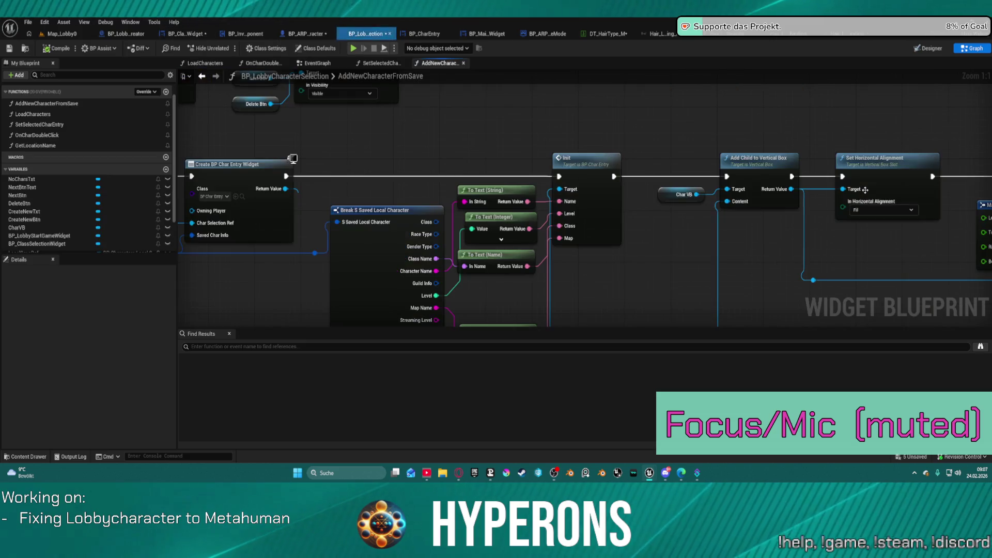
pyautogui.scroll(-2, 401, 152)
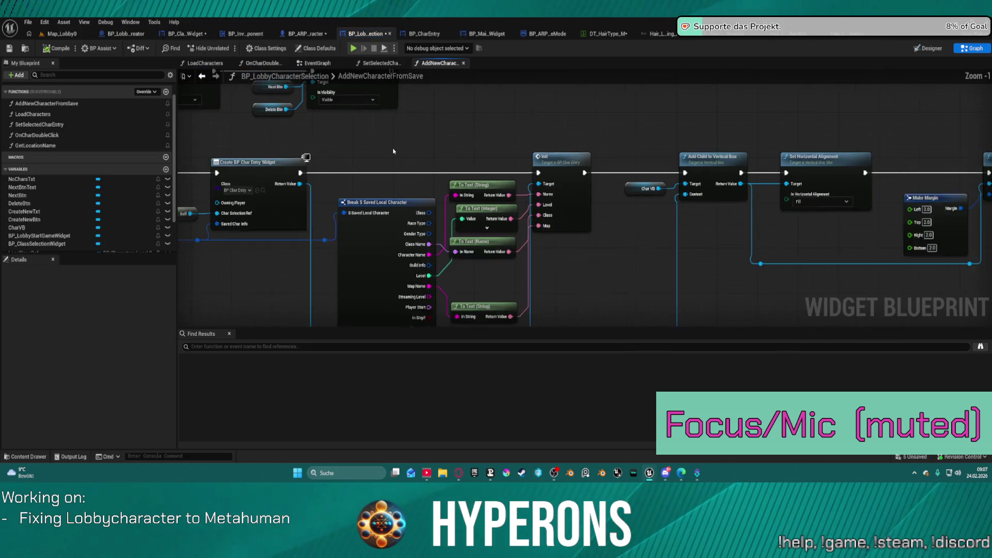
pyautogui.moveTo(394, 151)
pyautogui.mouseDown()
pyautogui.moveTo(543, 150)
pyautogui.moveTo(648, 170)
pyautogui.moveTo(806, 165)
pyautogui.moveTo(465, 160)
pyautogui.moveTo(376, 141)
pyautogui.moveTo(18, 144)
pyautogui.moveTo(409, 145)
pyautogui.mouseUp()
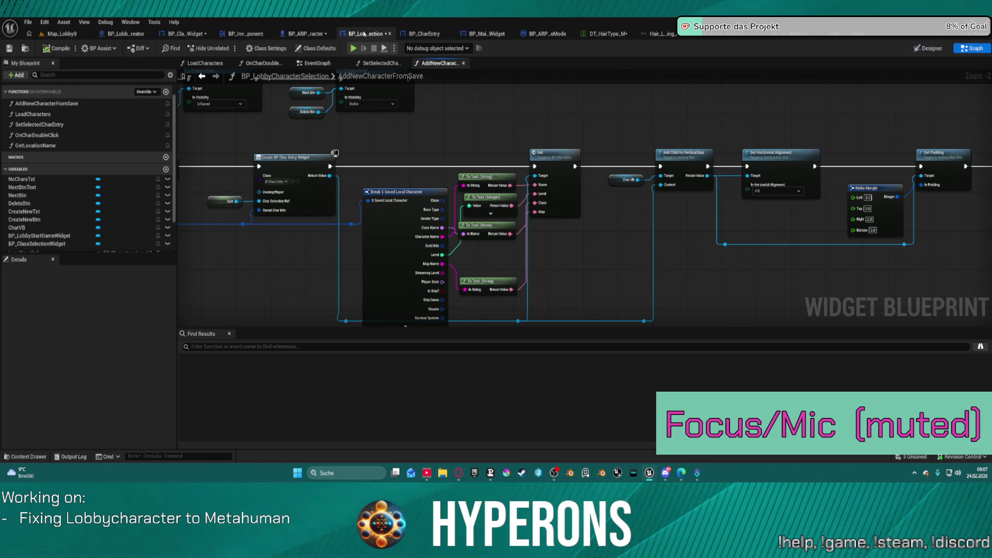
# Check BP_CharEntry, then view BP_MainLobbyWidget's SET and preview spawn nodes
pyautogui.click(437, 34)
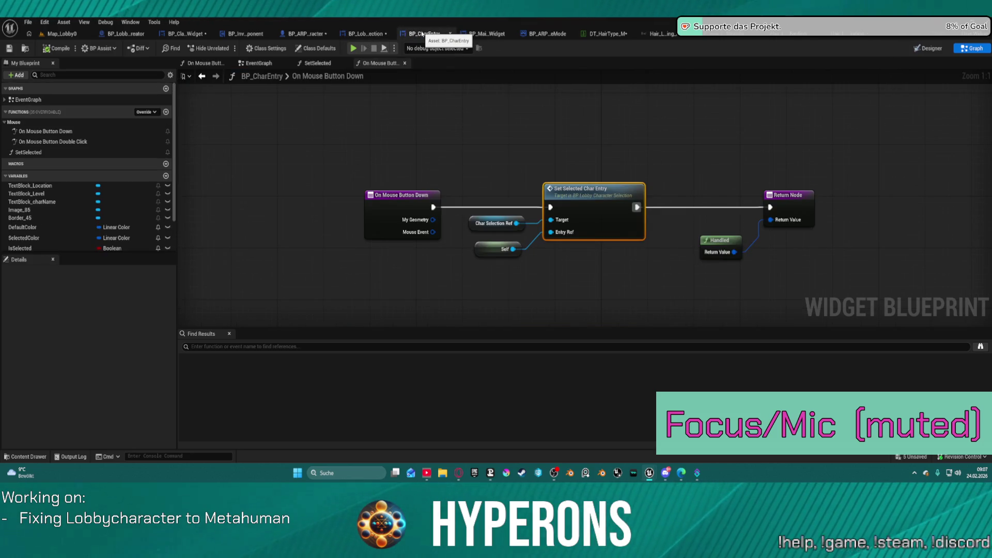
pyautogui.click(485, 34)
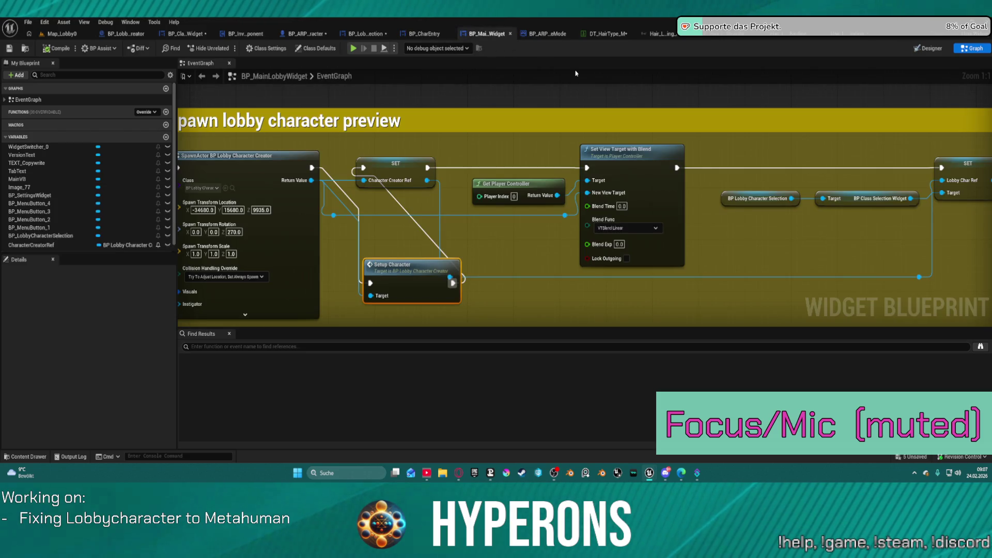
pyautogui.scroll(-1, 734, 197)
pyautogui.moveTo(733, 196)
pyautogui.mouseDown()
pyautogui.moveTo(425, 193)
pyautogui.moveTo(568, 217)
pyautogui.moveTo(723, 170)
pyautogui.moveTo(570, 145)
pyautogui.moveTo(383, 237)
pyautogui.mouseUp()
pyautogui.moveTo(972, 214)
pyautogui.mouseDown()
pyautogui.moveTo(659, 186)
pyautogui.moveTo(925, 160)
pyautogui.moveTo(901, 137)
pyautogui.mouseUp()
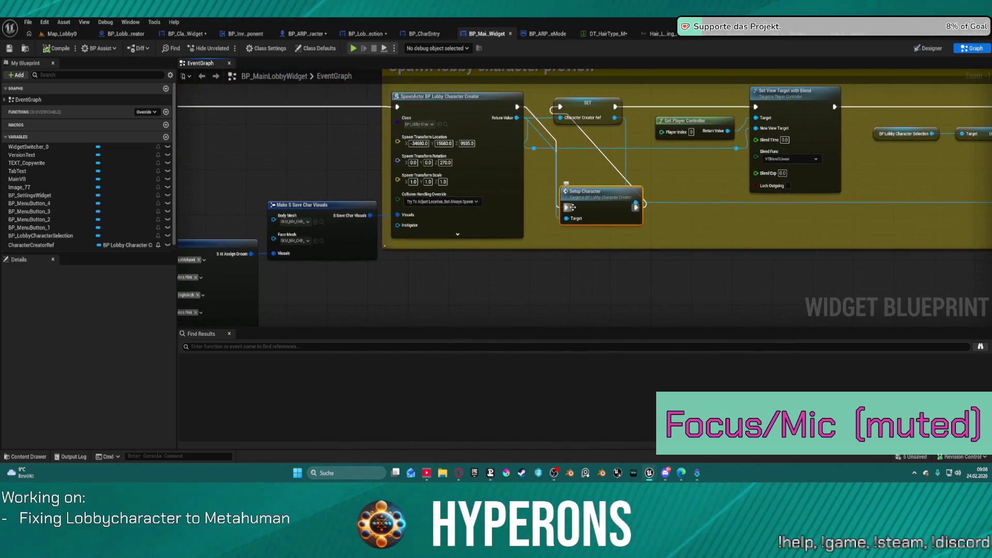
# Open the Setup Character function graph and set a breakpoint on Add Groom Assets
pyautogui.doubleClick(599, 195)
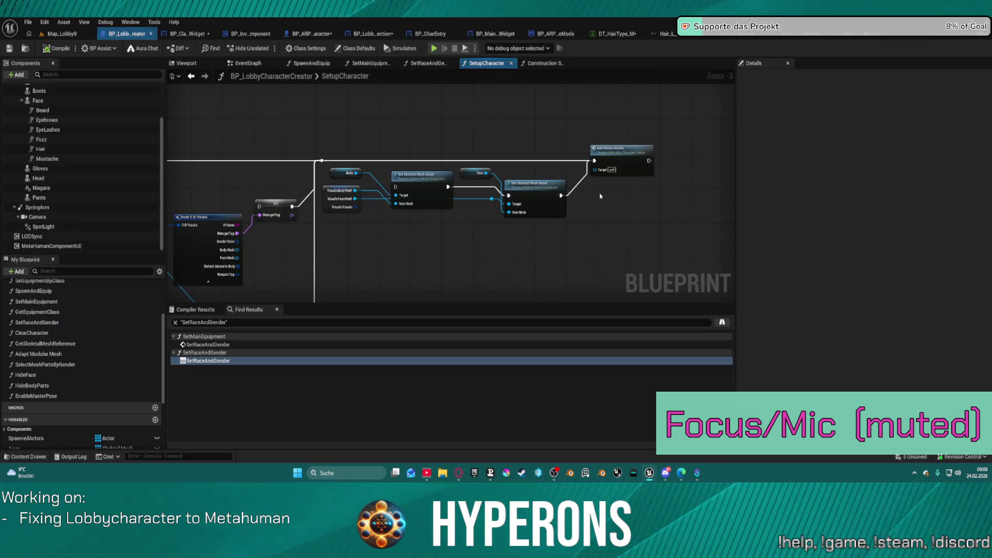
pyautogui.rightClick(617, 150)
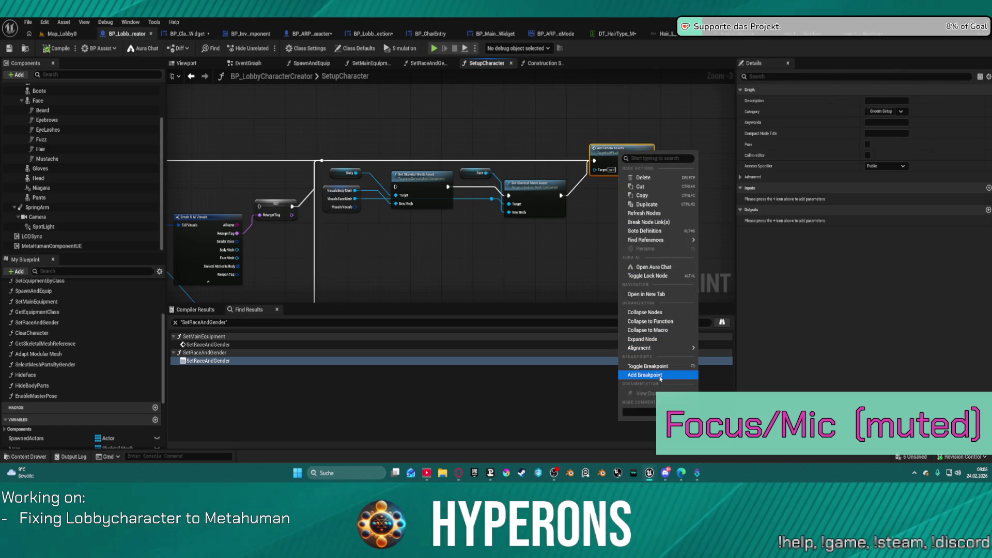
pyautogui.click(660, 376)
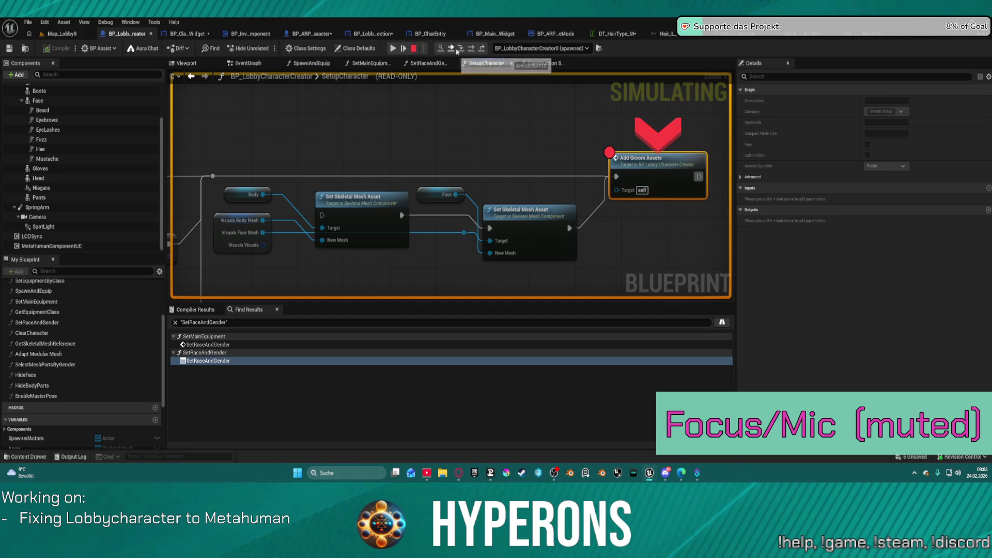
# Step into the AddGroomAssets function as far as its Branch node
pyautogui.click(461, 49)
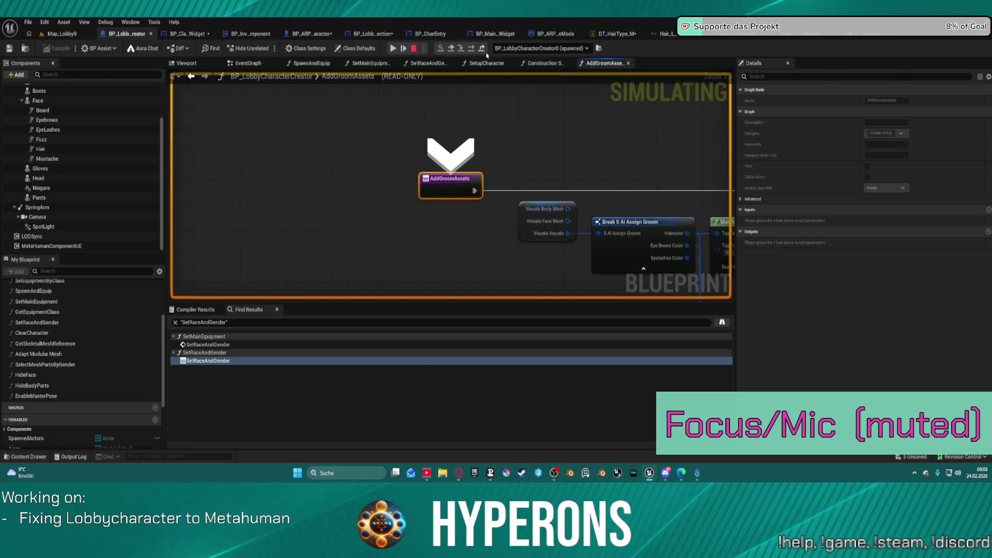
pyautogui.click(461, 49)
pyautogui.moveTo(439, 201)
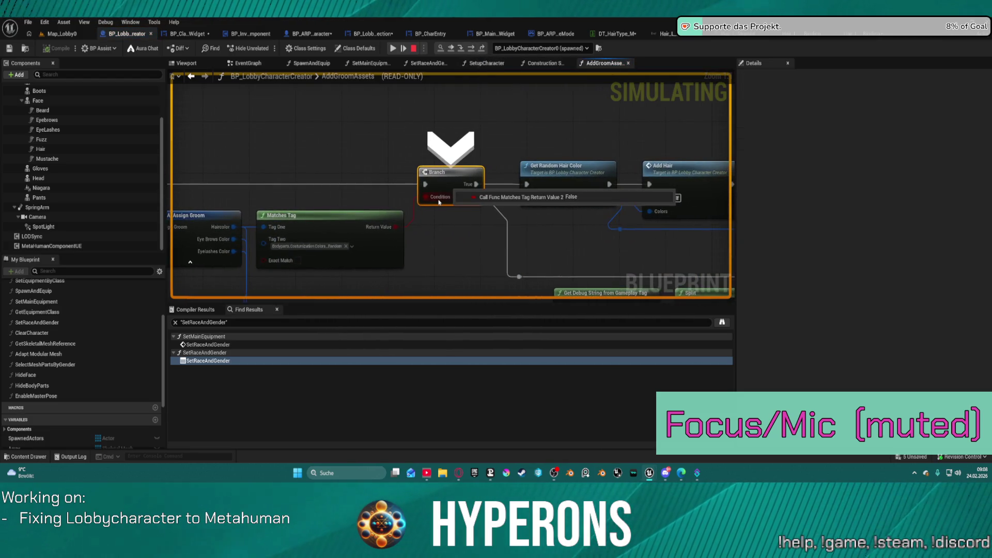
pyautogui.moveTo(310, 212); pyautogui.dragTo(539, 146)
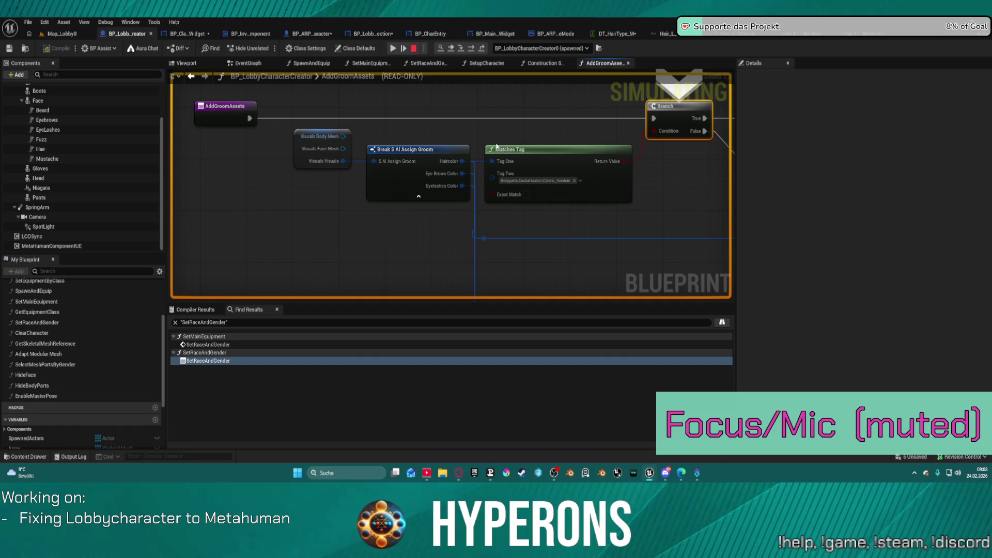
pyautogui.moveTo(494, 161)
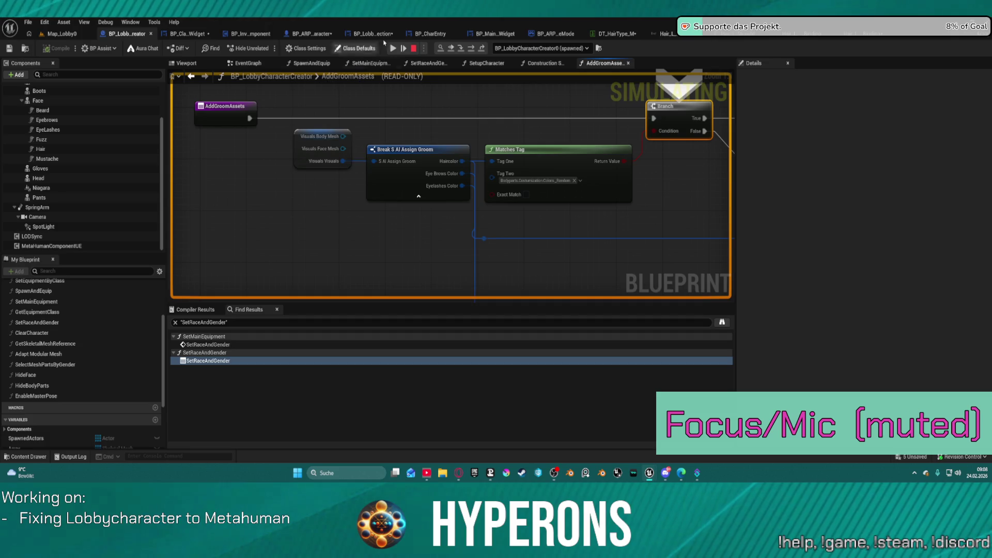
# Step through Get Data Table Row into AddHair and inspect the Colors and hair material values
pyautogui.click(471, 48)
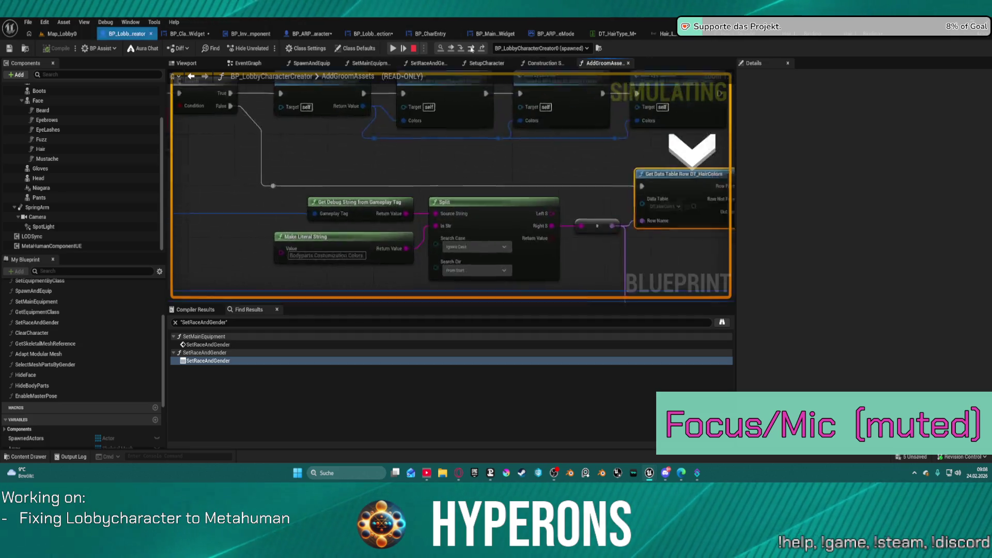
pyautogui.click(471, 48)
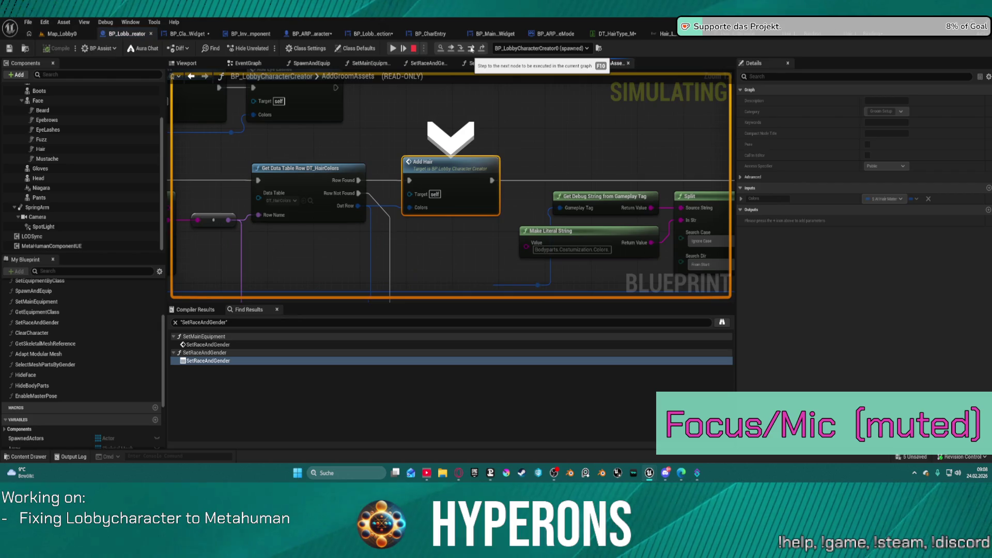
pyautogui.click(471, 48)
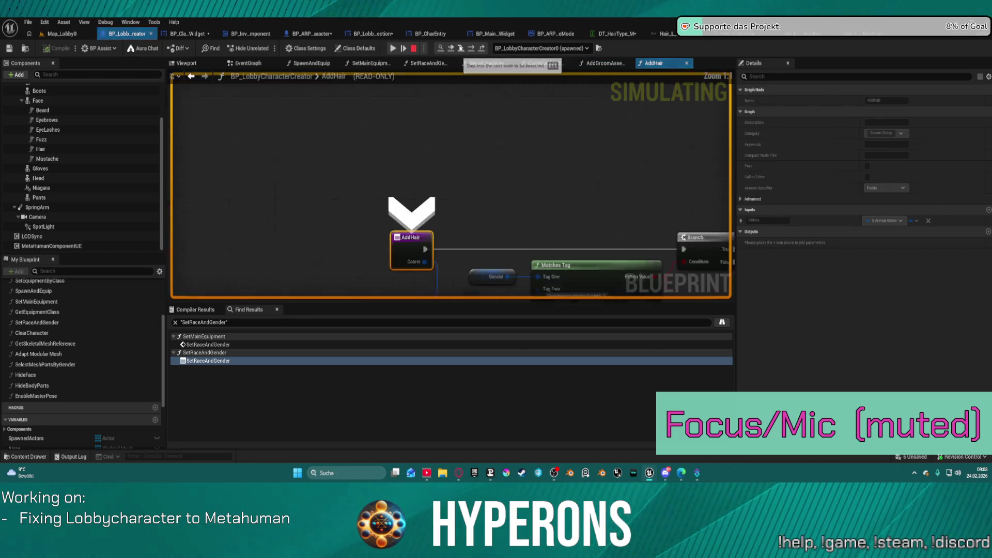
pyautogui.moveTo(460, 201)
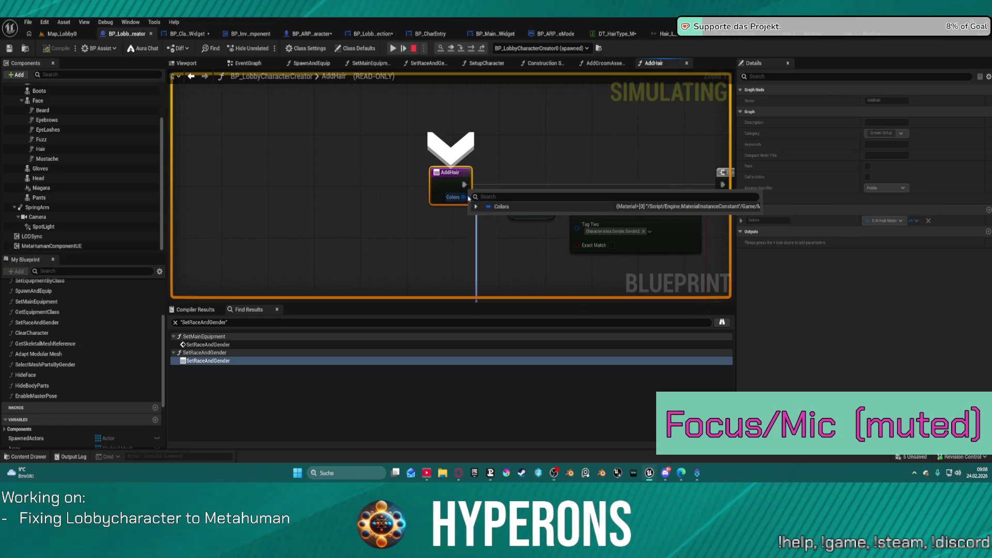
pyautogui.click(476, 206)
pyautogui.click(482, 217)
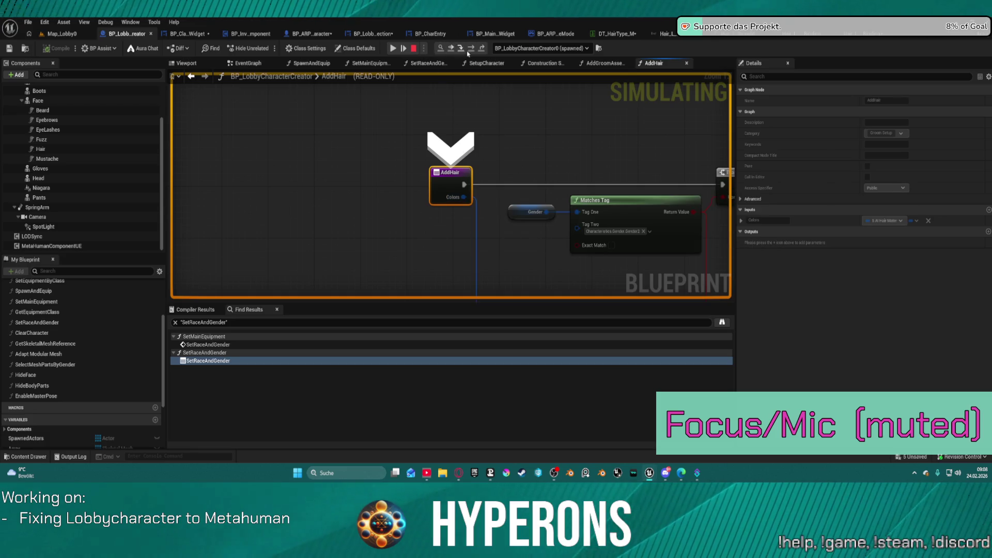
# Step through the AddHair branches until execution reaches the Add Groom Asset call
pyautogui.click(475, 51)
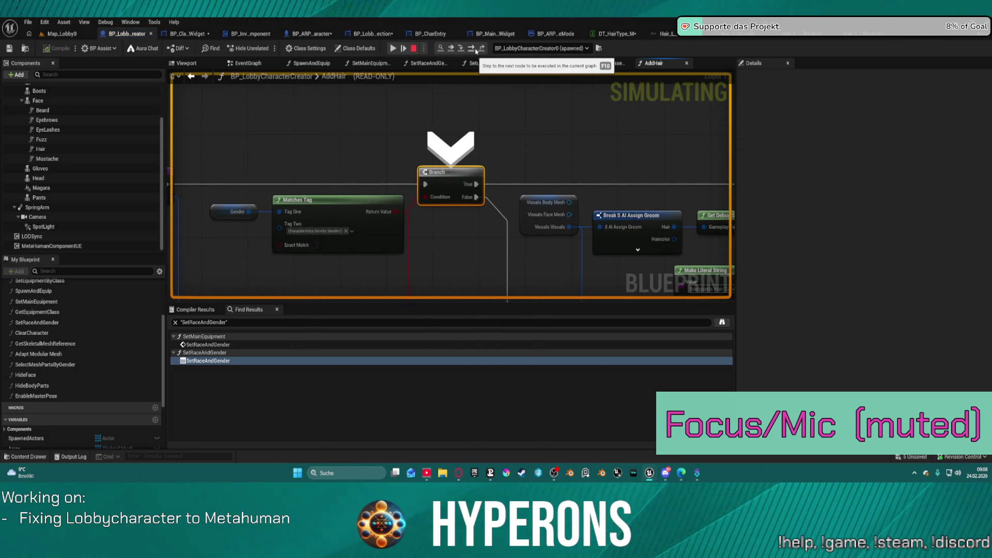
pyautogui.moveTo(268, 219)
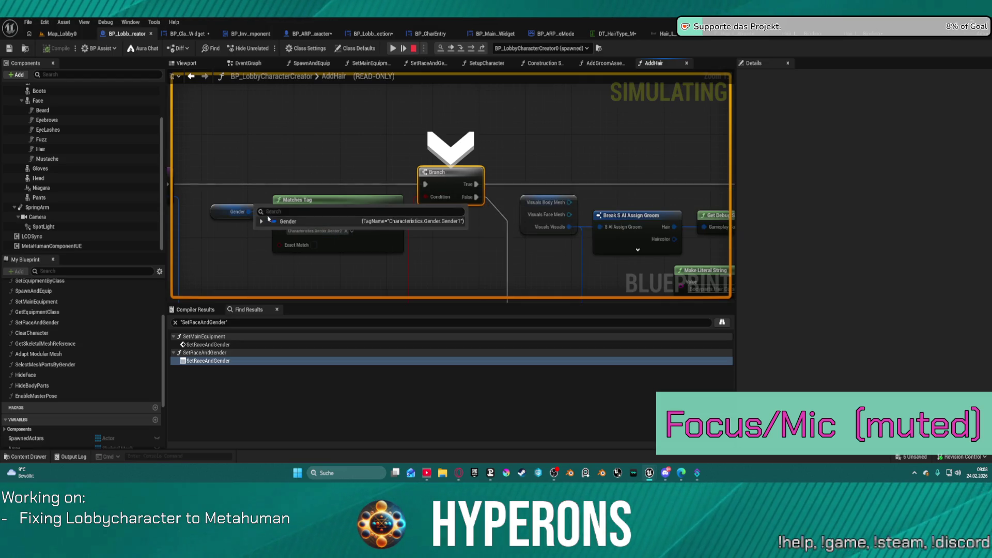
pyautogui.moveTo(445, 197)
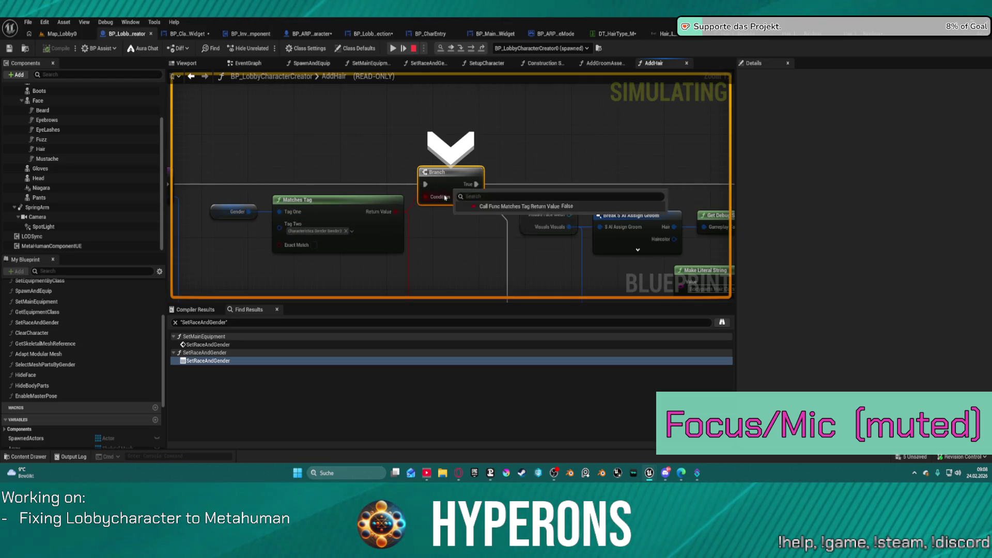
pyautogui.click(474, 48)
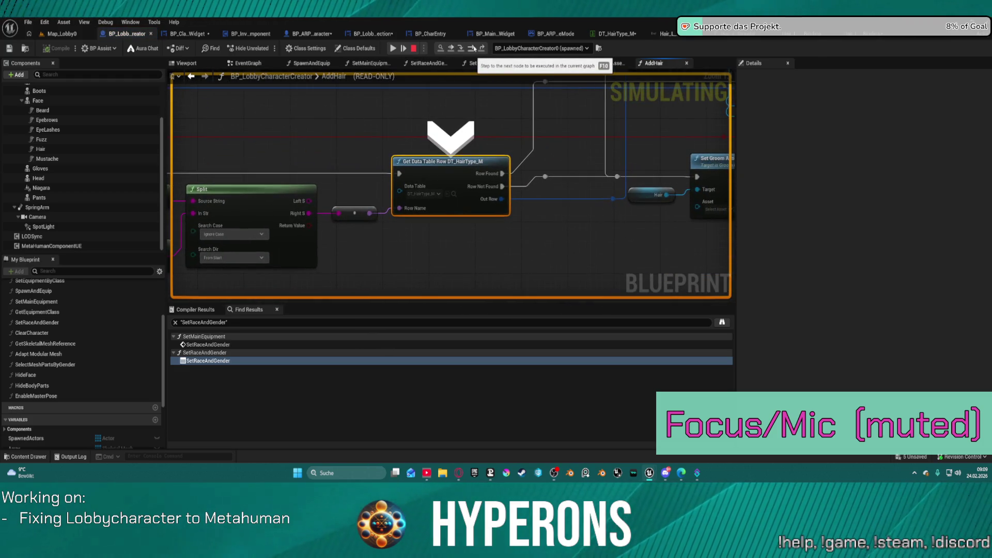
pyautogui.click(474, 49)
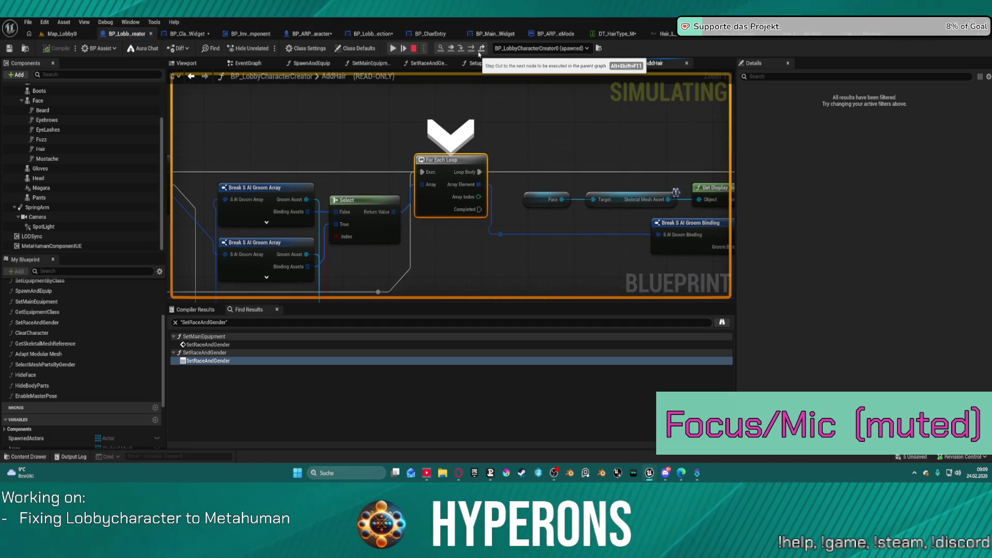
pyautogui.click(472, 48)
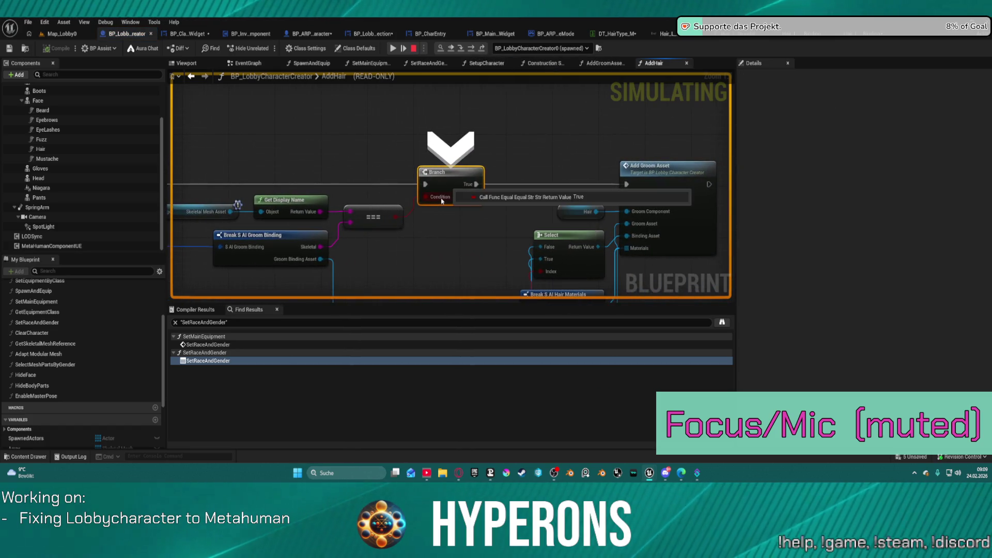
pyautogui.click(471, 49)
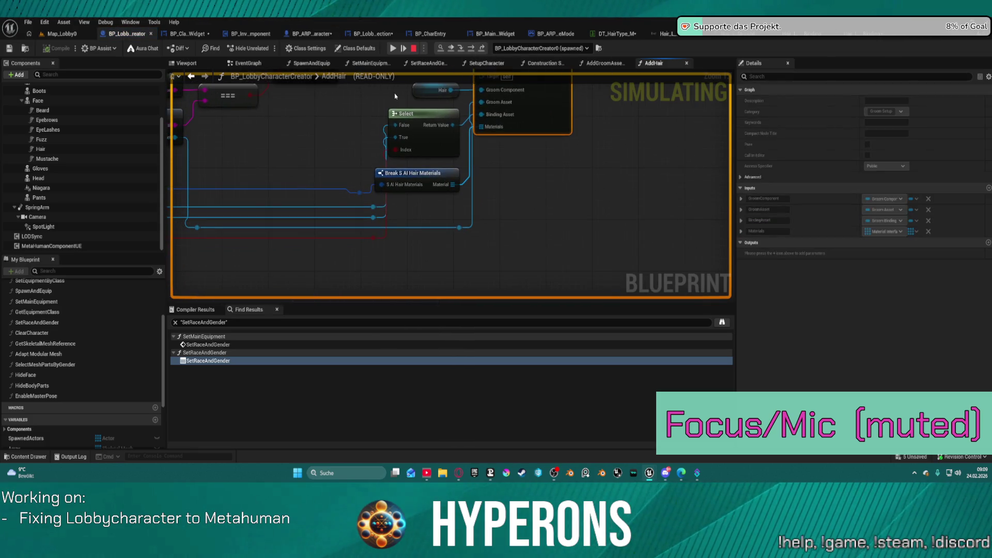
pyautogui.moveTo(505, 183)
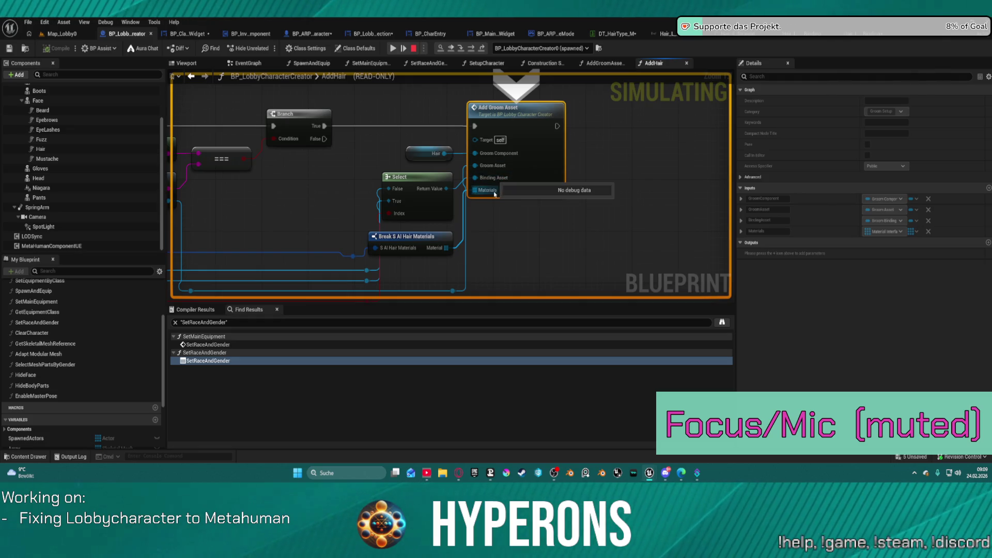
pyautogui.moveTo(492, 144)
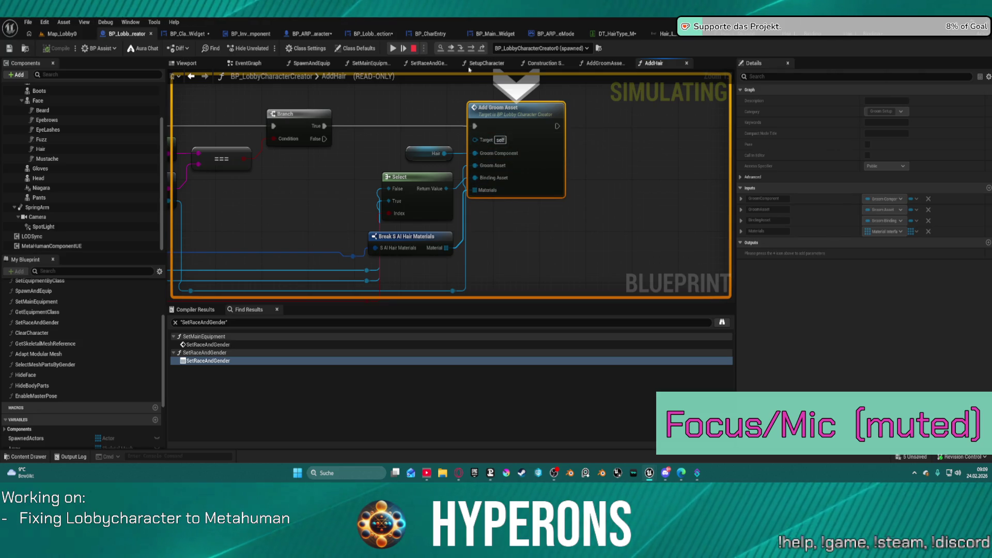
# Open the AddGroomAsset graph, select the Face-to-Mustache groom components, and stop the simulation
pyautogui.doubleClick(498, 107)
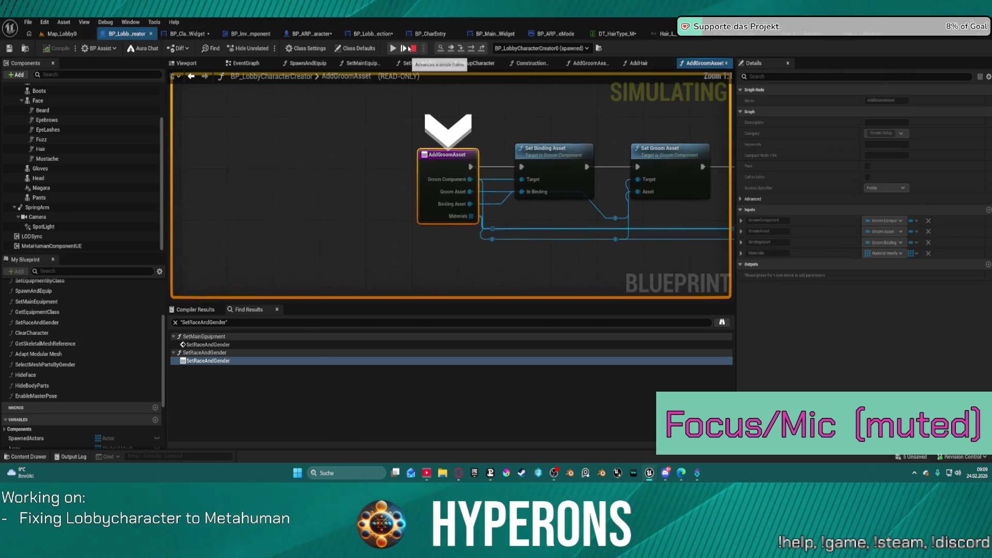
pyautogui.moveTo(76, 101)
pyautogui.mouseDown()
pyautogui.moveTo(78, 170)
pyautogui.moveTo(77, 162)
pyautogui.mouseUp()
pyautogui.scroll(-10, 825, 301)
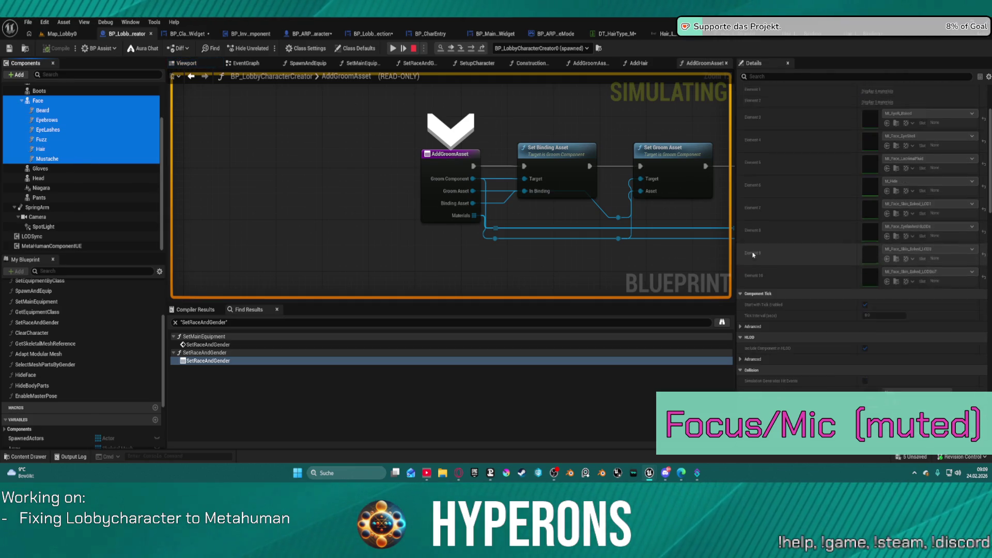
pyautogui.click(394, 49)
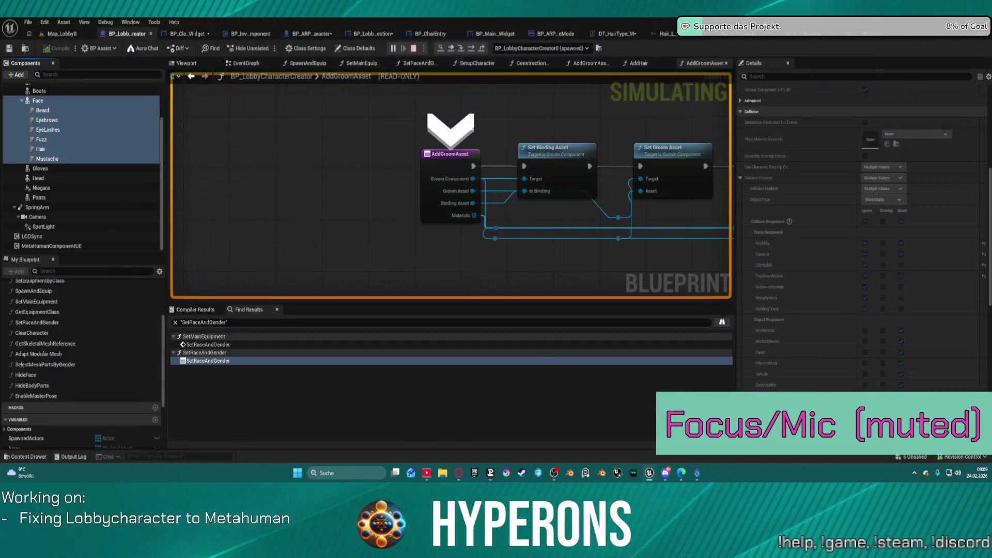
pyautogui.press('Escape')
# Toggle Hidden in Game on the face groom components and relaunch play with Alt+P
pyautogui.scroll(-5, 764, 196)
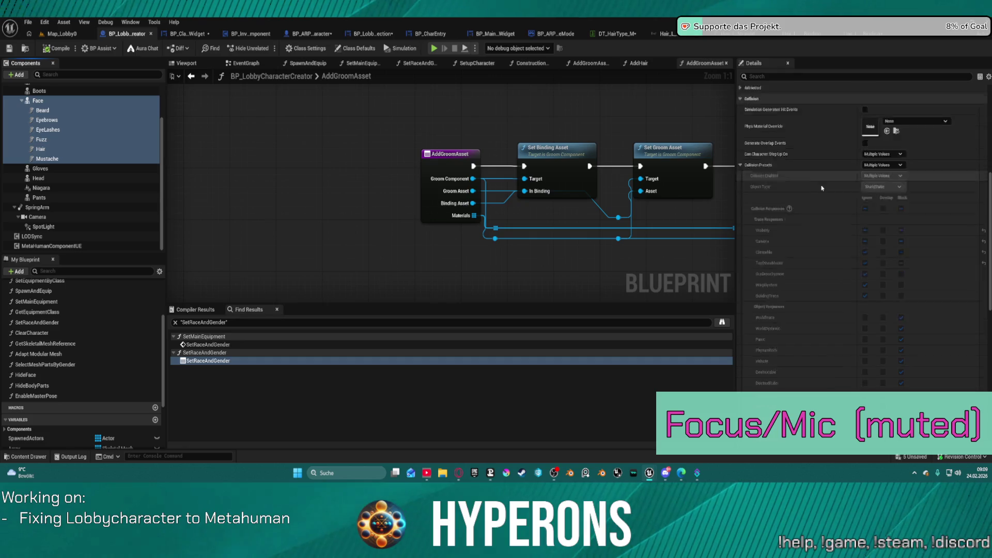
pyautogui.click(864, 295)
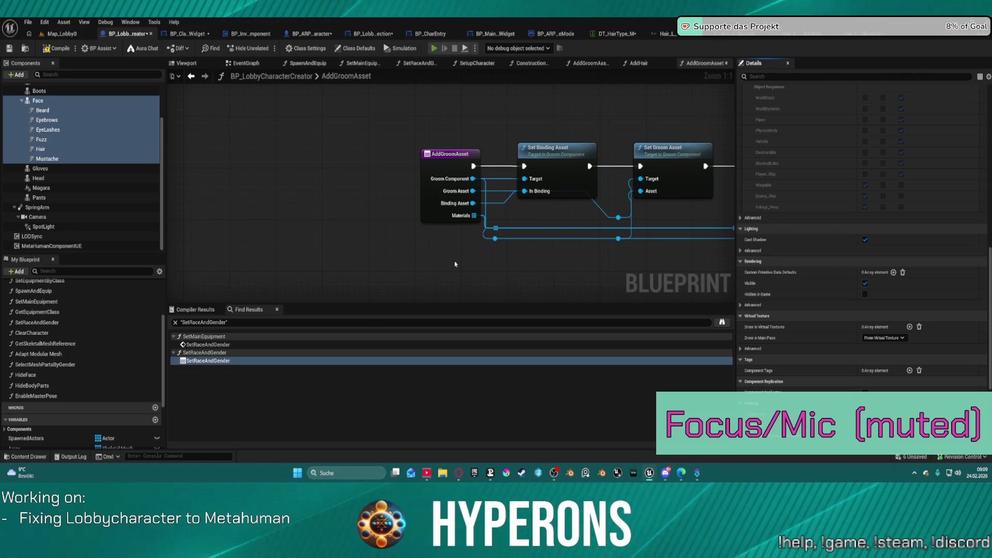
pyautogui.hotkey('alt', 'p')
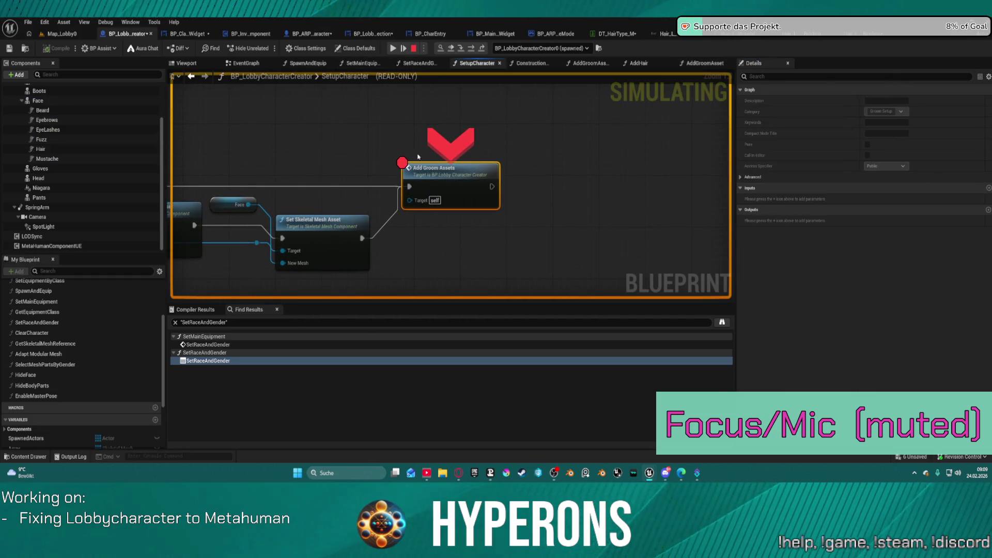
# Open character selection, remove the Add Groom Assets breakpoint, and resume the game
pyautogui.click(392, 50)
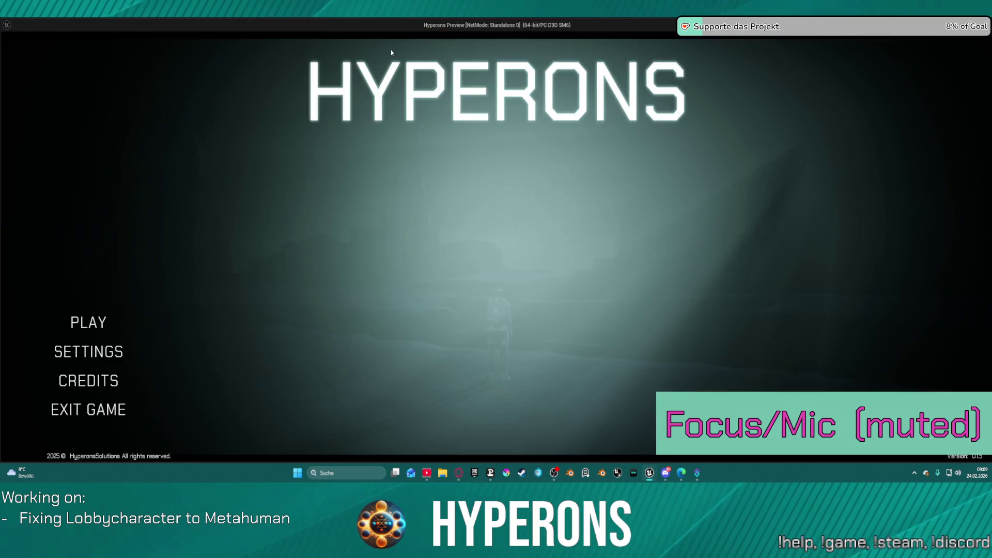
pyautogui.click(92, 323)
pyautogui.click(496, 261)
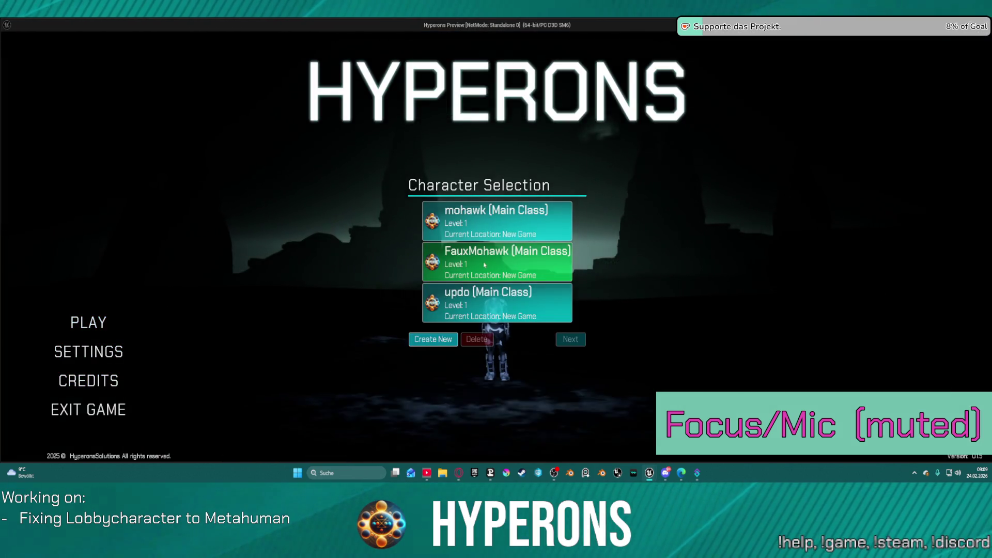
pyautogui.rightClick(448, 185)
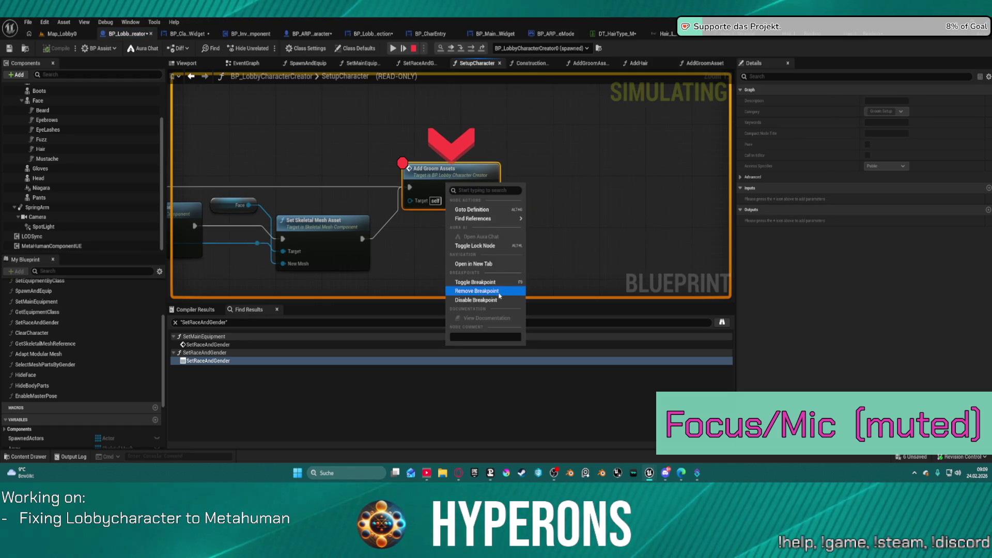
pyautogui.click(475, 291)
pyautogui.click(394, 48)
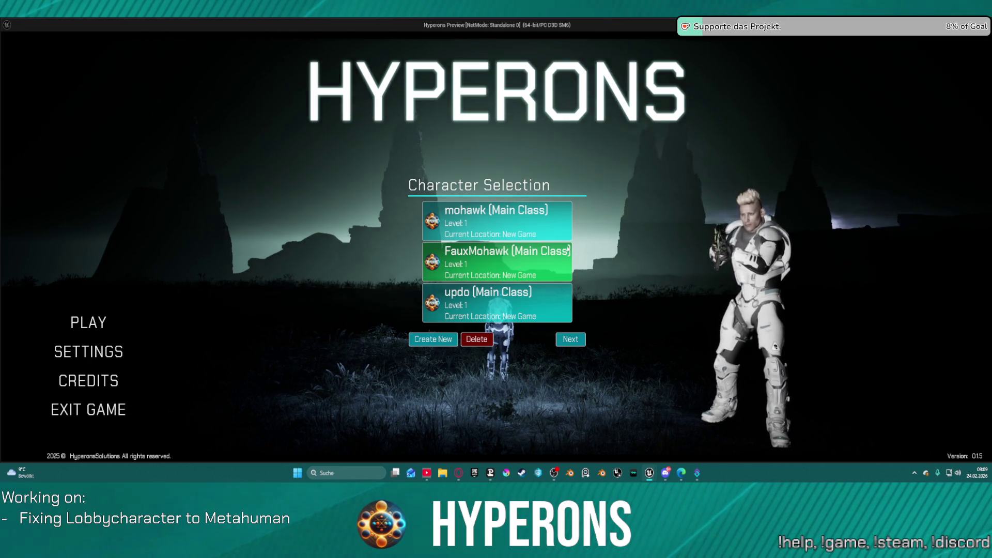
# Preview the mohawk, FauxMohawk and updo characters' hairstyles in the lobby
pyautogui.click(492, 231)
pyautogui.click(480, 265)
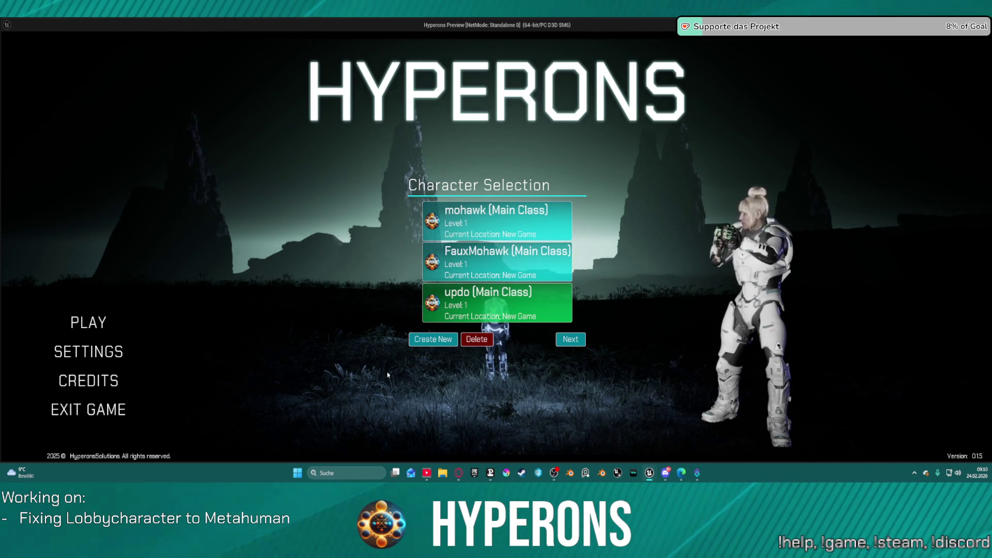
pyautogui.click(520, 256)
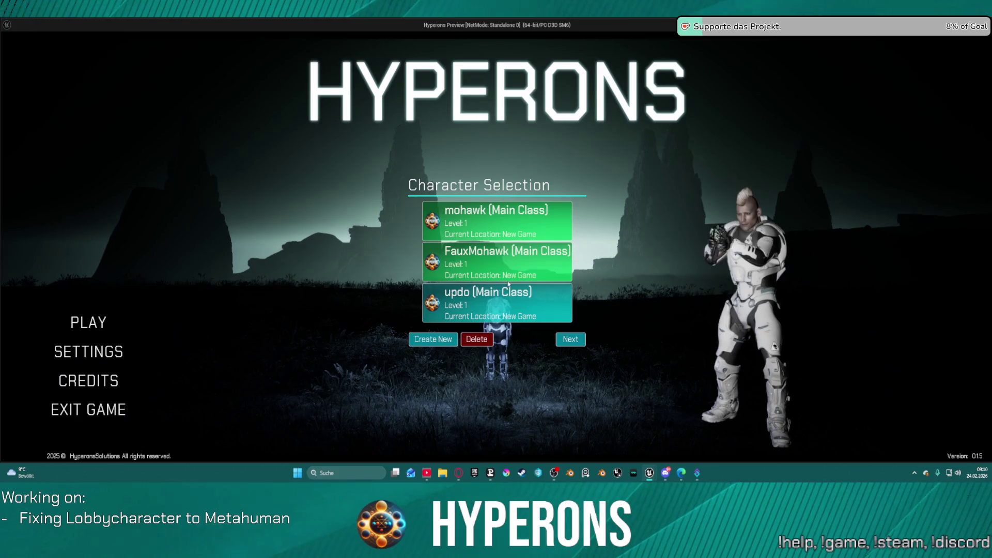
pyautogui.click(494, 305)
pyautogui.click(485, 255)
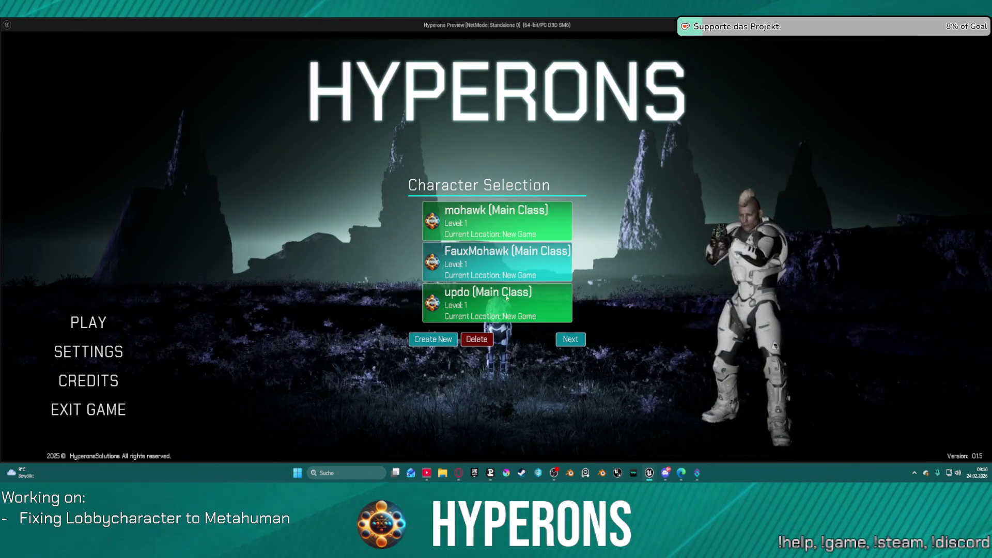
# Start then cancel a new character, and delete the updo character
pyautogui.click(443, 340)
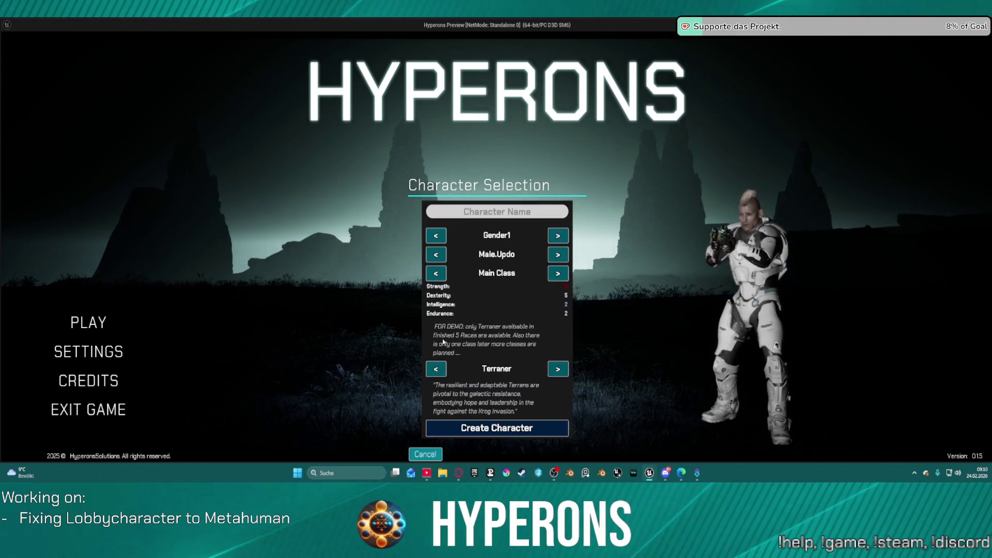
pyautogui.click(420, 456)
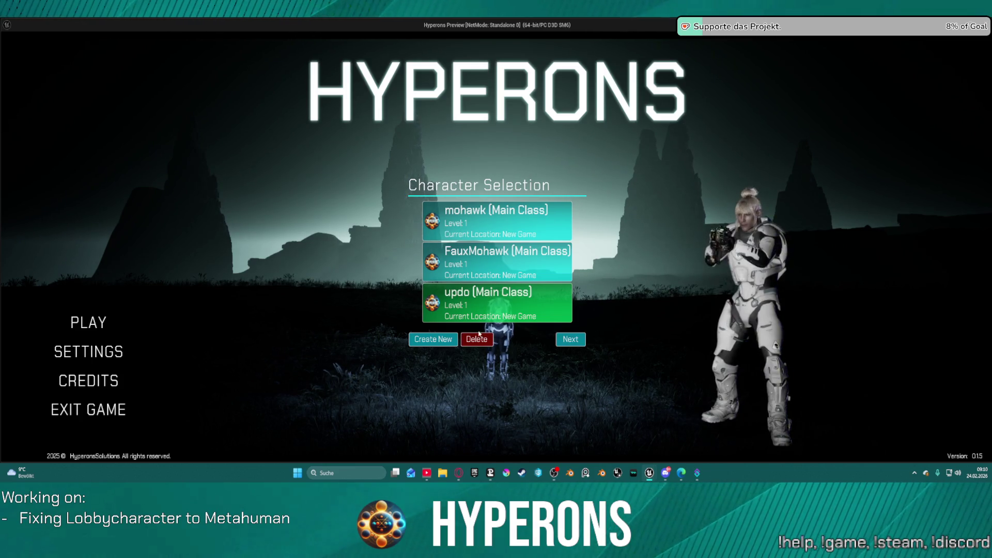
pyautogui.click(476, 339)
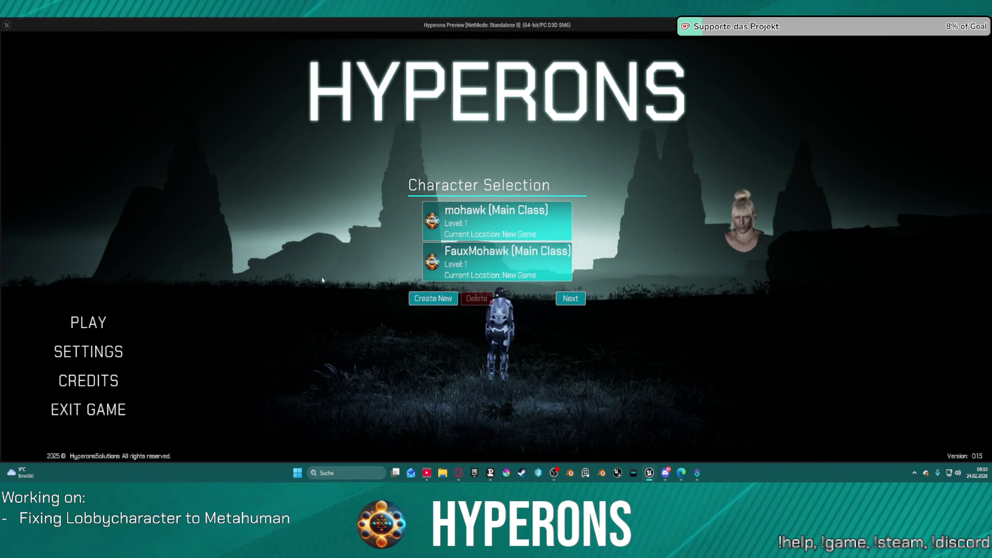
# Stop the play session with Esc and show BP_ClassSelectionWidget's Add New Character chain
pyautogui.hotkey('alt', 'Tab')
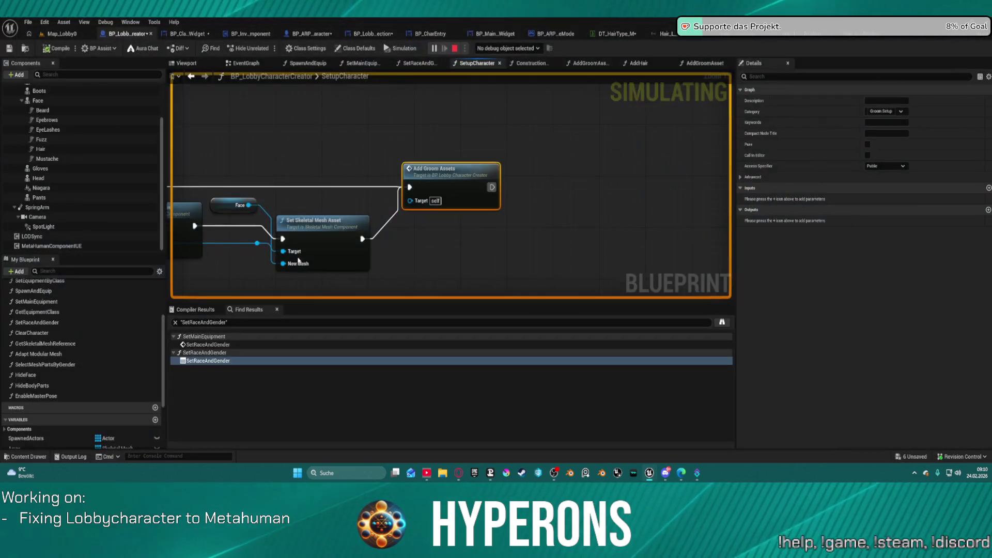
pyautogui.press('Escape')
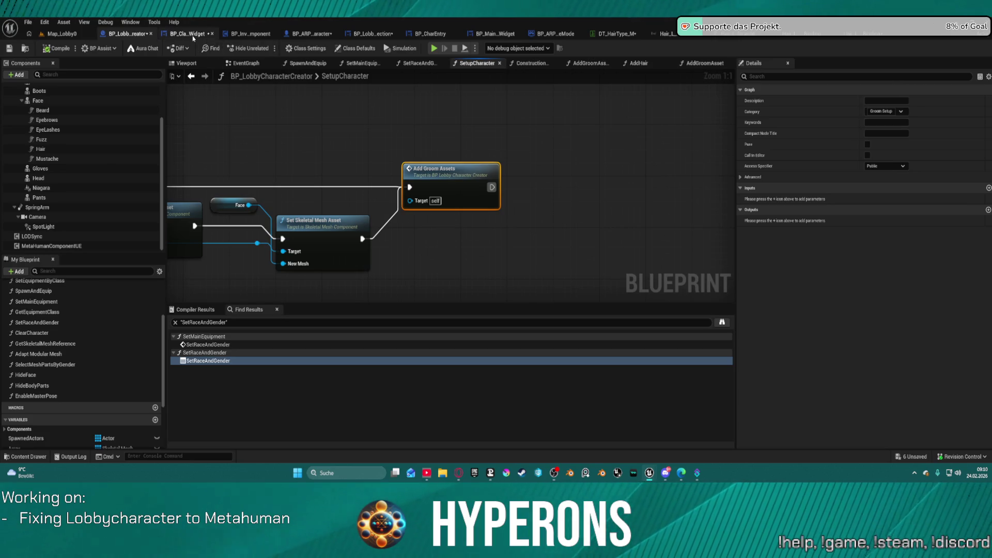
pyautogui.click(192, 35)
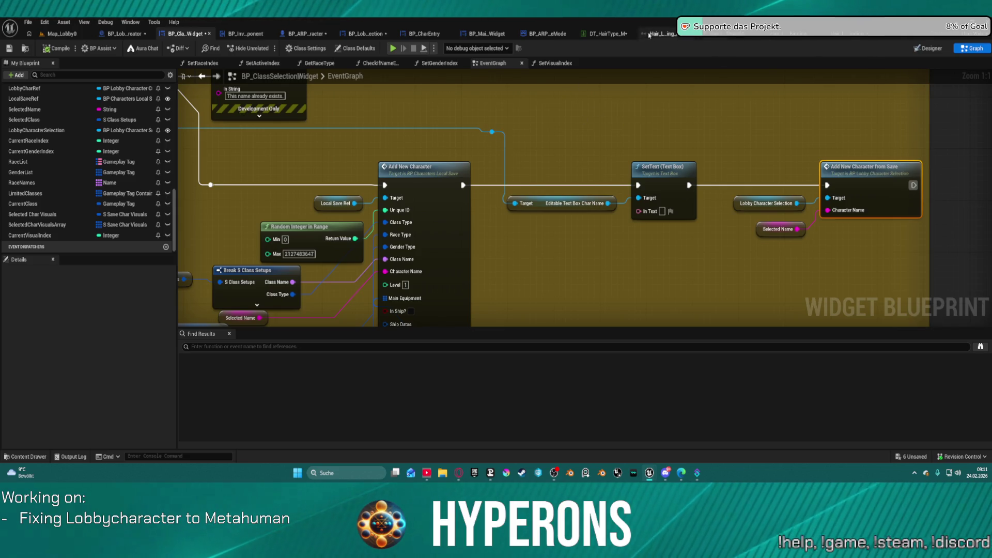
# View the Hair_L_Straight groom from behind, then close the groom and binding editors
pyautogui.click(750, 34)
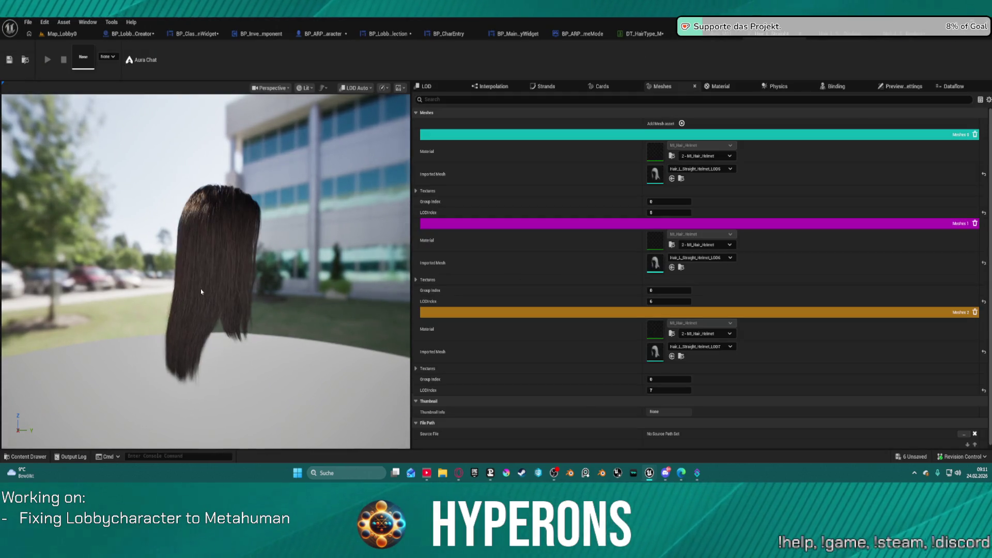
pyautogui.moveTo(228, 293)
pyautogui.mouseDown()
pyautogui.moveTo(77, 292)
pyautogui.moveTo(78, 242)
pyautogui.moveTo(108, 299)
pyautogui.moveTo(150, 274)
pyautogui.mouseUp()
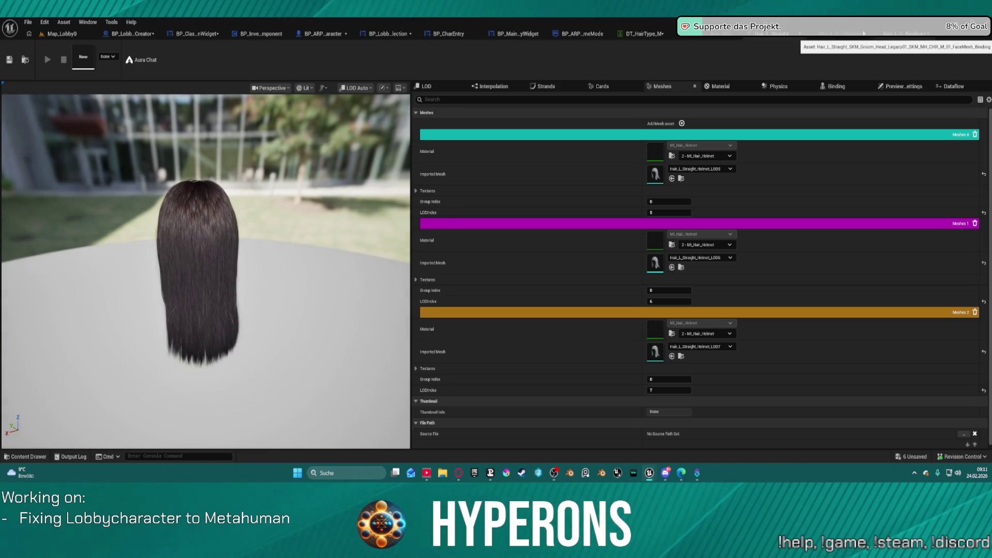
pyautogui.click(855, 34)
pyautogui.middleClick(890, 35)
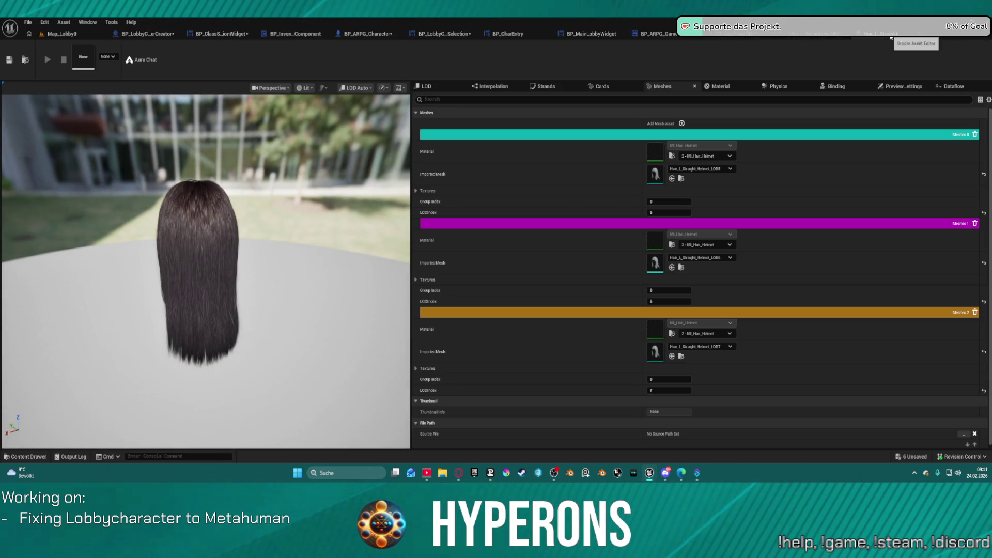
pyautogui.middleClick(878, 35)
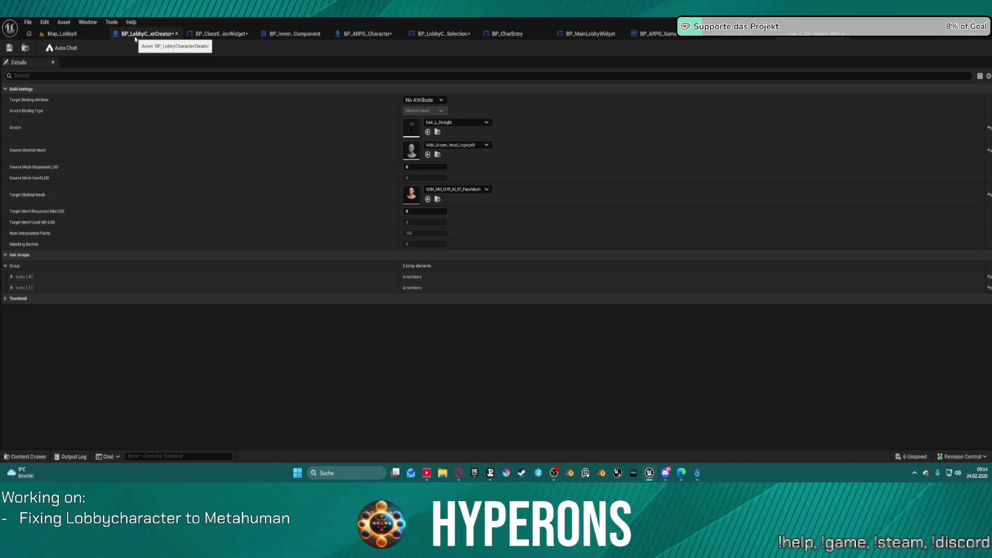
# Check the Designer layouts of BP_ClassSelectionWidget and BP_LobbyCharacterSelection, then return to Graph
pyautogui.click(222, 34)
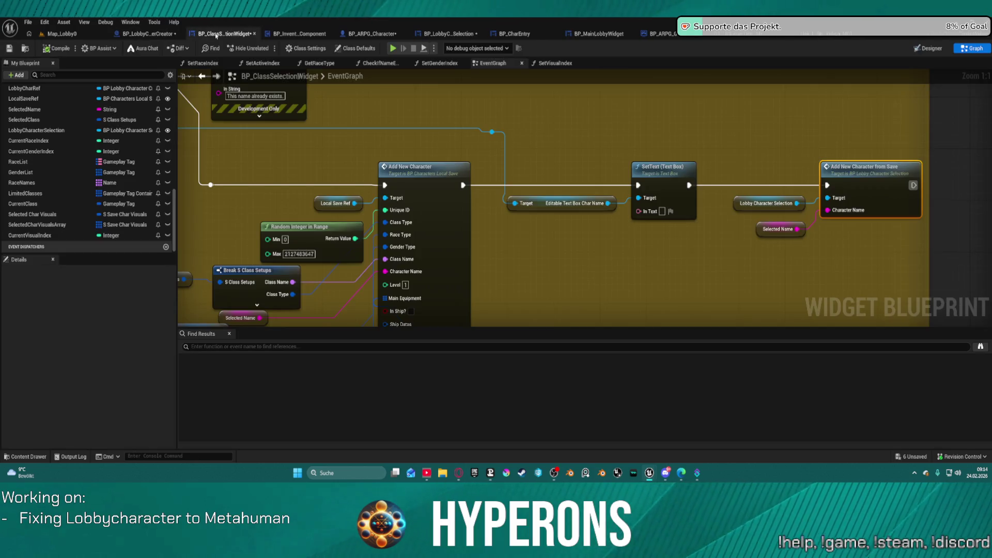
pyautogui.click(925, 49)
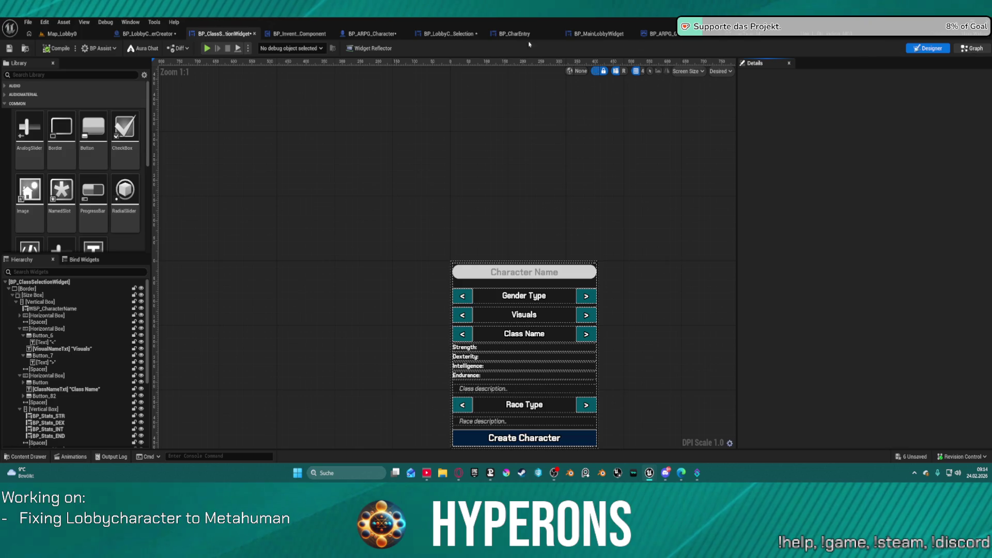
pyautogui.click(439, 34)
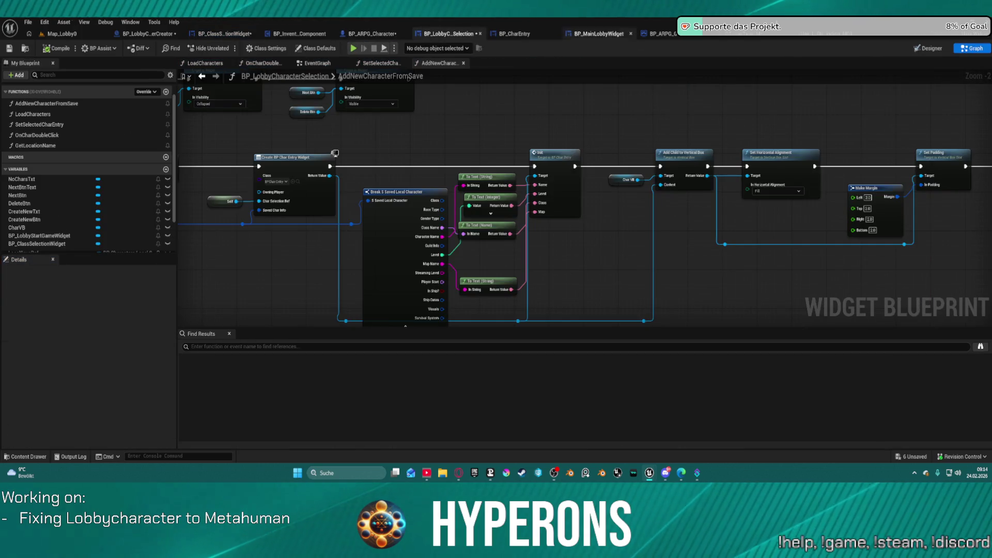
pyautogui.click(937, 54)
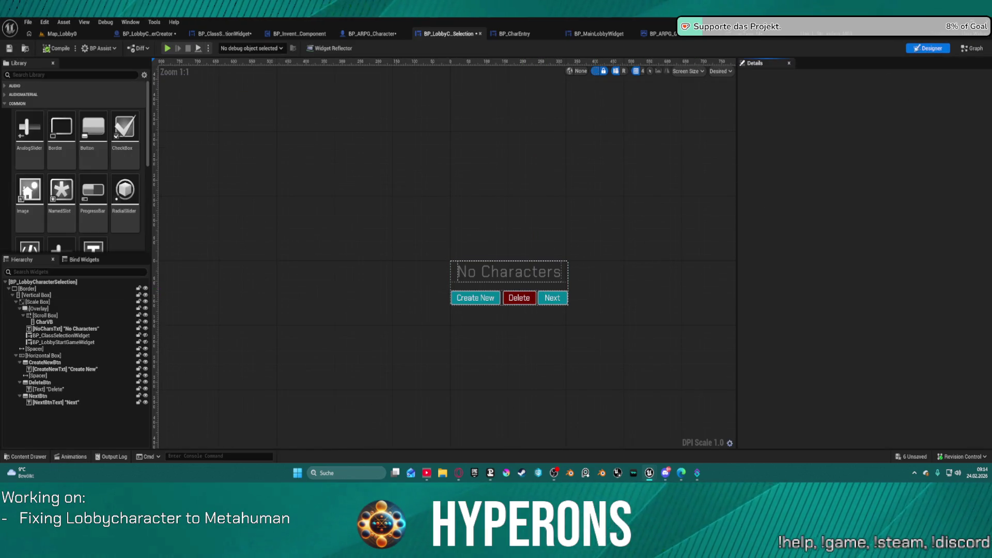
pyautogui.click(974, 48)
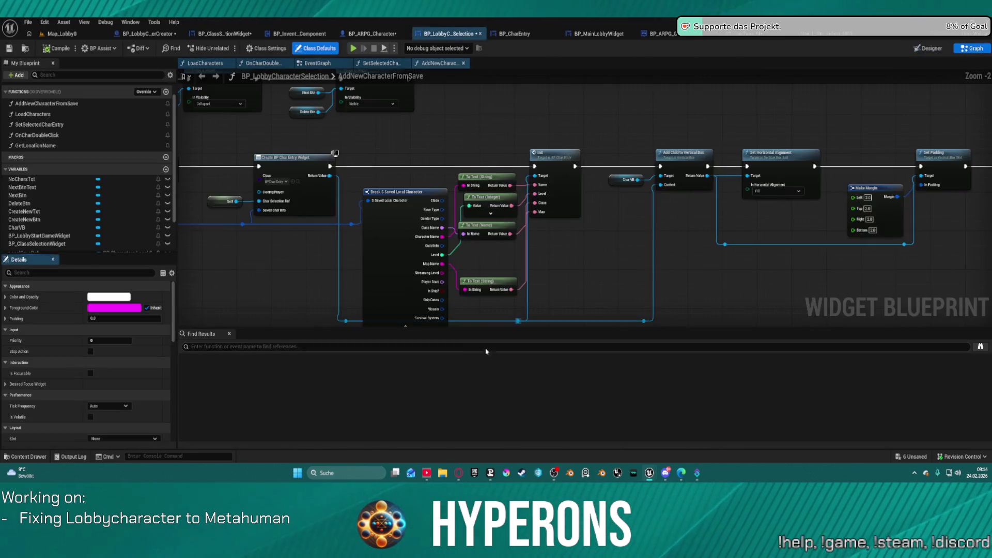
# In EventGraph, select Char Preview and Set Character Hidden, then pan to Delete Character
pyautogui.scroll(-5, 498, 237)
pyautogui.scroll(2, 498, 237)
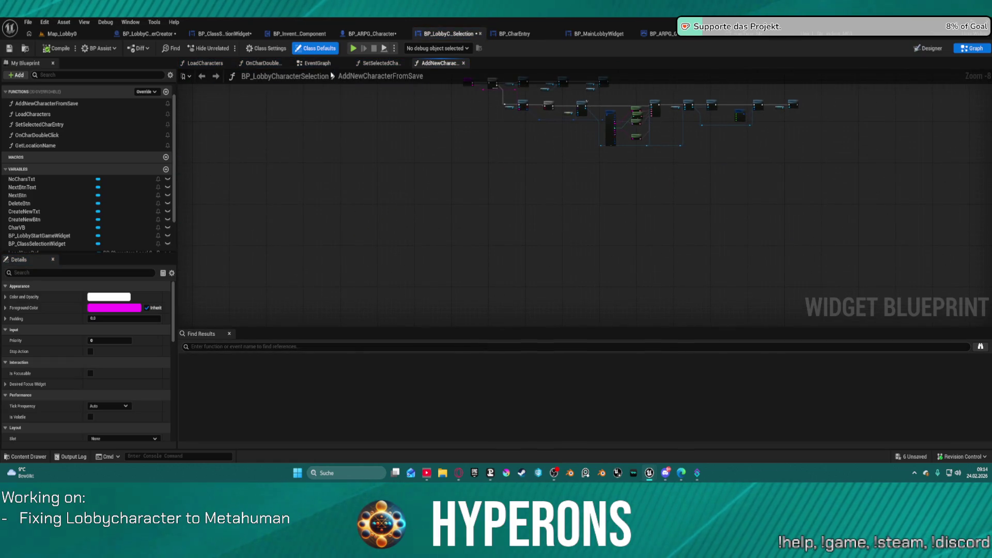
pyautogui.click(317, 63)
pyautogui.scroll(-1, 638, 275)
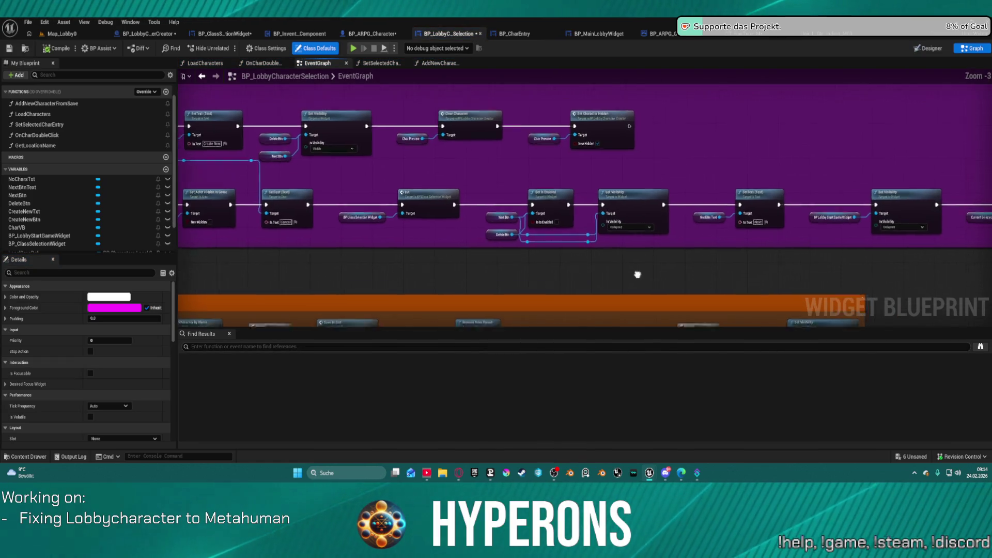
pyautogui.moveTo(638, 275)
pyautogui.mouseDown()
pyautogui.moveTo(565, 191)
pyautogui.moveTo(204, 193)
pyautogui.moveTo(180, 181)
pyautogui.mouseUp()
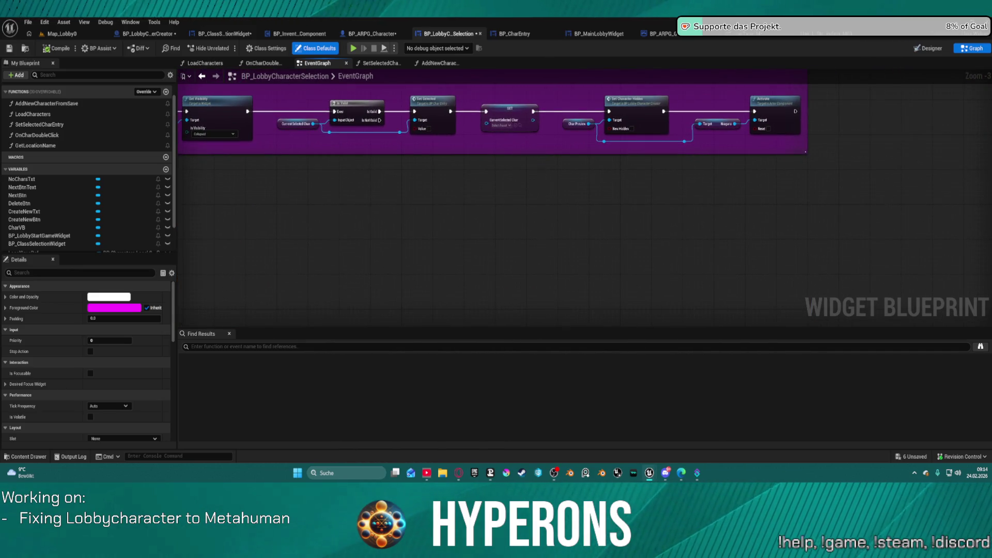
pyautogui.moveTo(565, 90)
pyautogui.mouseDown()
pyautogui.moveTo(662, 157)
pyautogui.moveTo(687, 152)
pyautogui.moveTo(676, 150)
pyautogui.mouseUp()
pyautogui.scroll(-4, 620, 165)
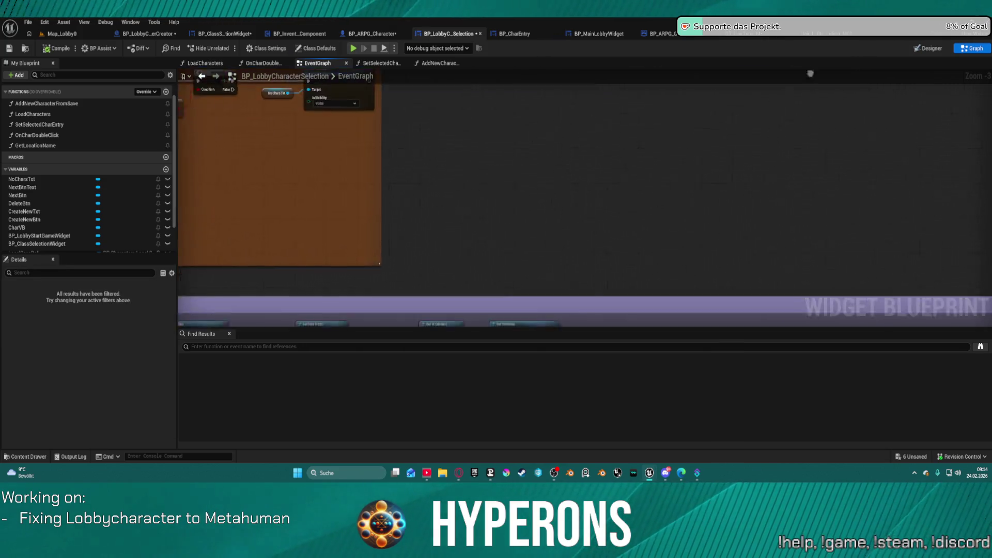
pyautogui.moveTo(363, 119)
pyautogui.mouseDown()
pyautogui.moveTo(454, 276)
pyautogui.moveTo(429, 226)
pyautogui.moveTo(389, 205)
pyautogui.moveTo(252, 200)
pyautogui.mouseUp()
pyautogui.scroll(1, 430, 226)
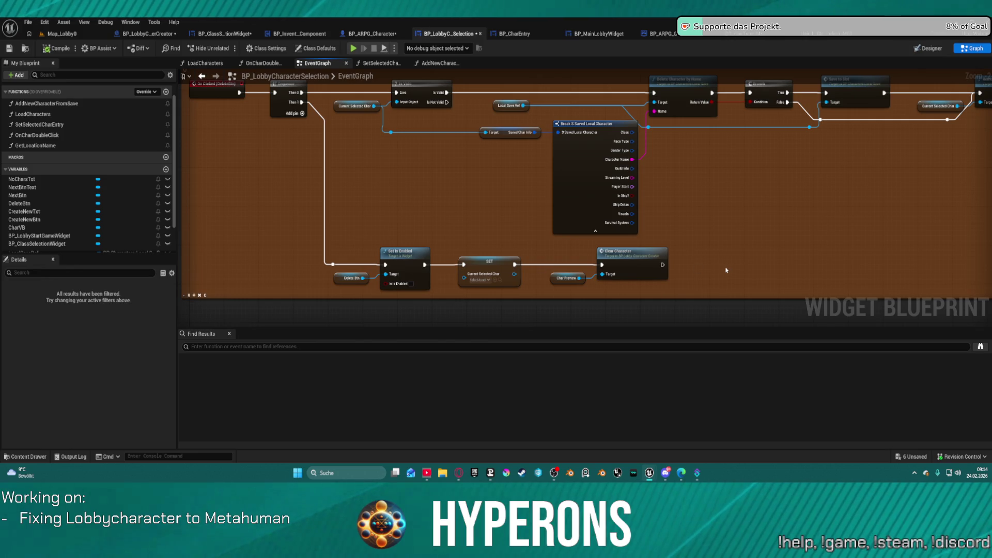
# Paste Set Character Hidden after Clear Character, wire its exec in, and open in-game Character Selection
pyautogui.hotkey('ctrl', 'v')
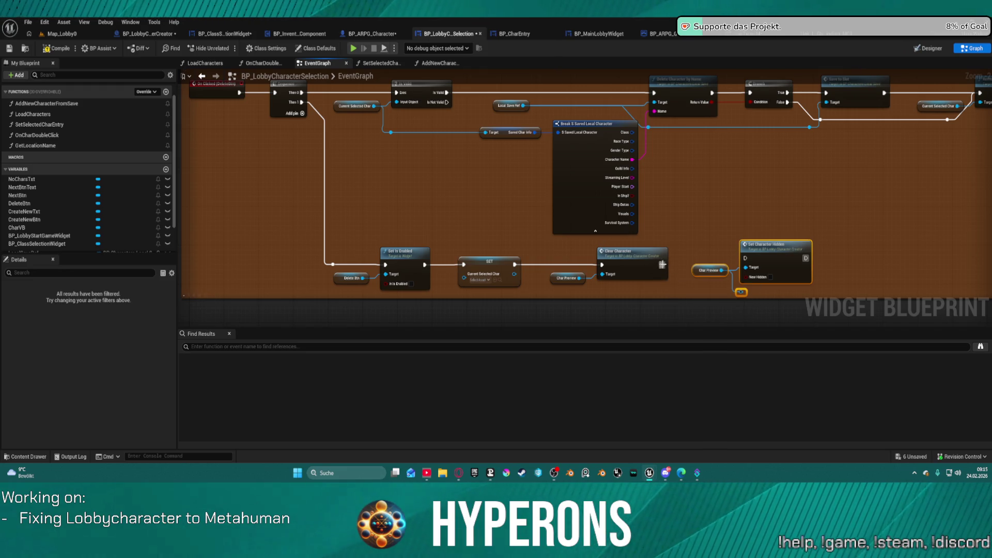
pyautogui.moveTo(662, 265); pyautogui.dragTo(745, 259)
pyautogui.click(746, 299)
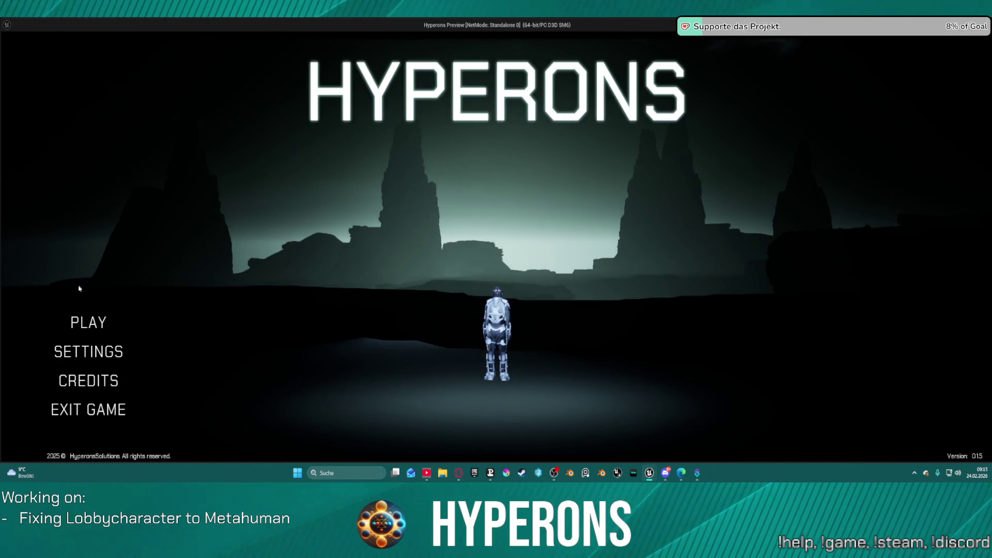
pyautogui.click(89, 322)
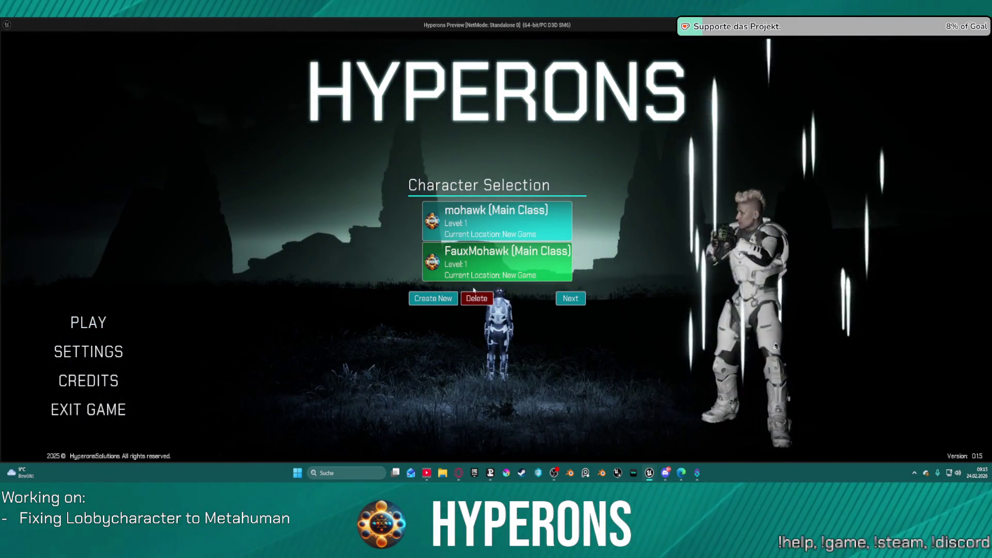
# Delete FauxMohawk in-game, stop, inspect the Set Character Hidden node, and relaunch with Alt+P
pyautogui.click(477, 298)
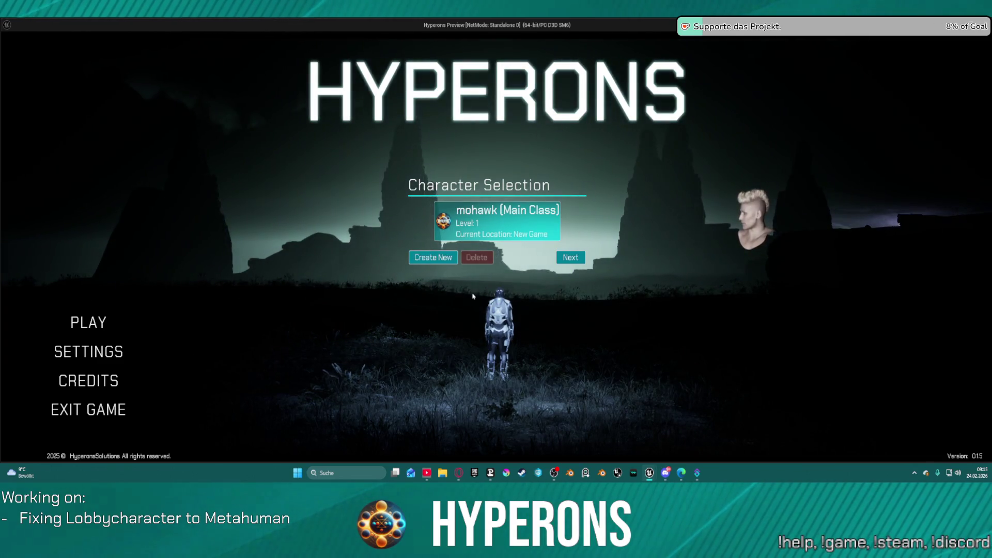
pyautogui.press('Escape')
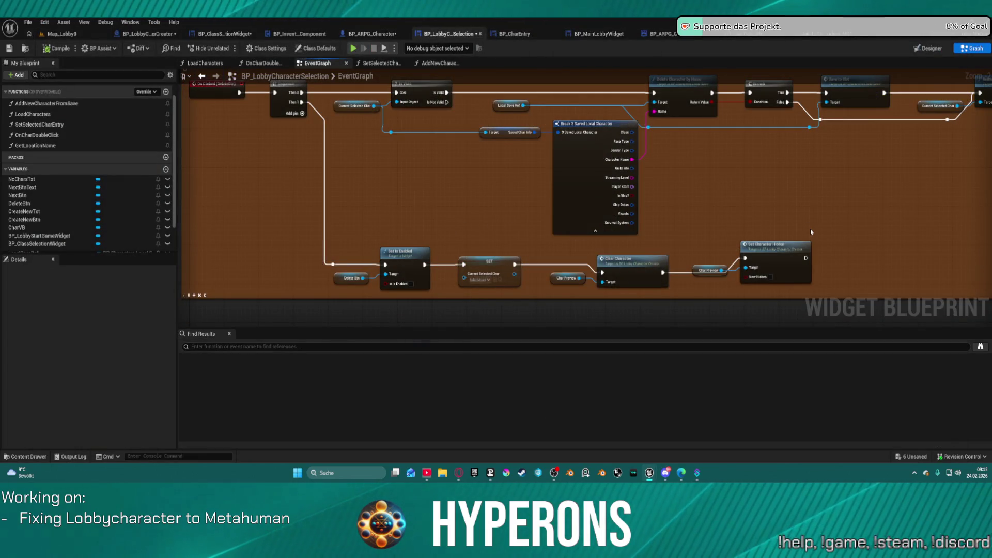
pyautogui.moveTo(810, 229); pyautogui.dragTo(754, 230)
pyautogui.click(717, 270)
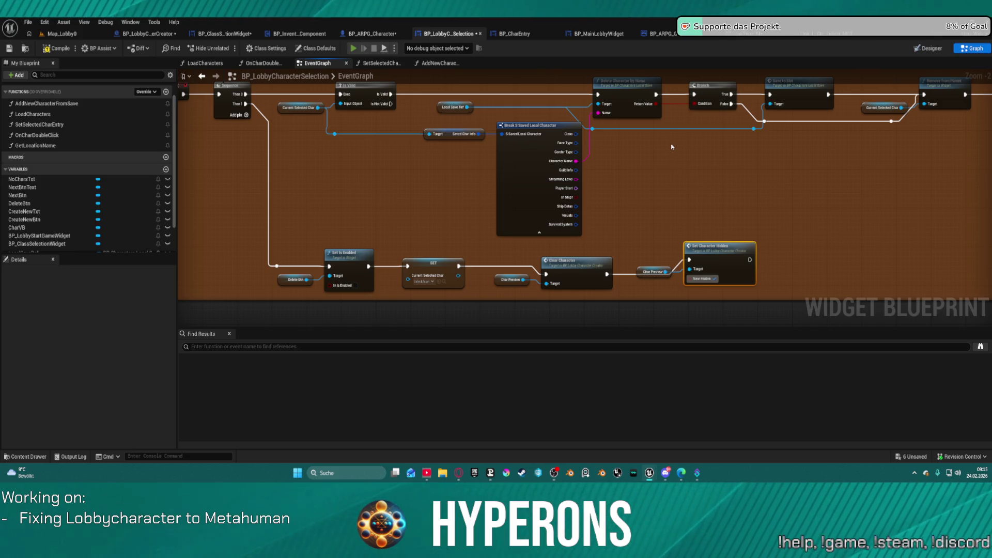
pyautogui.hotkey('alt', 'p')
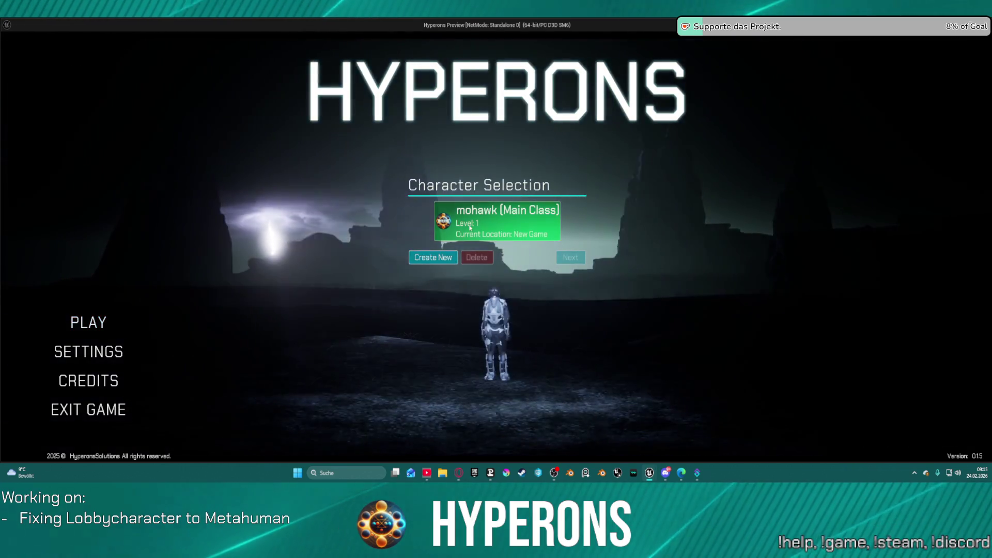
# Delete the old mohawk character and create a new character named 'updo'
pyautogui.click(467, 221)
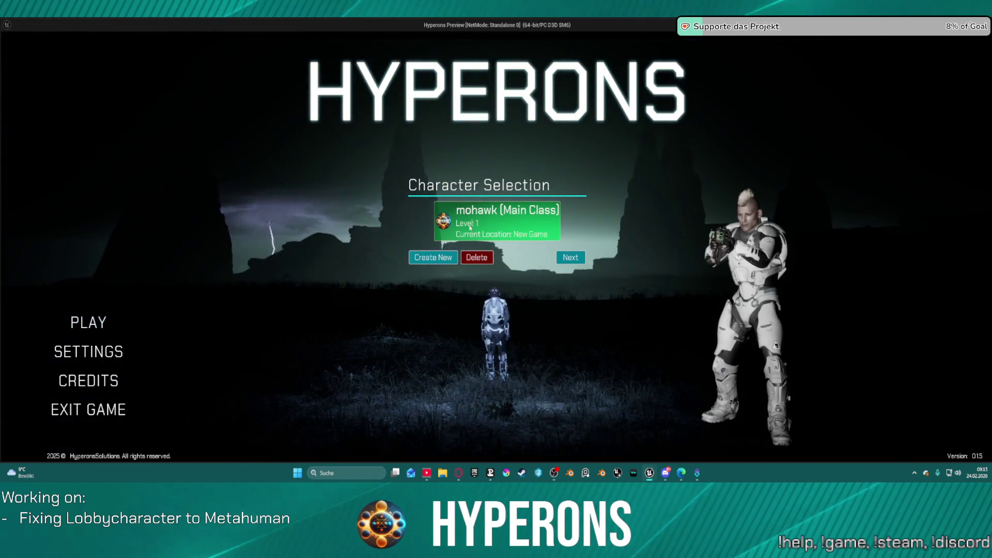
pyautogui.click(476, 257)
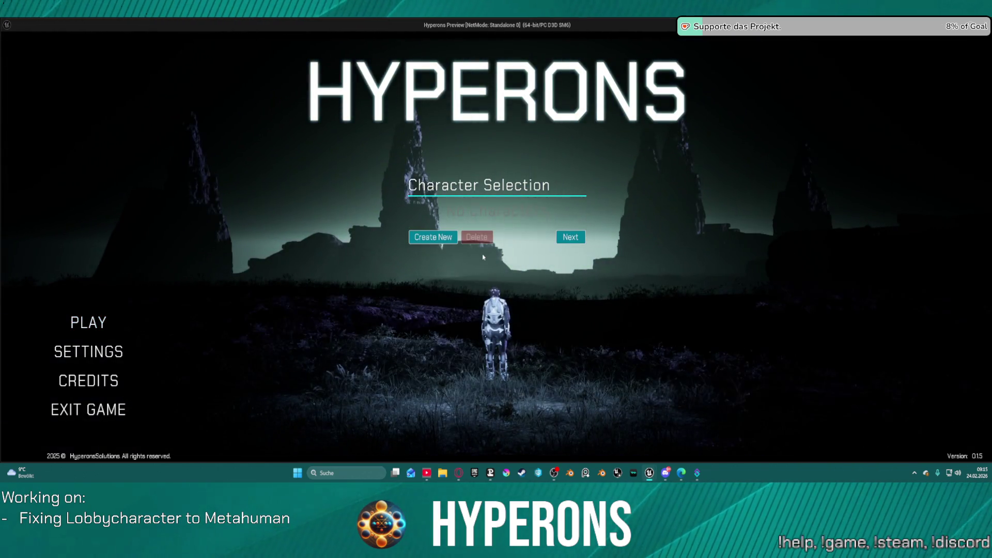
pyautogui.click(432, 236)
pyautogui.click(491, 212)
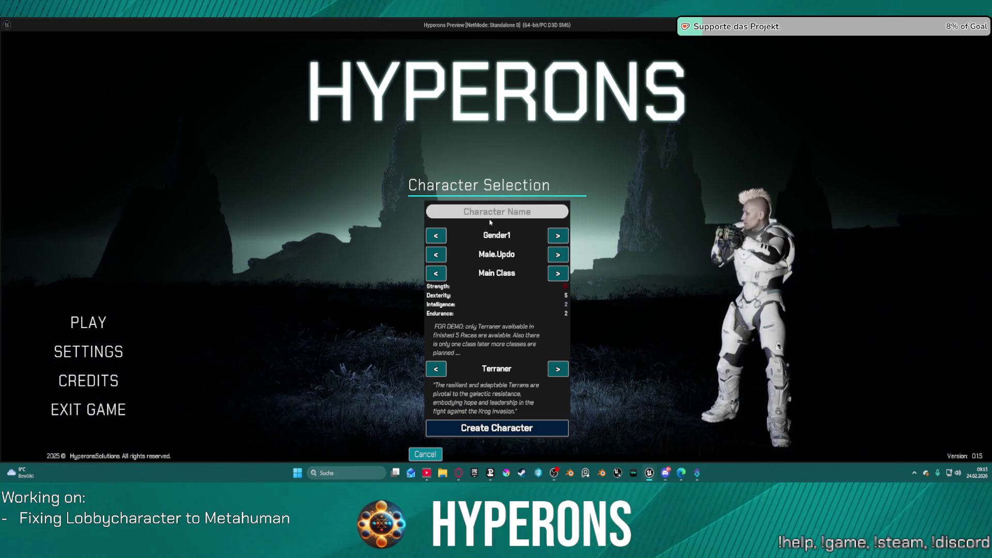
pyautogui.write('updo')
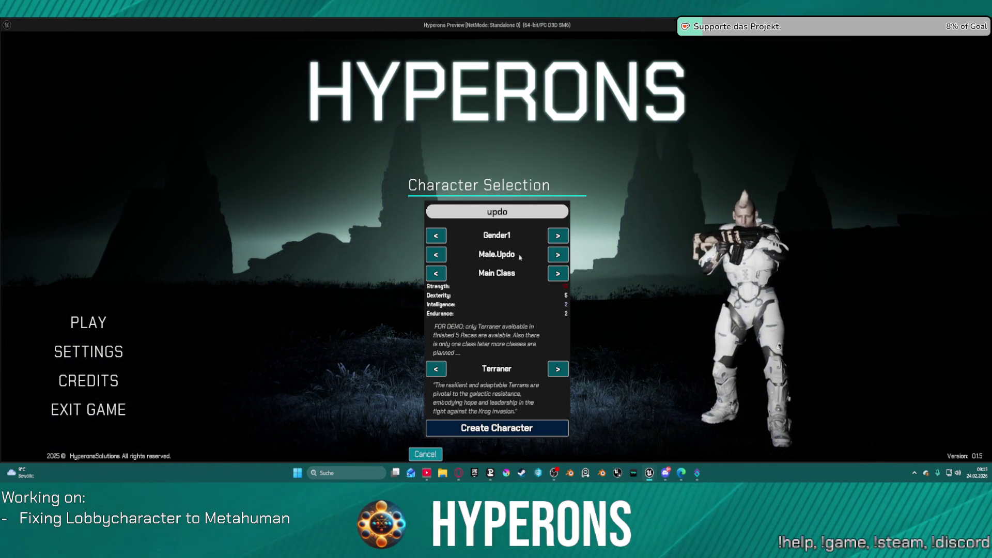
pyautogui.click(508, 426)
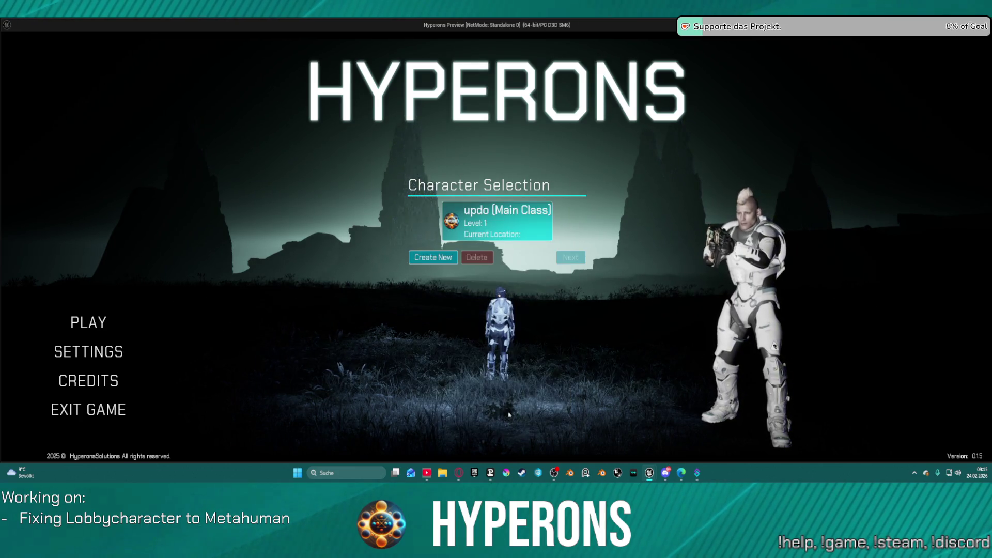
# Create a second character named 'mohaw'
pyautogui.click(450, 257)
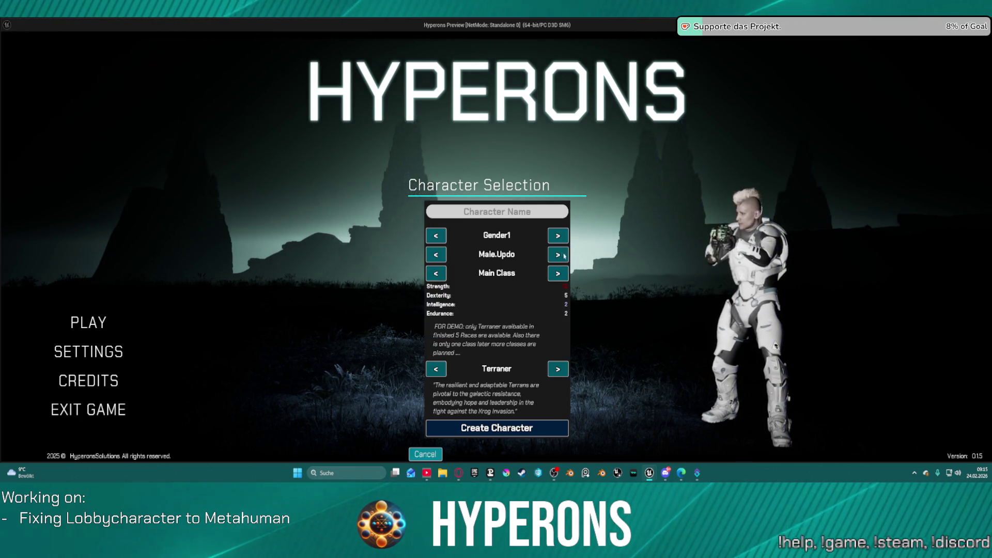
pyautogui.write('m')
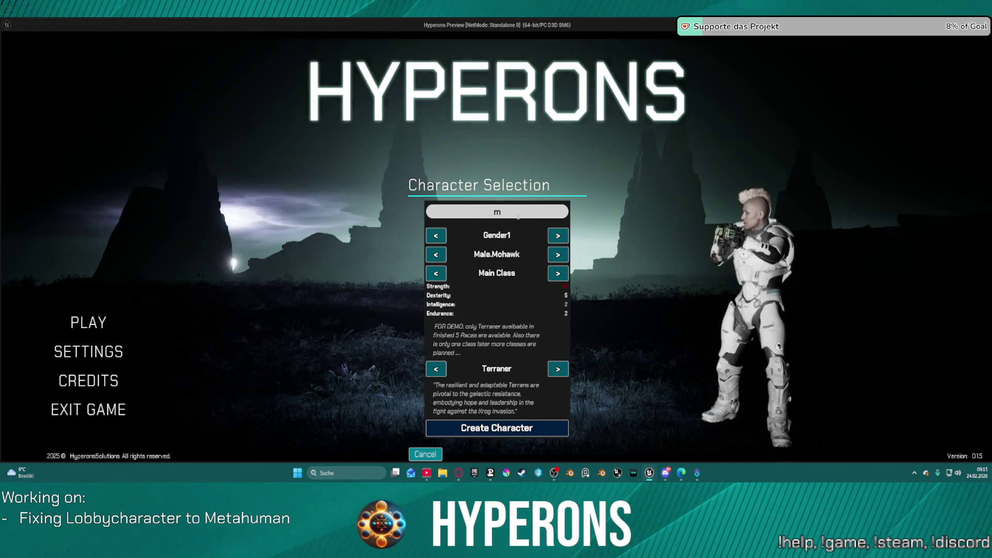
pyautogui.write('oh')
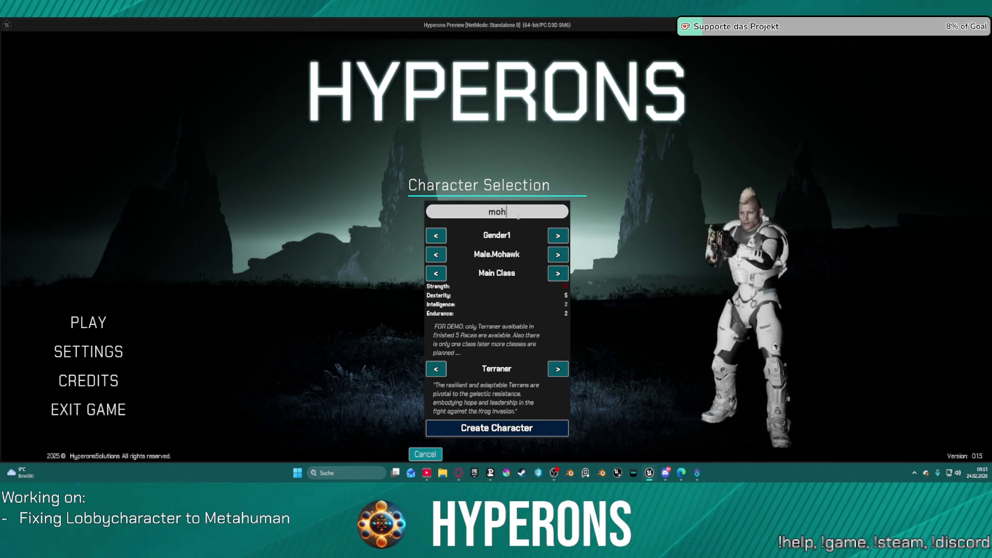
pyautogui.write('awk')
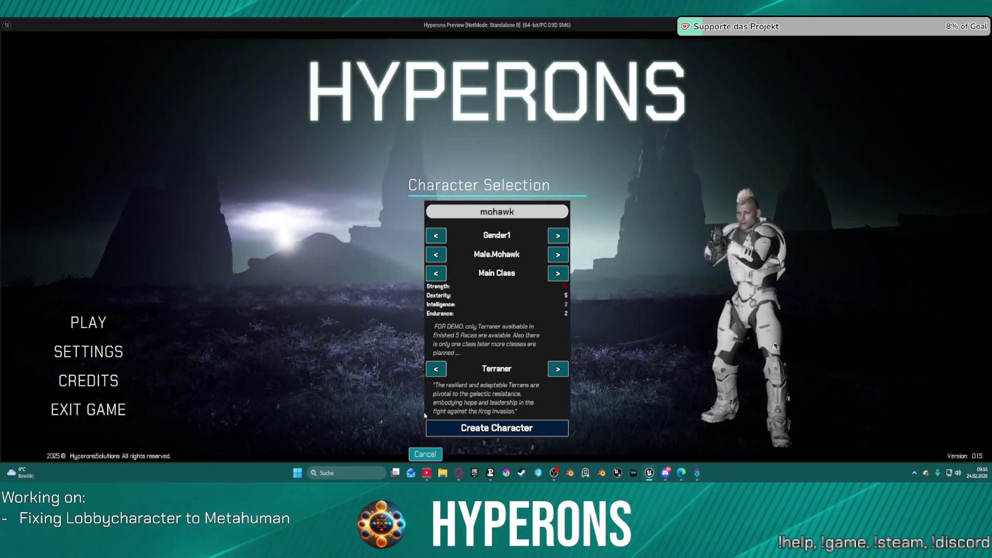
pyautogui.click(431, 428)
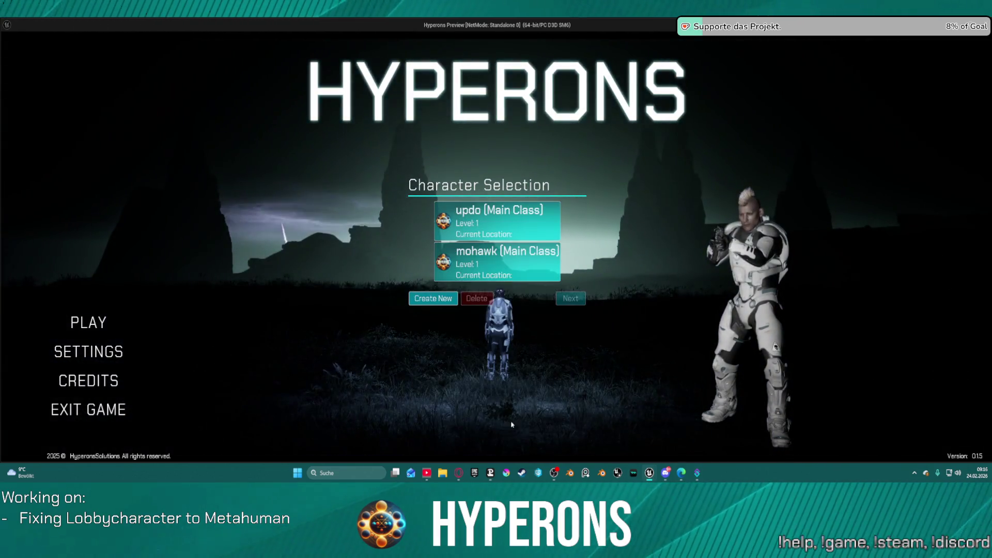
# Start a third character with Male.FauxMohawk hair, typing 'FauxMohaw' as its name
pyautogui.click(450, 298)
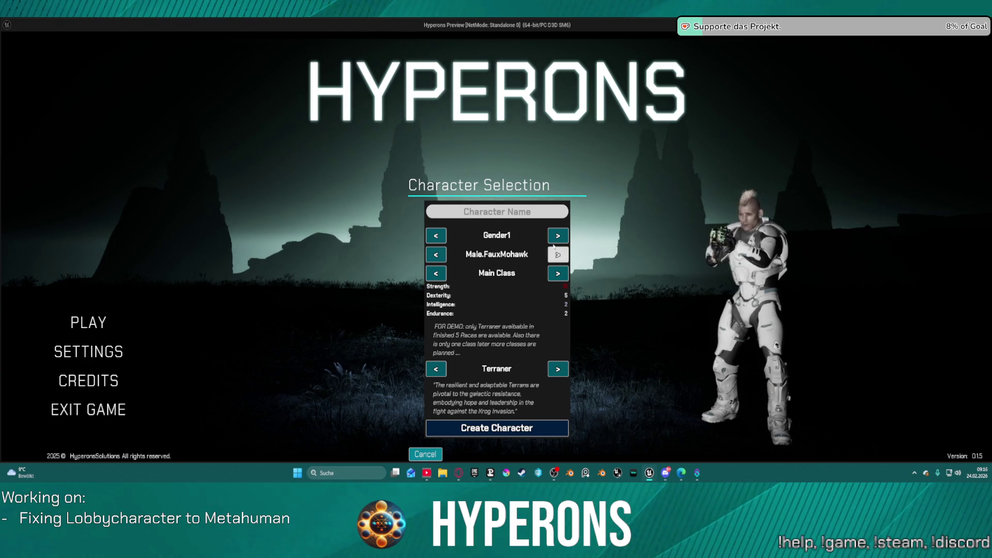
pyautogui.write('Fau')
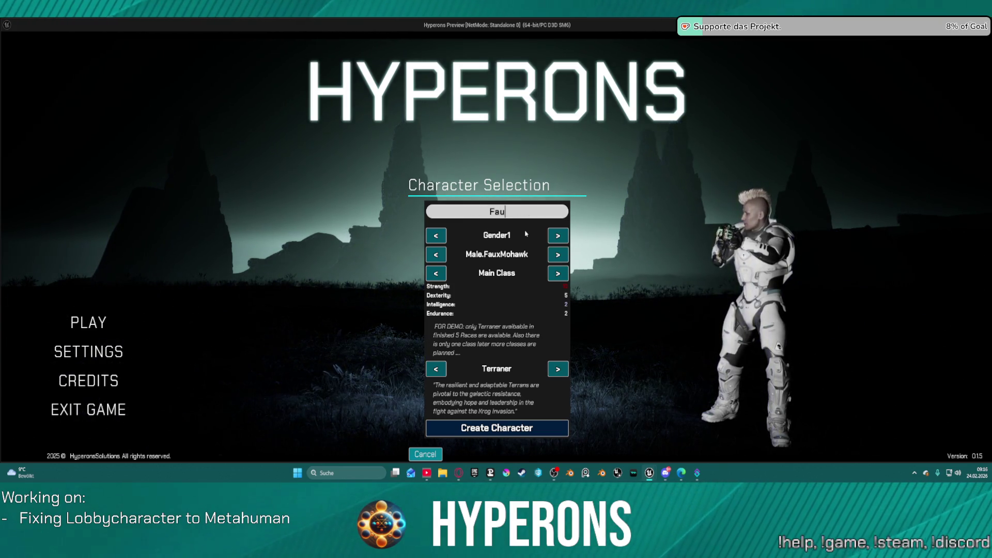
pyautogui.write('xMow')
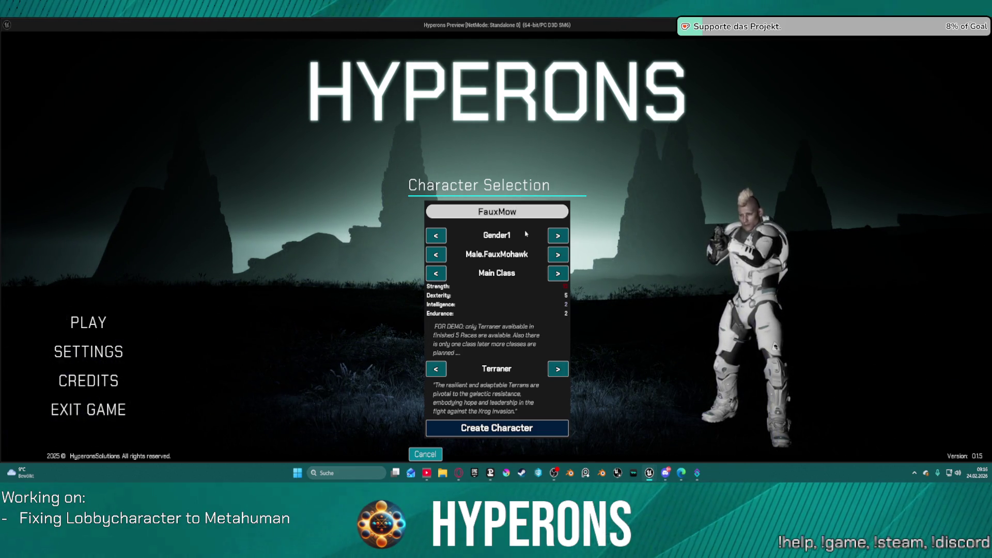
pyautogui.write('a')
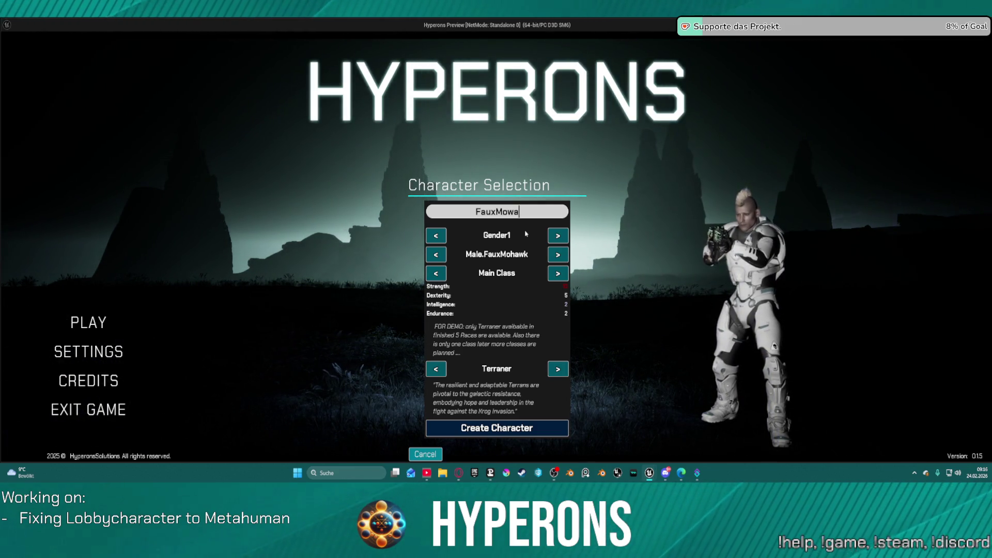
pyautogui.press('BackSpace')
pyautogui.press('BackSpace')
pyautogui.write('hawk')
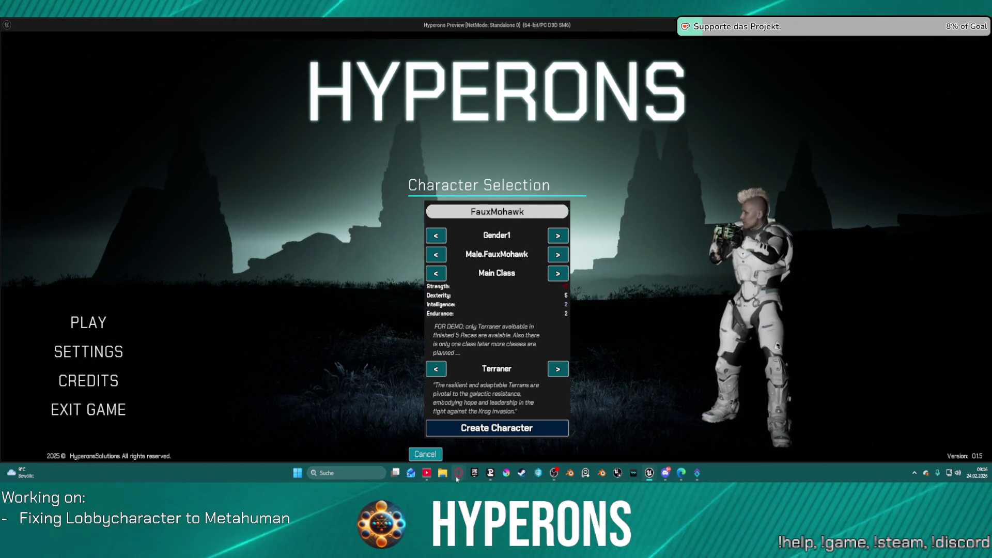
# Create the FauxMohawk character, then create and delete a test character '31231223'
pyautogui.moveTo(459, 473)
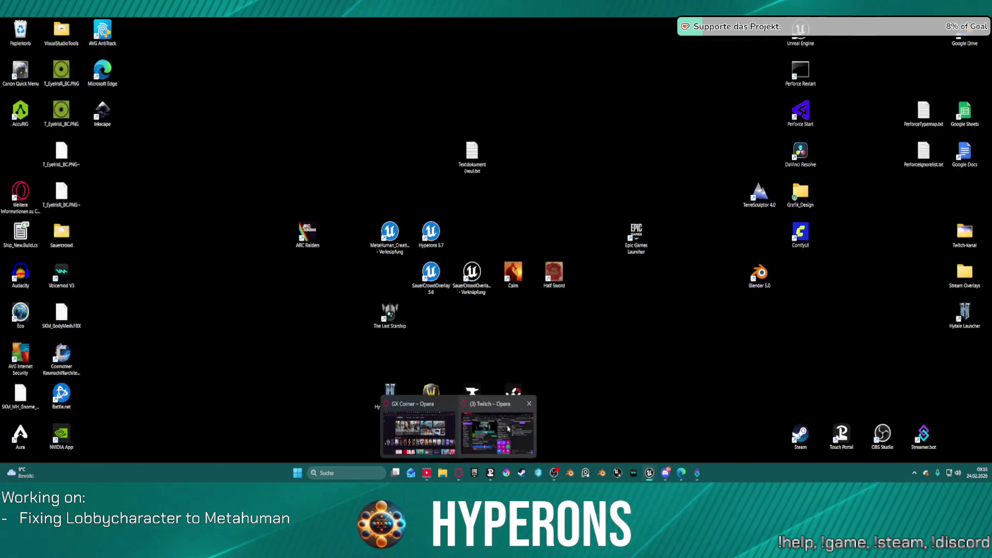
pyautogui.click(465, 426)
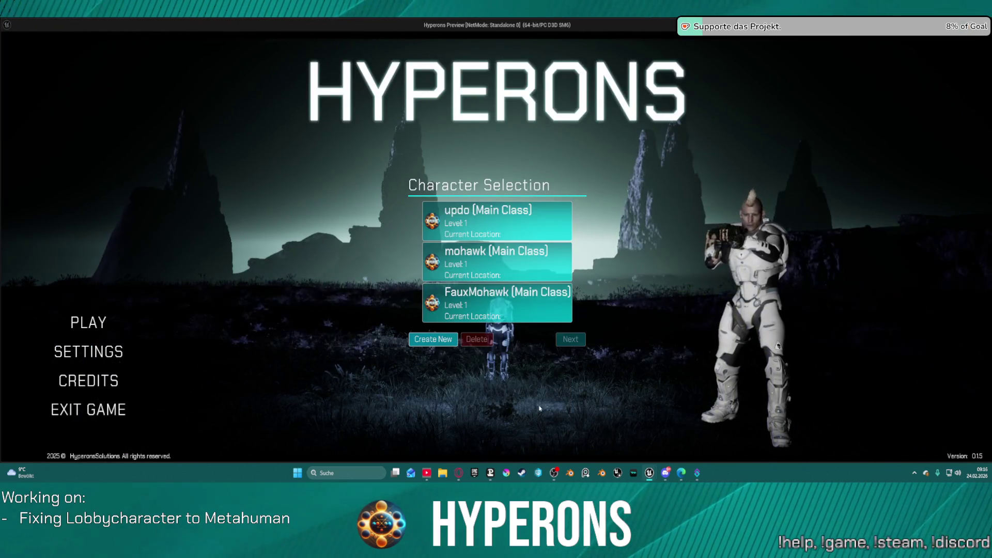
pyautogui.click(467, 320)
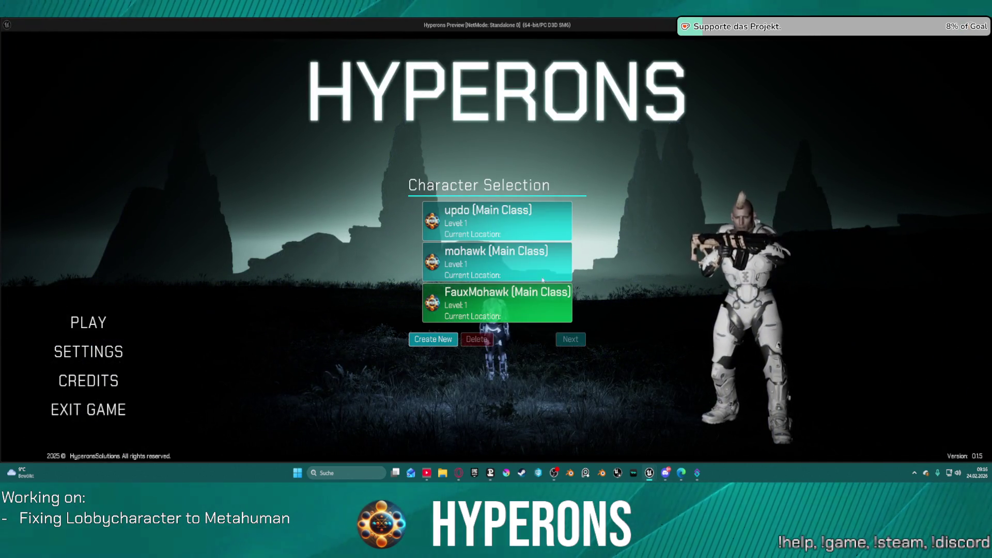
pyautogui.click(429, 344)
pyautogui.write('31231223')
pyautogui.click(497, 425)
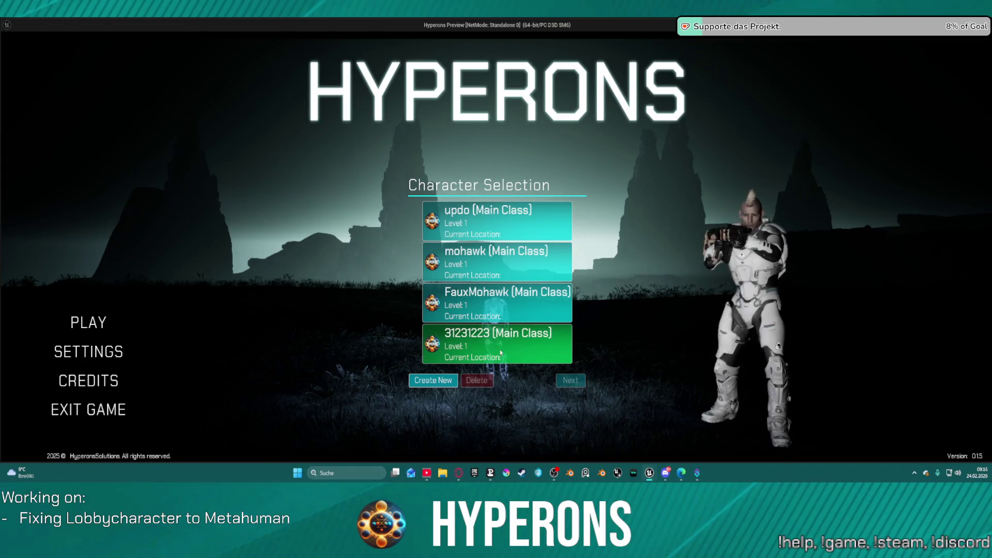
pyautogui.click(500, 353)
pyautogui.click(476, 380)
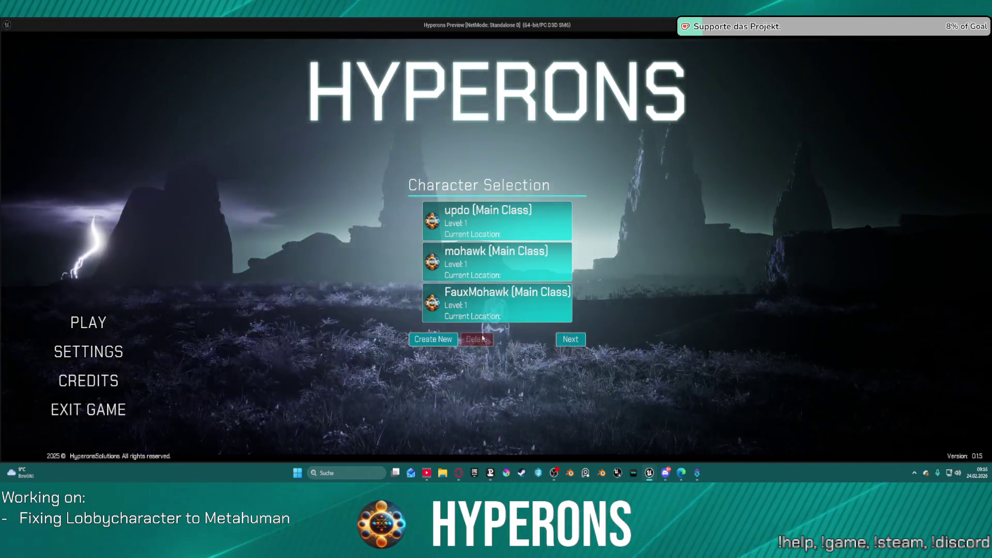
pyautogui.click(486, 301)
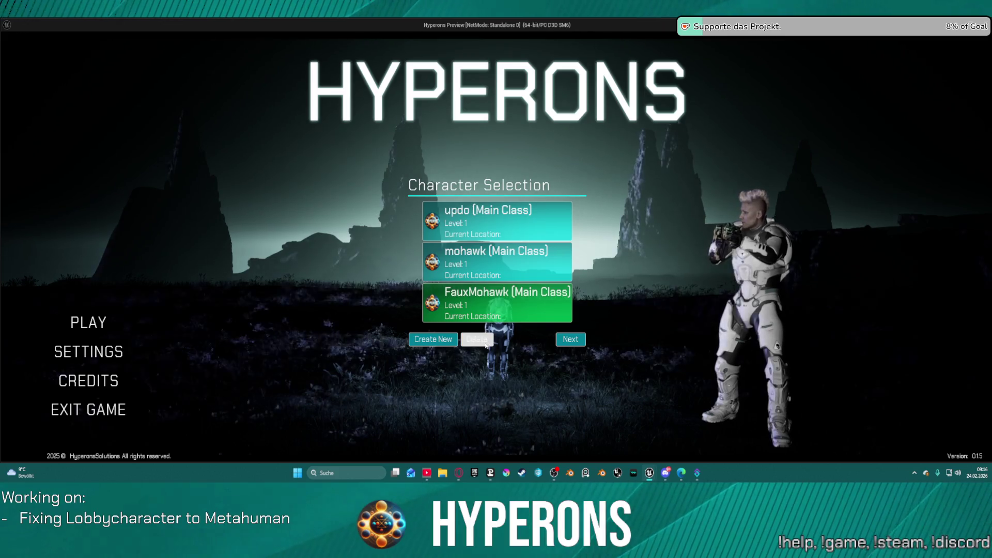
# Create test characters 'addads' and 'adaadda', then delete them and FauxMohawk
pyautogui.click(436, 341)
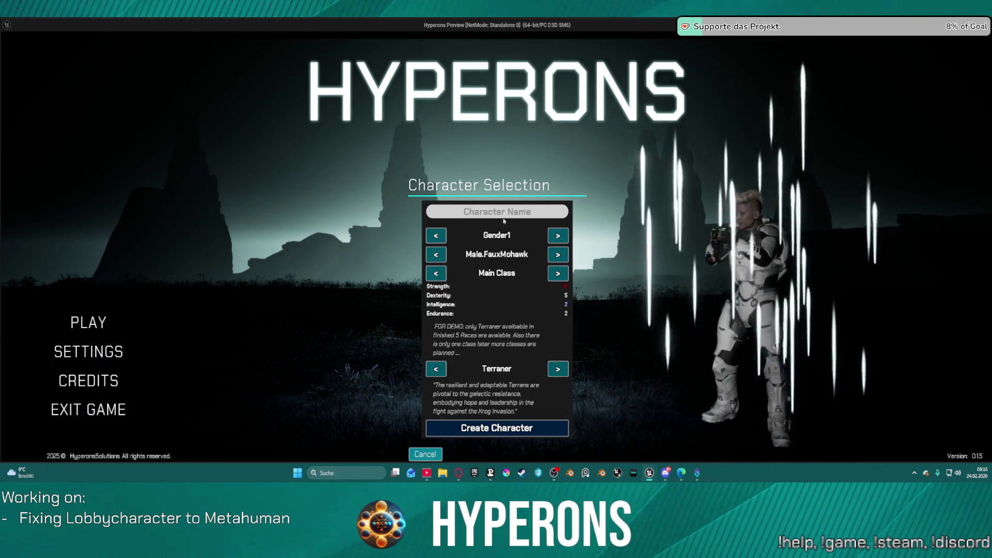
pyautogui.write('addads')
pyautogui.click(497, 428)
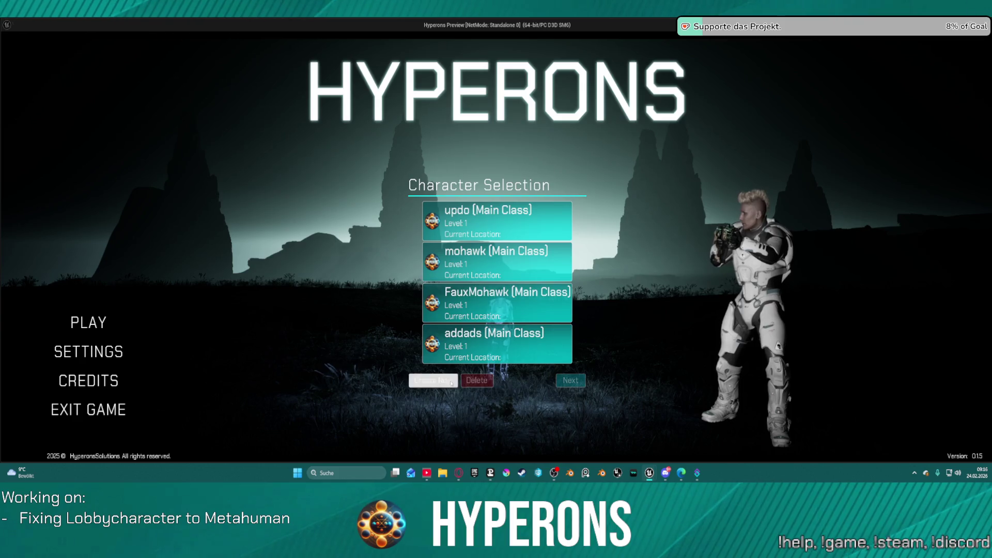
pyautogui.click(433, 380)
pyautogui.write('adaadda')
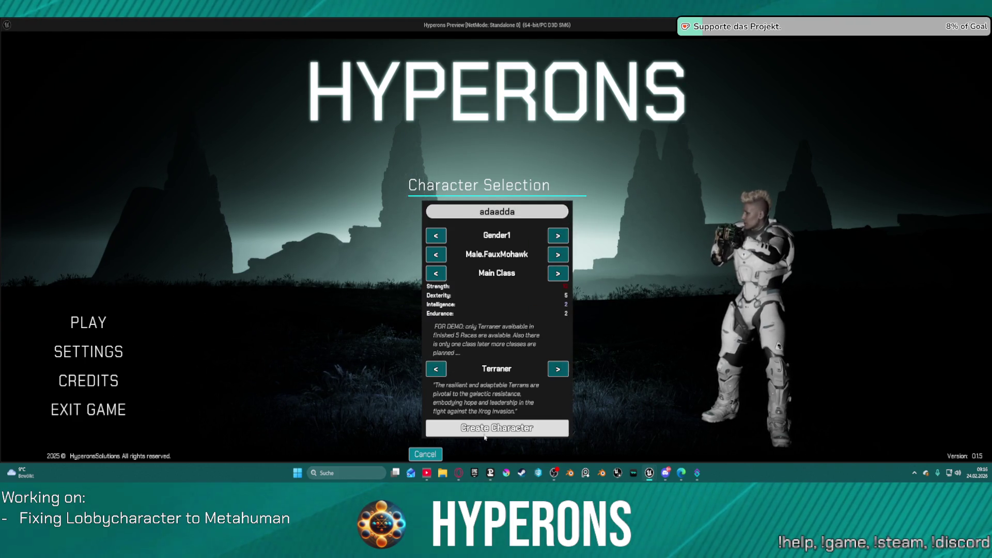
pyautogui.click(497, 428)
pyautogui.click(509, 352)
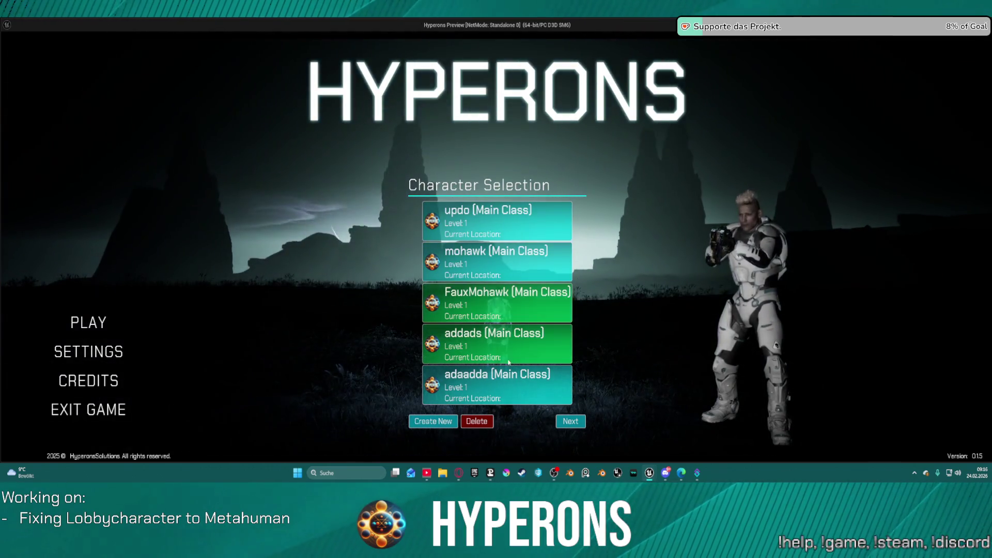
pyautogui.click(510, 381)
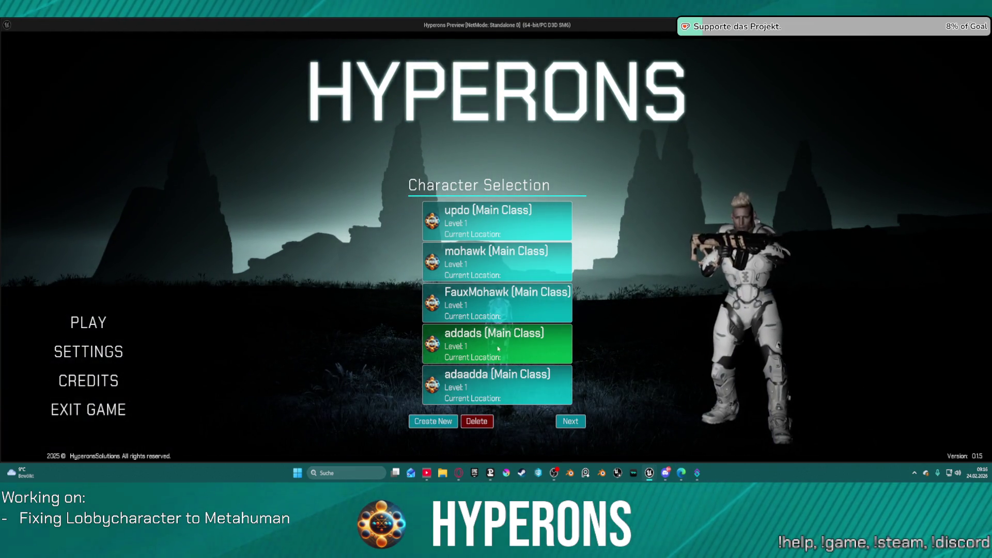
pyautogui.click(478, 421)
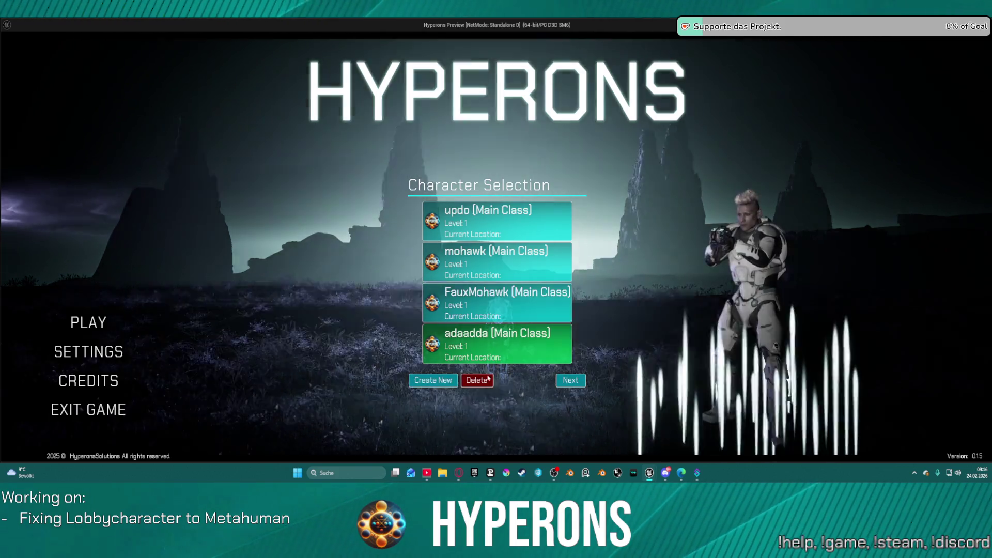
pyautogui.click(488, 379)
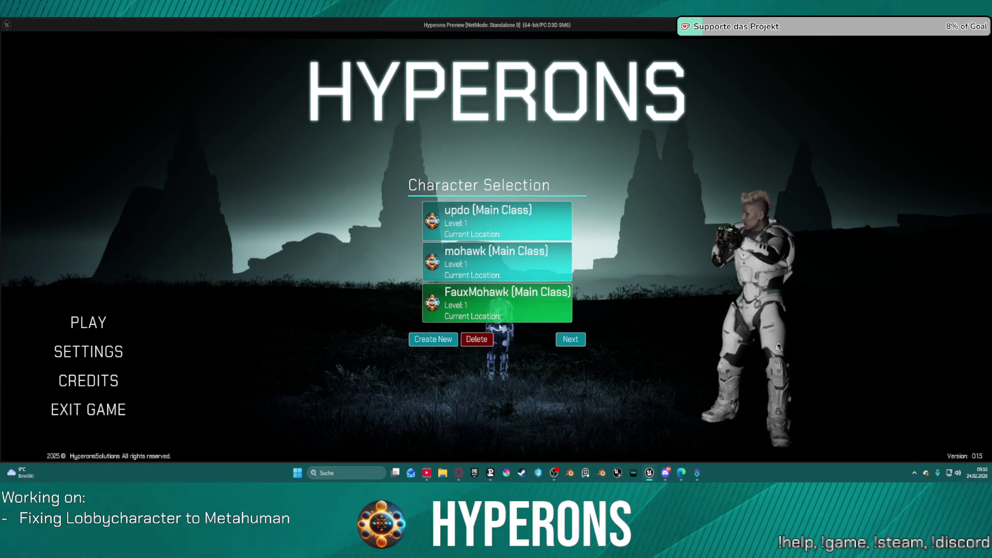
pyautogui.click(478, 339)
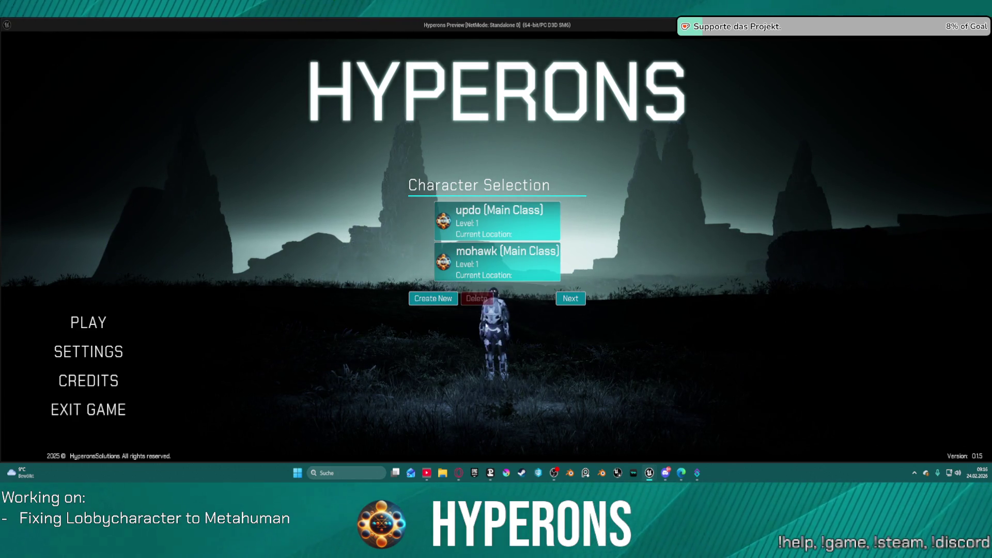
# Stop the preview and inspect the Delete Character chain, undoing the last graph edit
pyautogui.click(451, 298)
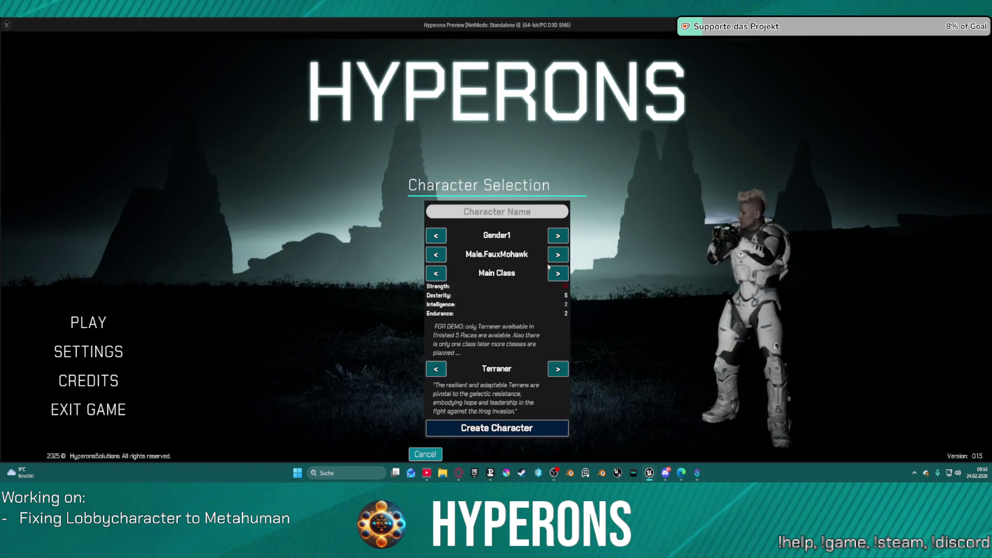
pyautogui.press('Escape')
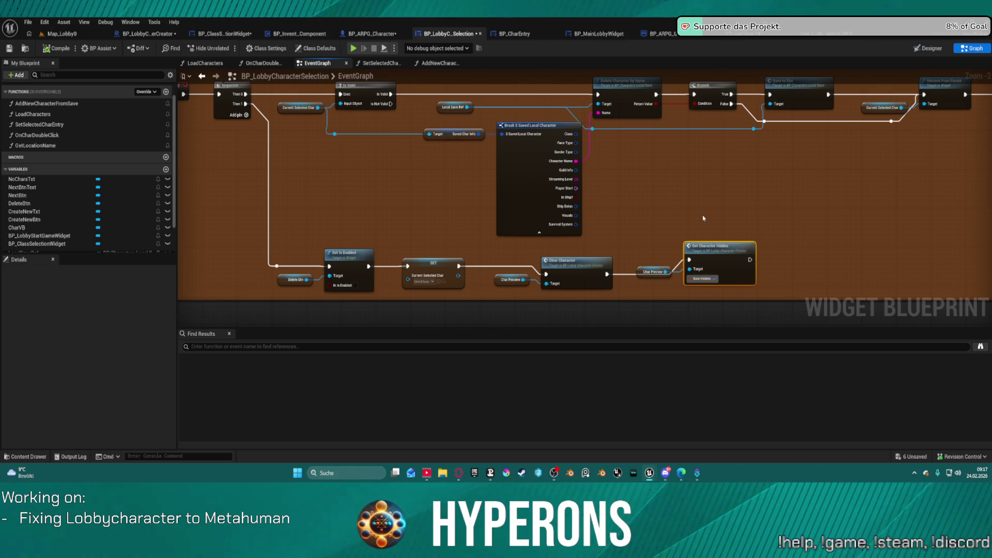
pyautogui.click(593, 266)
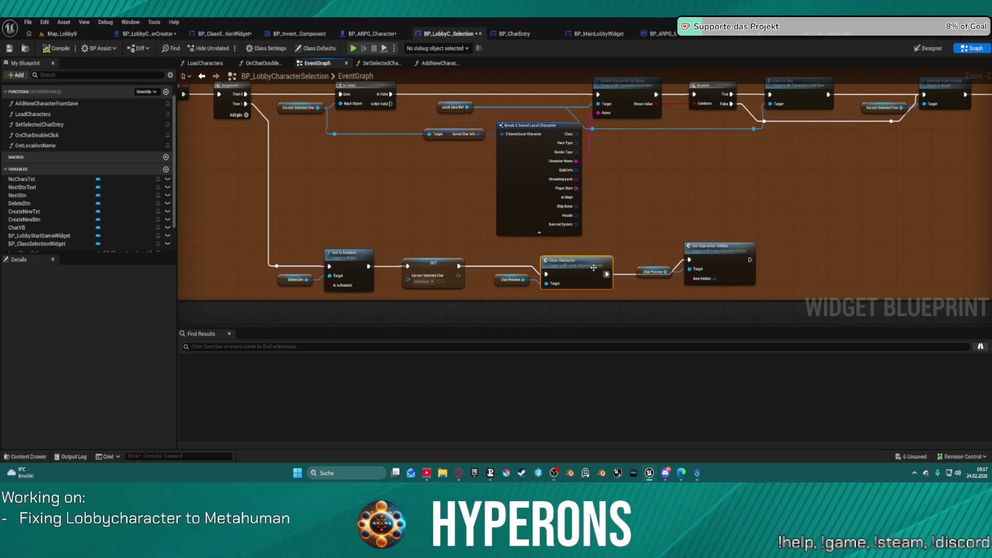
pyautogui.hotkey('ctrl', 'z')
pyautogui.scroll(-4, 626, 282)
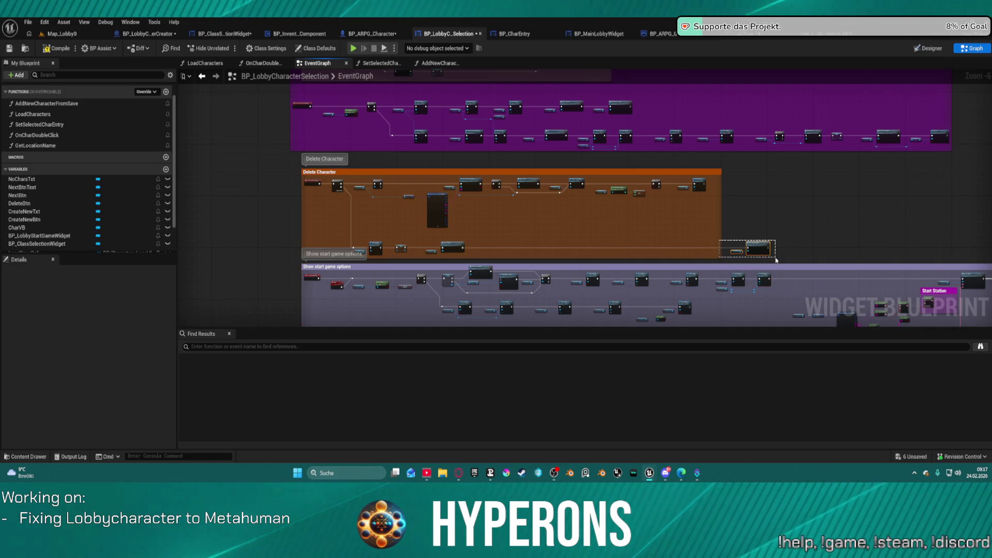
pyautogui.scroll(5, 266, 230)
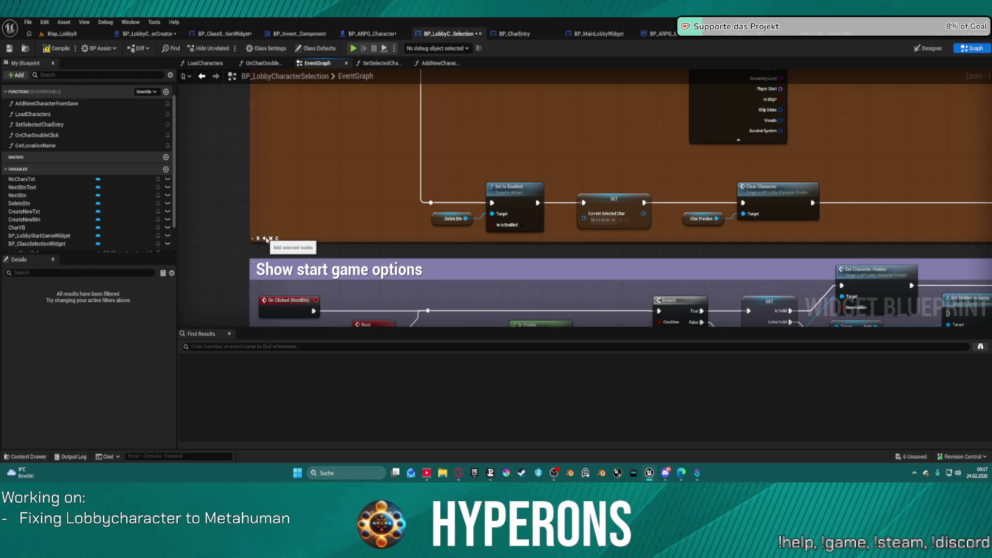
pyautogui.click(532, 192)
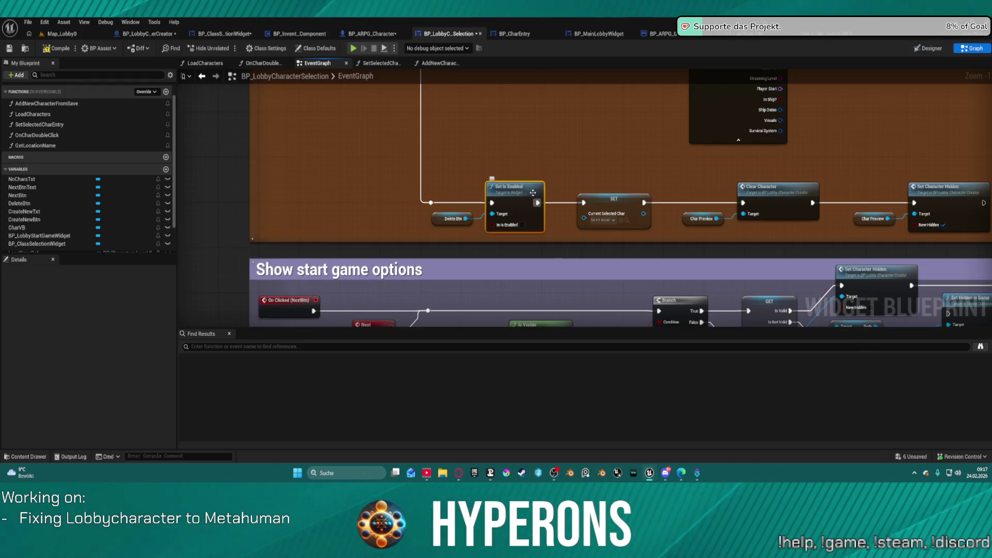
pyautogui.scroll(-2, 783, 181)
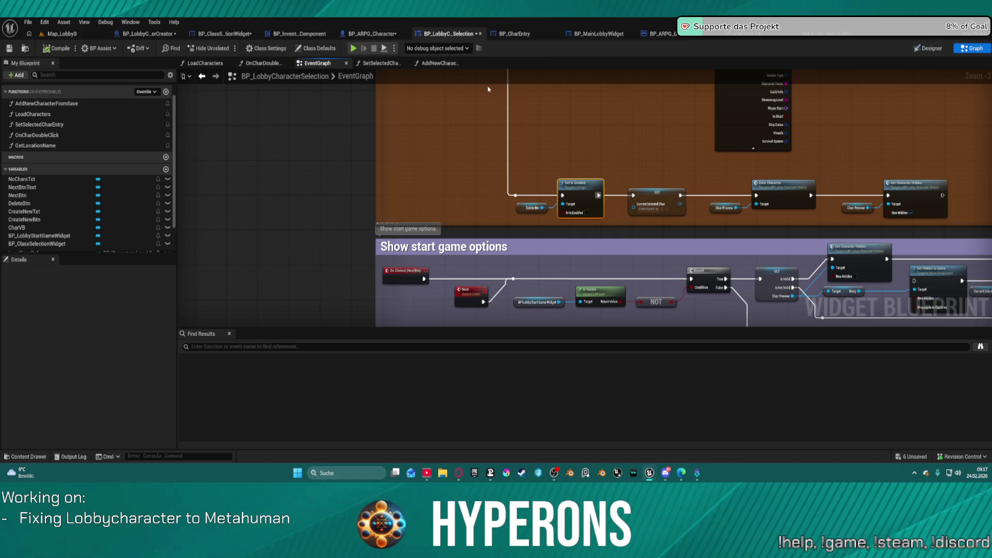
# Switch to BP_InventoryComponent and frame the graph around the struct node
pyautogui.click(298, 35)
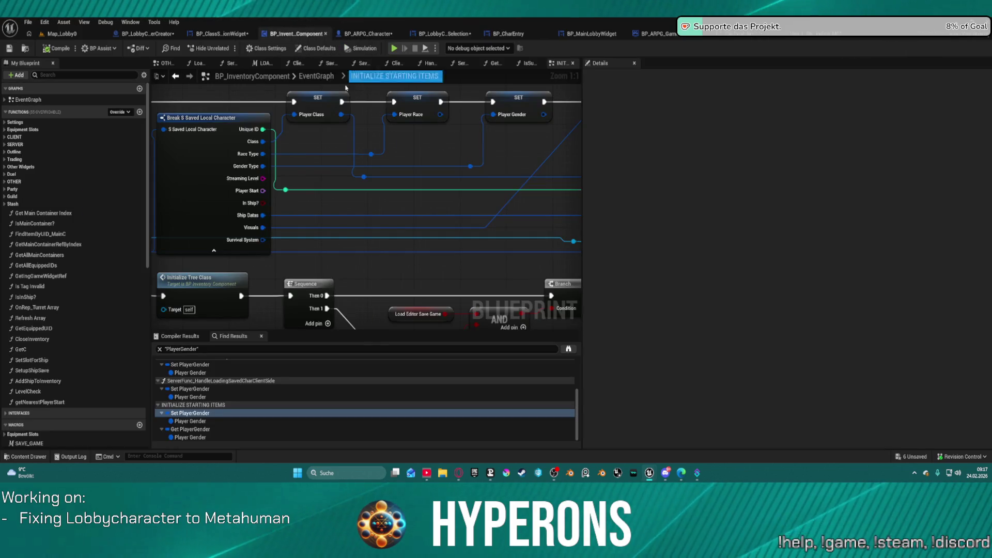
pyautogui.scroll(-7, 292, 194)
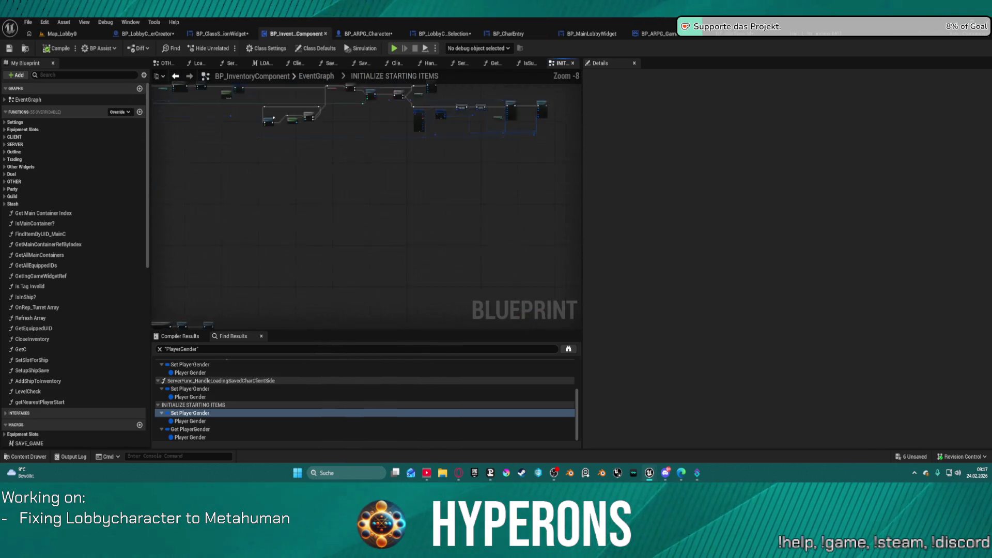
pyautogui.scroll(-1, 410, 161)
pyautogui.scroll(8, 410, 160)
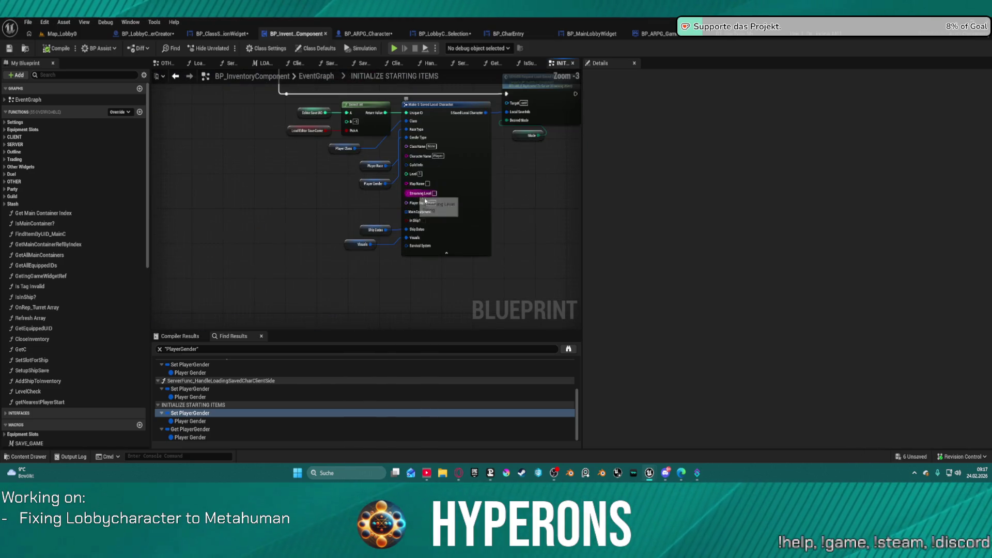
pyautogui.scroll(-4, 500, 230)
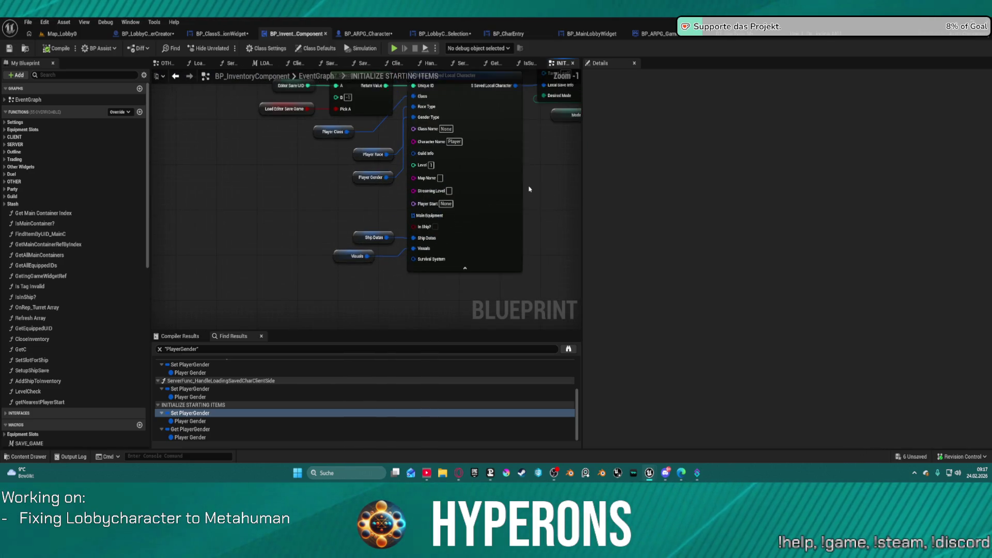
pyautogui.moveTo(349, 218); pyautogui.dragTo(366, 227)
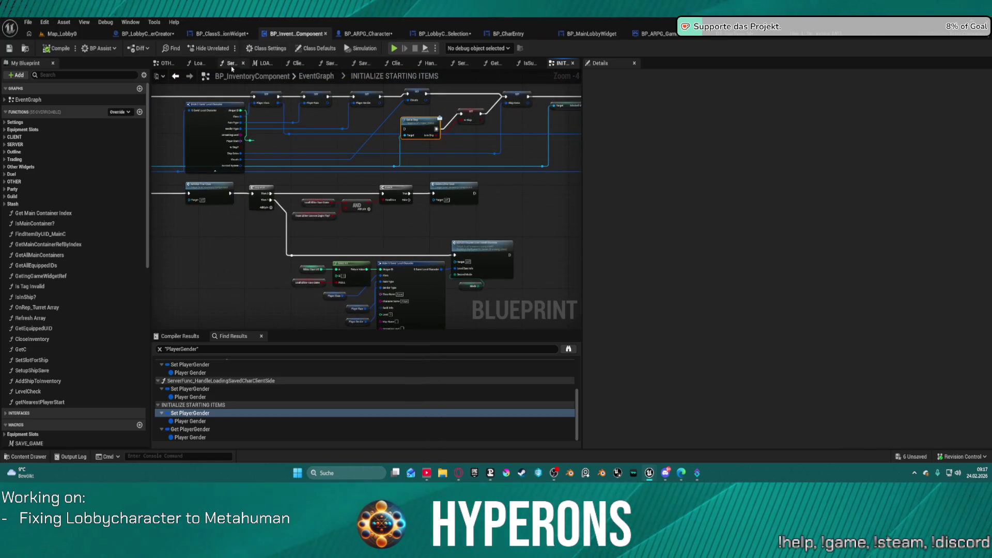
# Browse the ServerFunc_HandleLoadingSavedChar, LOAD_GAME and SaveContentClientSide graphs
pyautogui.click(230, 64)
pyautogui.click(268, 66)
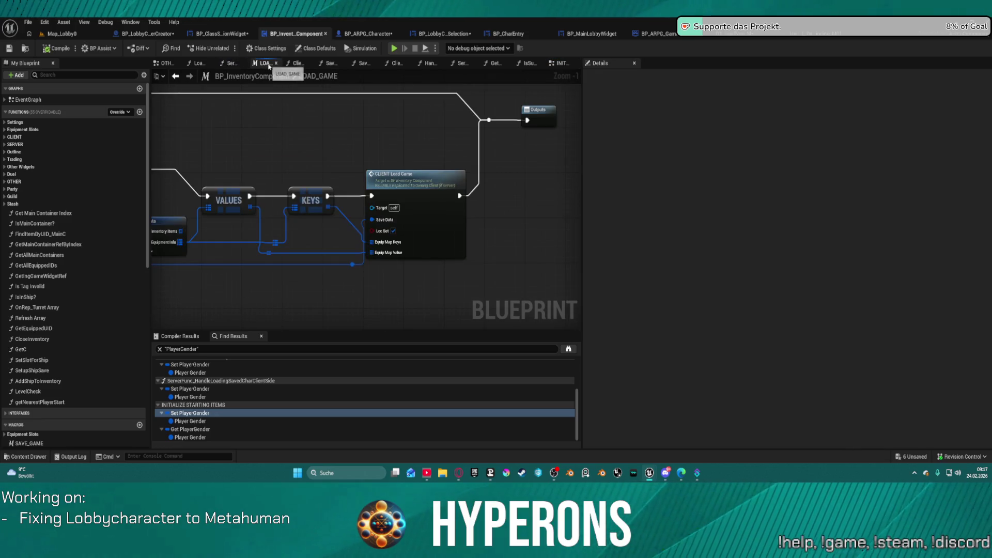
pyautogui.click(231, 64)
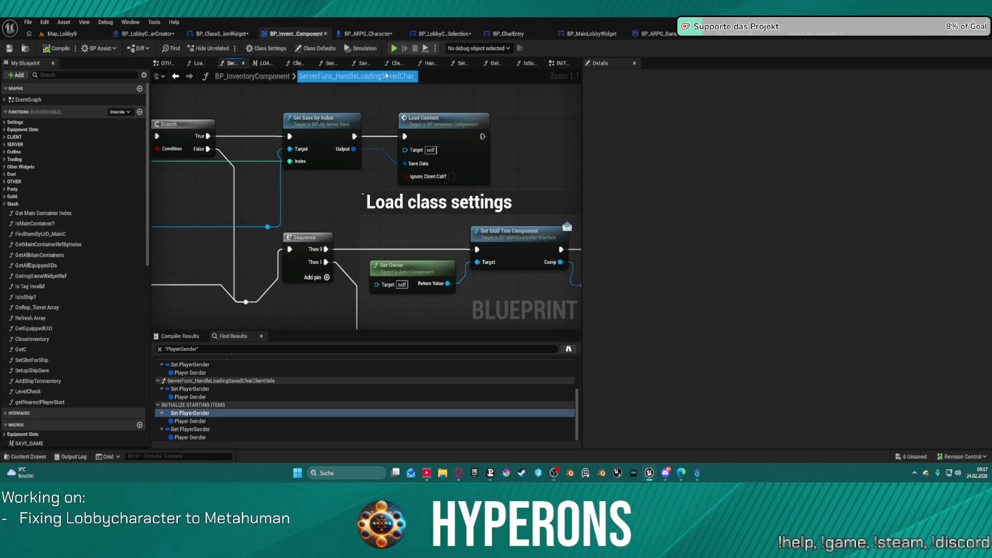
pyautogui.click(359, 64)
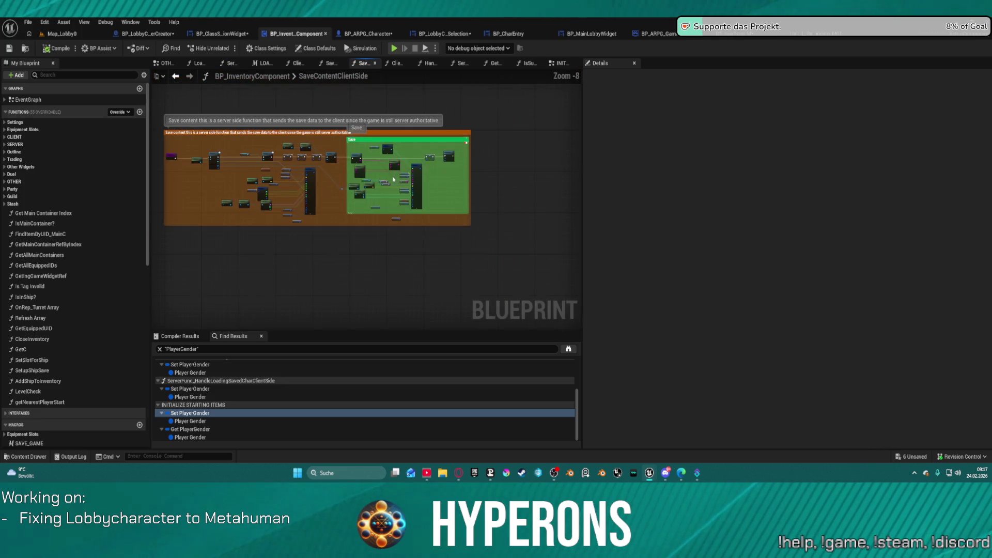
pyautogui.scroll(4, 485, 195)
pyautogui.moveTo(204, 146)
pyautogui.mouseDown()
pyautogui.moveTo(155, 103)
pyautogui.moveTo(310, 155)
pyautogui.moveTo(259, 170)
pyautogui.moveTo(227, 201)
pyautogui.mouseUp()
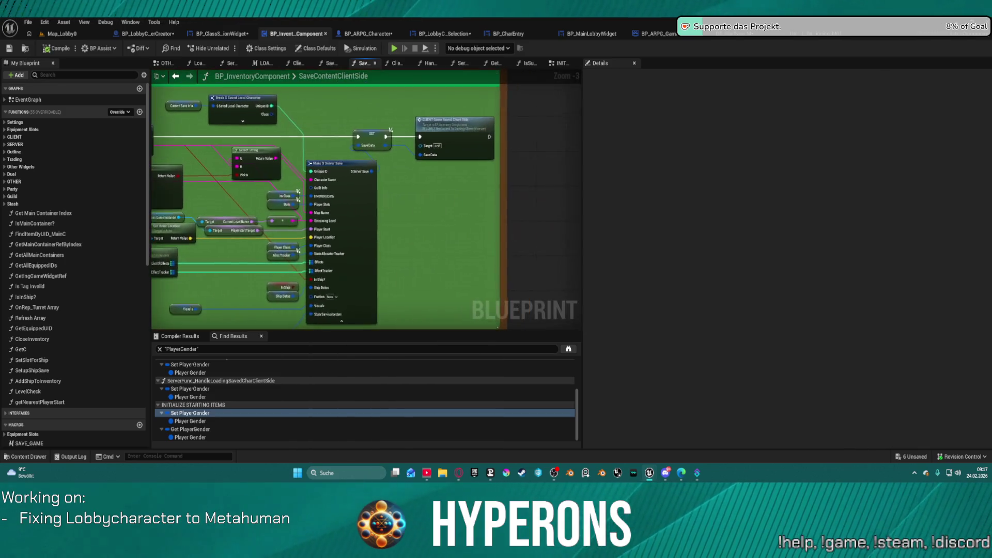
pyautogui.scroll(-3, 185, 216)
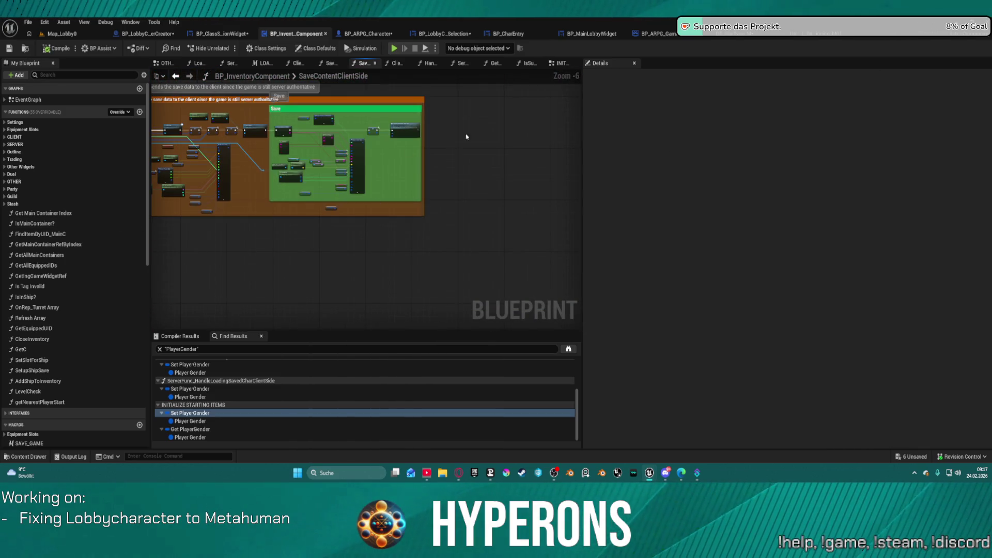
pyautogui.scroll(3, 413, 145)
# Jump to CLIENT_GameSavedClientSide and inspect the red CLIENT and SERVER events
pyautogui.doubleClick(373, 134)
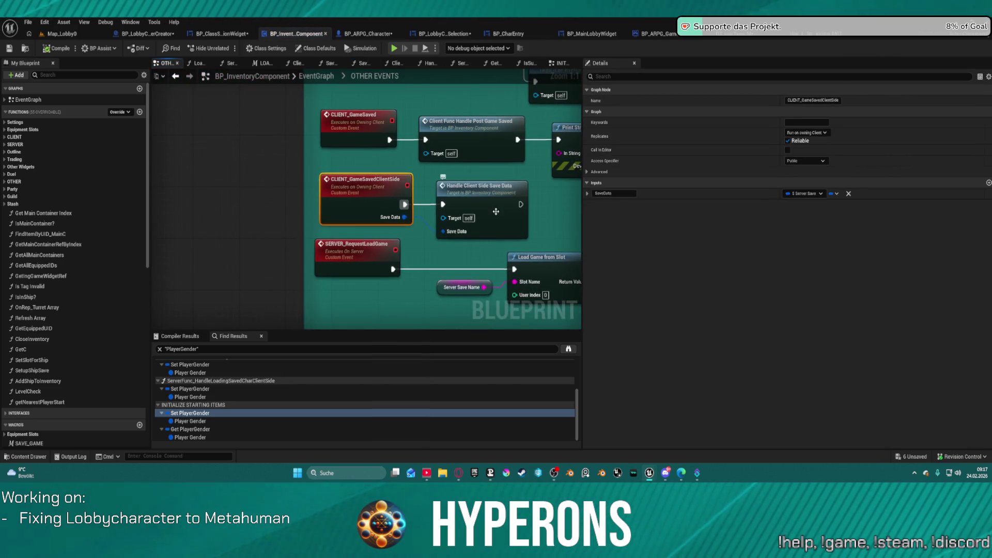
pyautogui.click(484, 190)
pyautogui.moveTo(484, 190); pyautogui.dragTo(265, 220)
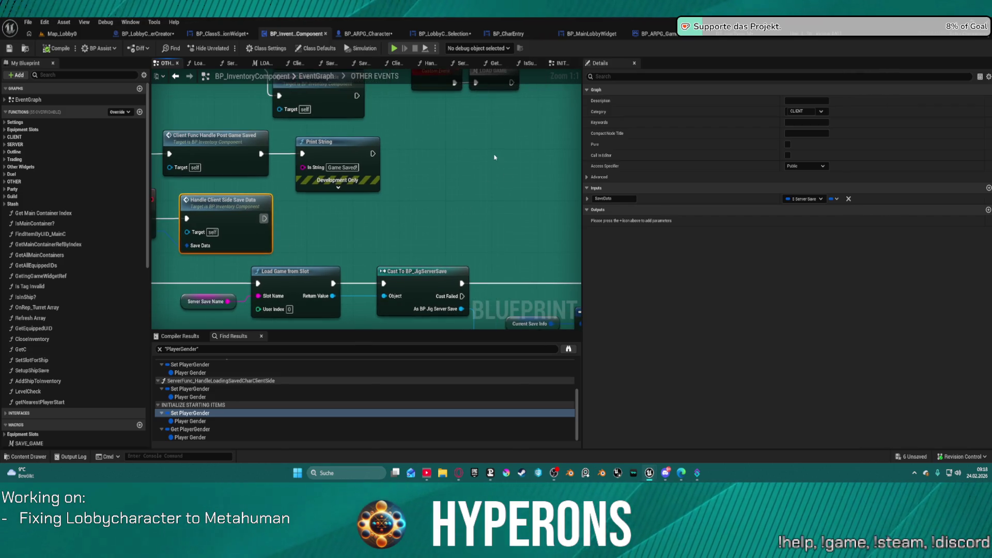
pyautogui.moveTo(484, 168); pyautogui.dragTo(663, 182)
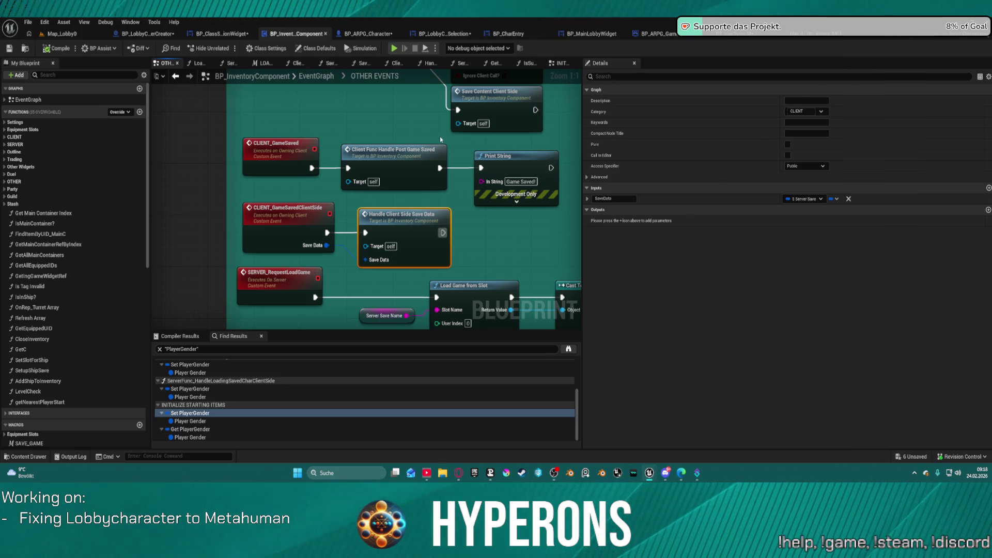
# Cancel the OTHER EVENTS rename and return to BP_ClassSelectionWidget's event graph
pyautogui.doubleClick(356, 76)
pyautogui.press('Escape')
pyautogui.moveTo(413, 227)
pyautogui.mouseDown()
pyautogui.moveTo(244, 209)
pyautogui.moveTo(473, 250)
pyautogui.moveTo(408, 250)
pyautogui.mouseUp()
pyautogui.scroll(-4, 292, 215)
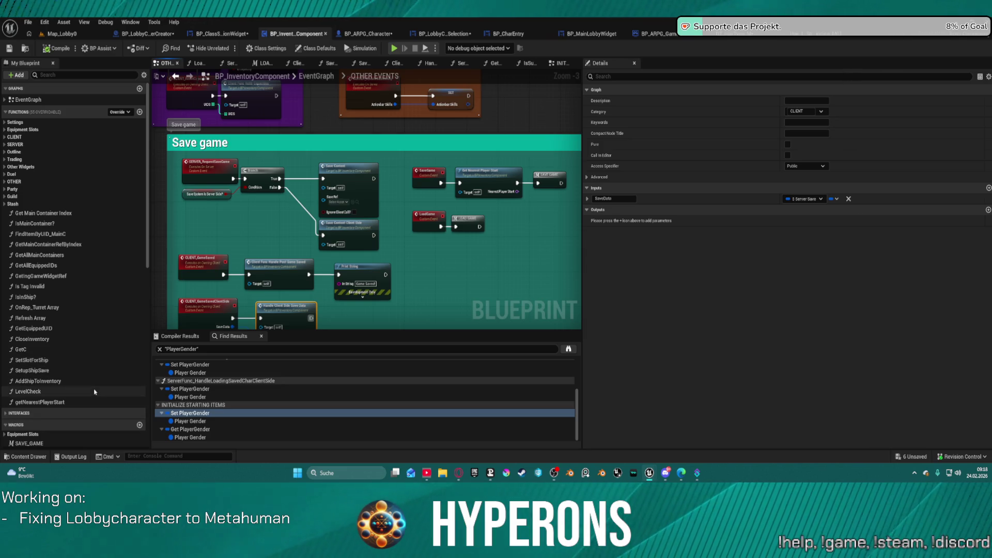
pyautogui.click(209, 34)
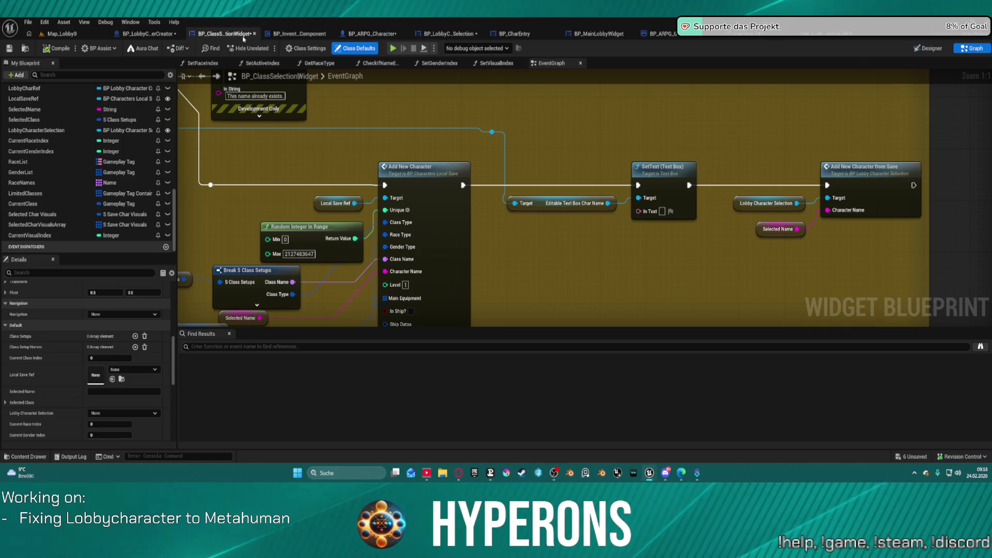
pyautogui.click(927, 48)
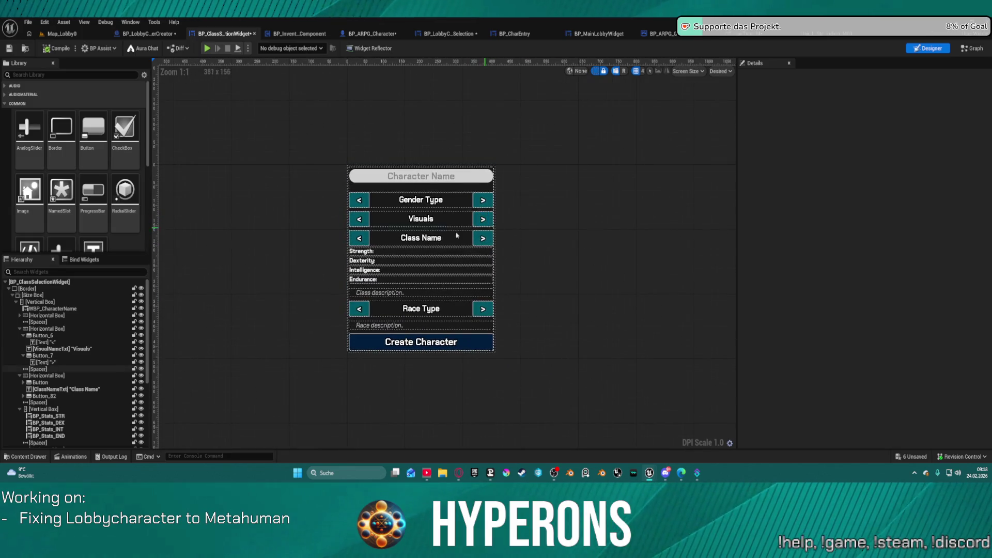
pyautogui.click(415, 218)
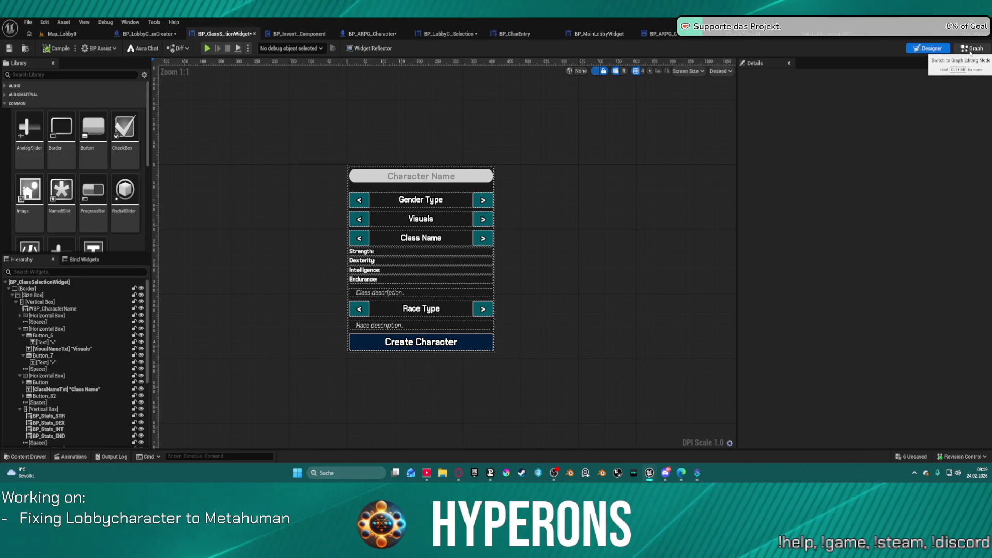
pyautogui.click(970, 50)
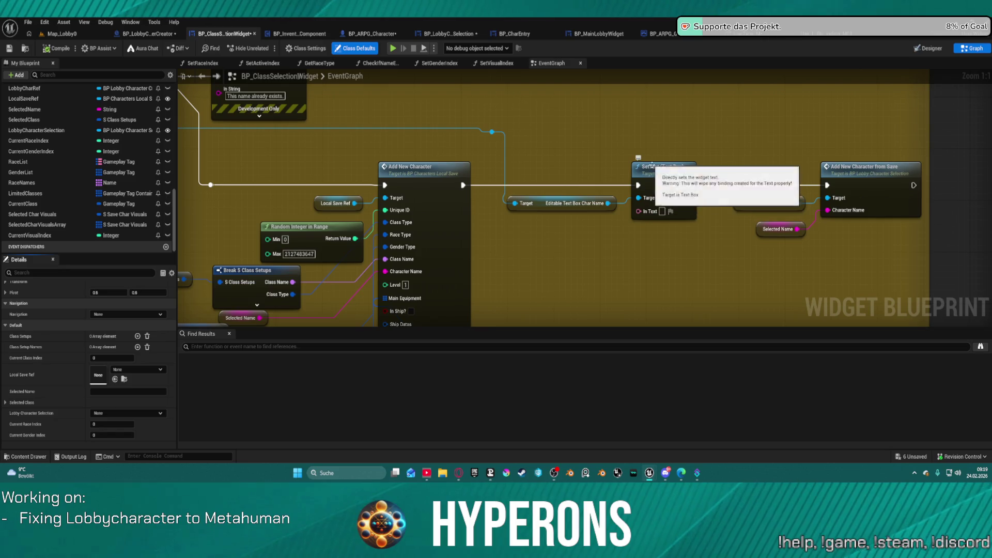
pyautogui.moveTo(568, 201)
pyautogui.mouseDown()
pyautogui.moveTo(817, 223)
pyautogui.moveTo(966, 260)
pyautogui.moveTo(728, 127)
pyautogui.mouseUp()
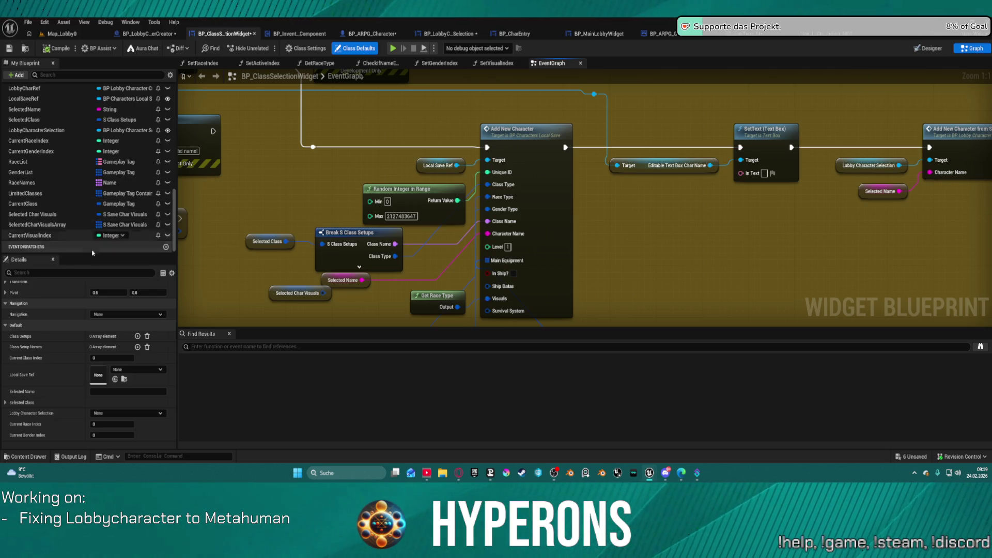
pyautogui.scroll(-5, 125, 383)
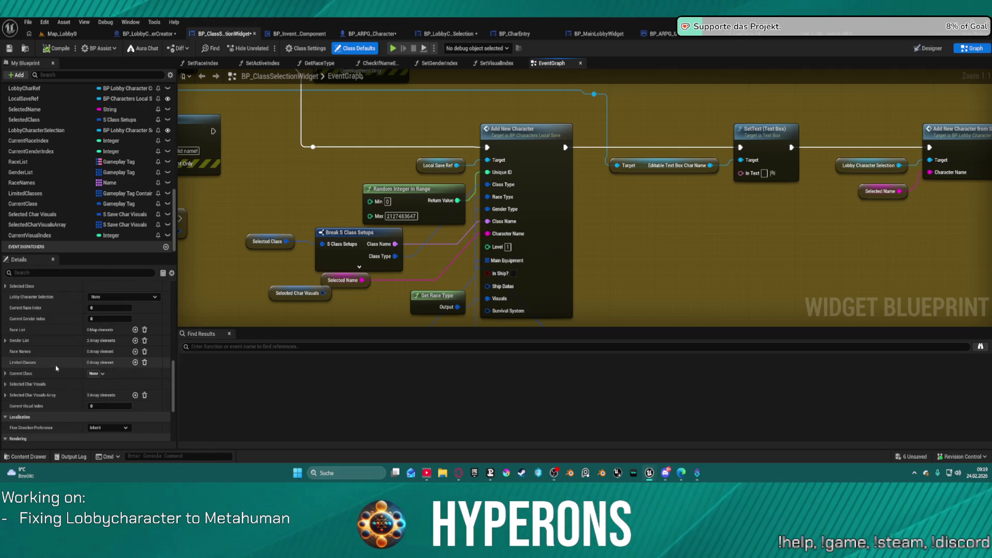
pyautogui.scroll(-10, 817, 200)
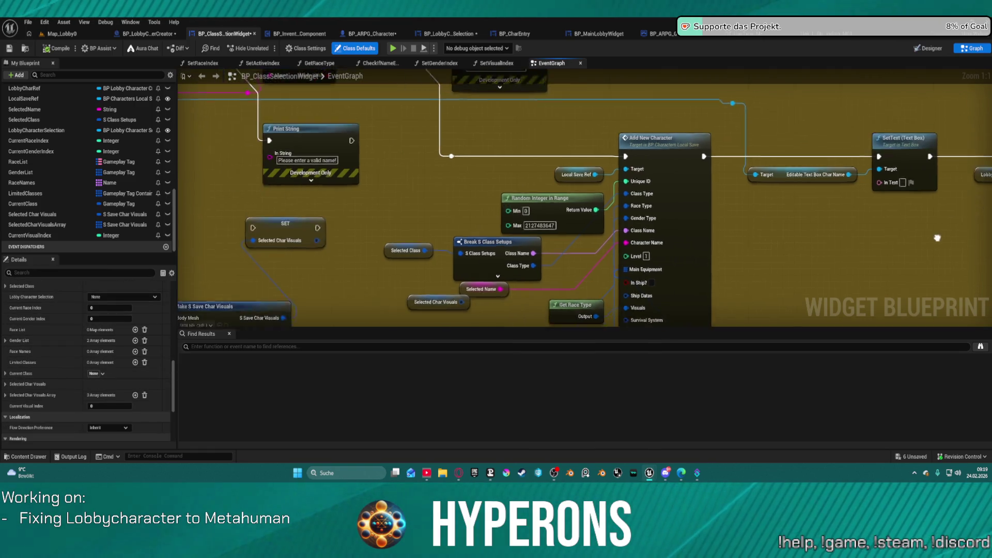
pyautogui.scroll(4, 495, 155)
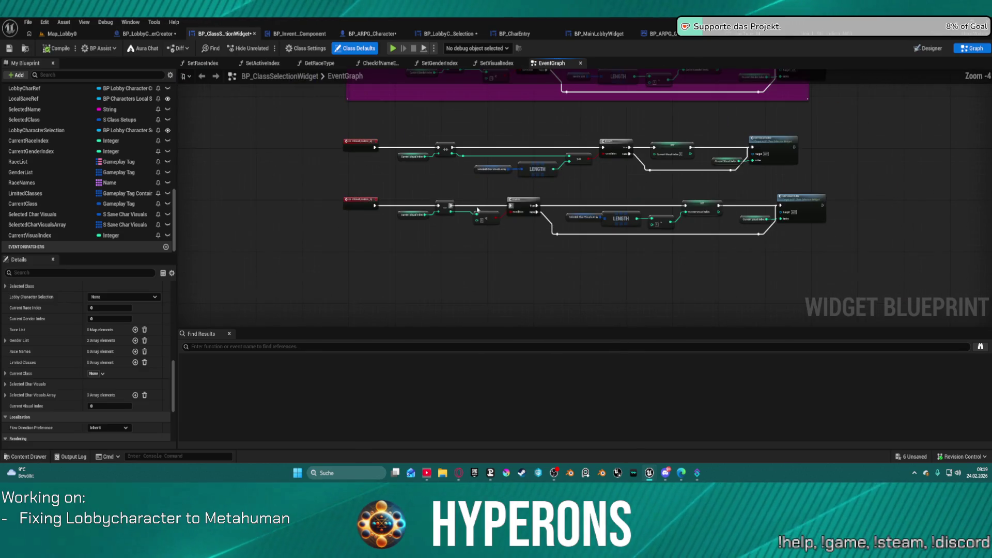
pyautogui.scroll(-2, 350, 165)
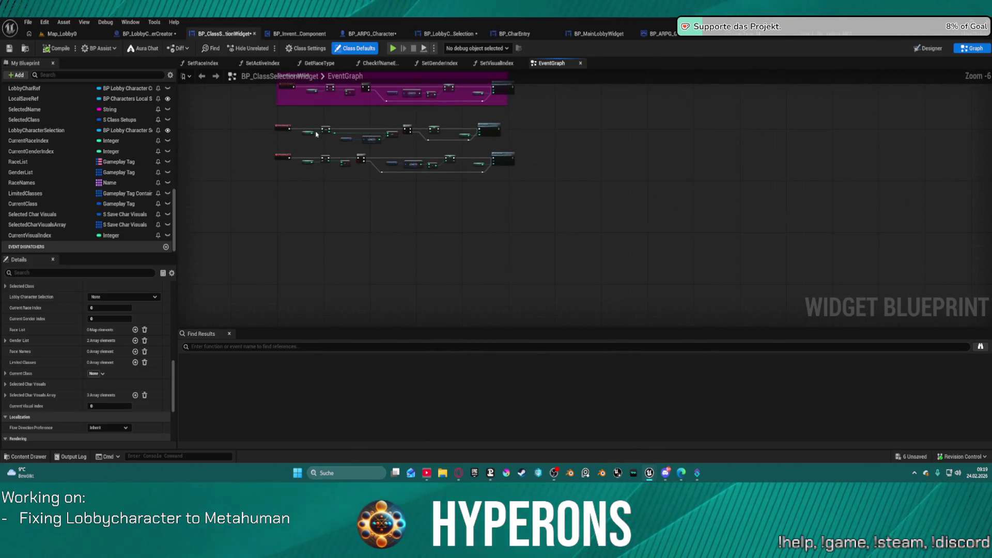
# Wrap the upper hair-selection row in a comment titled 'Next hair type'
pyautogui.moveTo(350, 164)
pyautogui.mouseDown()
pyautogui.moveTo(332, 214)
pyautogui.moveTo(323, 203)
pyautogui.moveTo(512, 226)
pyautogui.mouseUp()
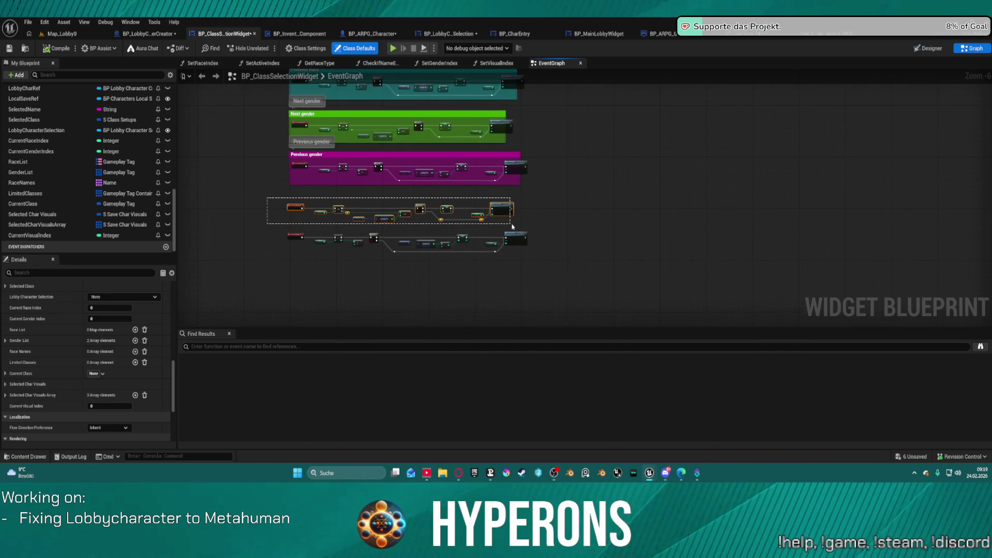
pyautogui.scroll(3, 341, 208)
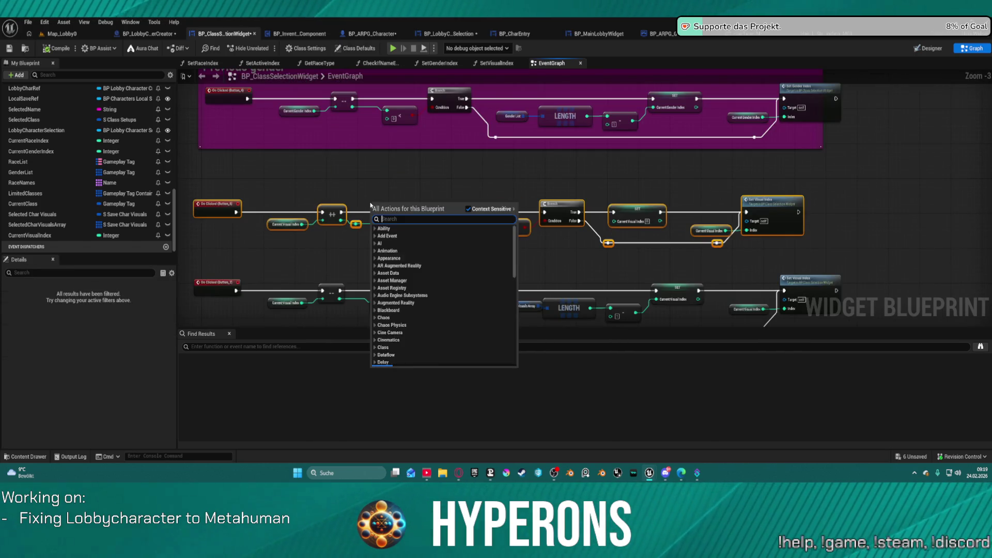
pyautogui.rightClick(371, 205)
pyautogui.moveTo(333, 191)
pyautogui.mouseDown()
pyautogui.moveTo(381, 217)
pyautogui.moveTo(356, 225)
pyautogui.mouseUp()
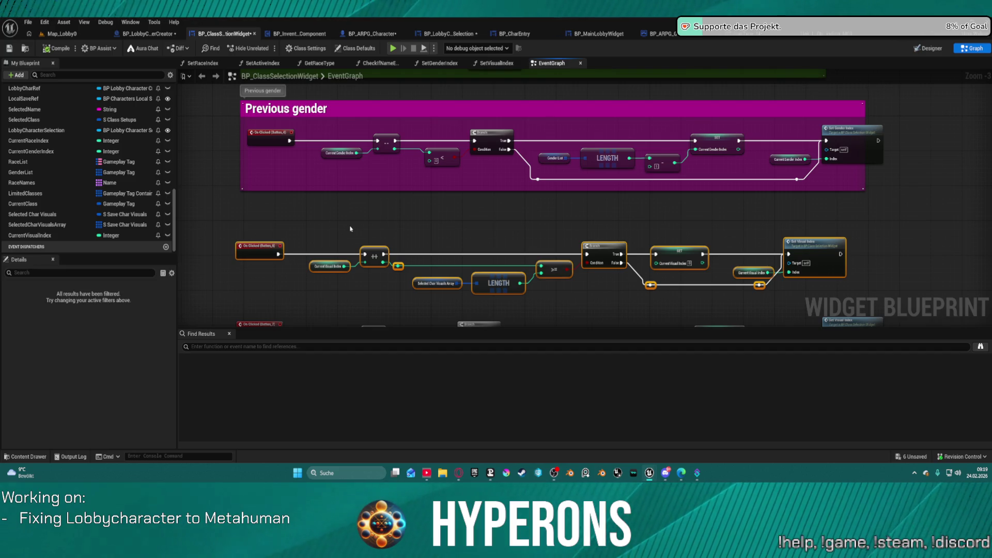
pyautogui.press('c')
pyautogui.write('Next Hair')
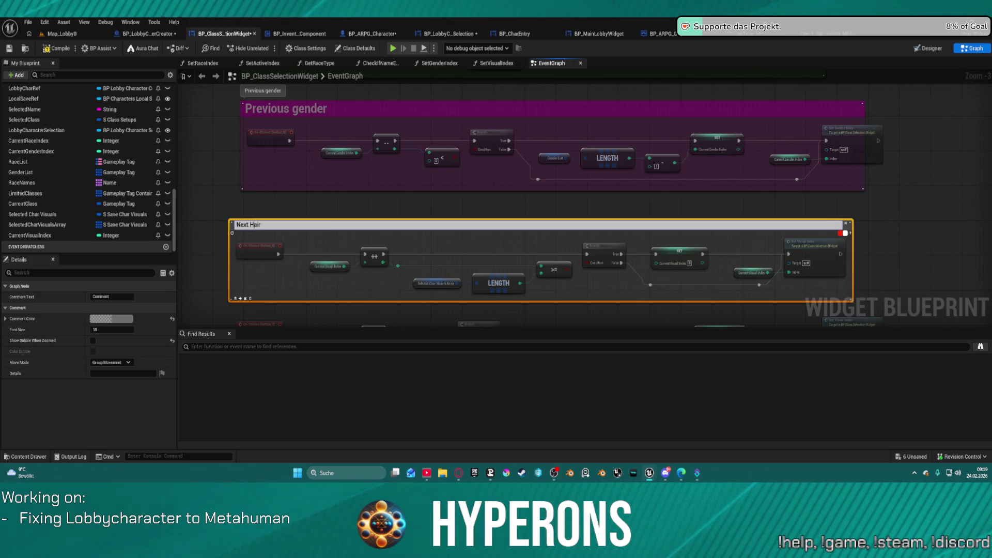
pyautogui.write('type')
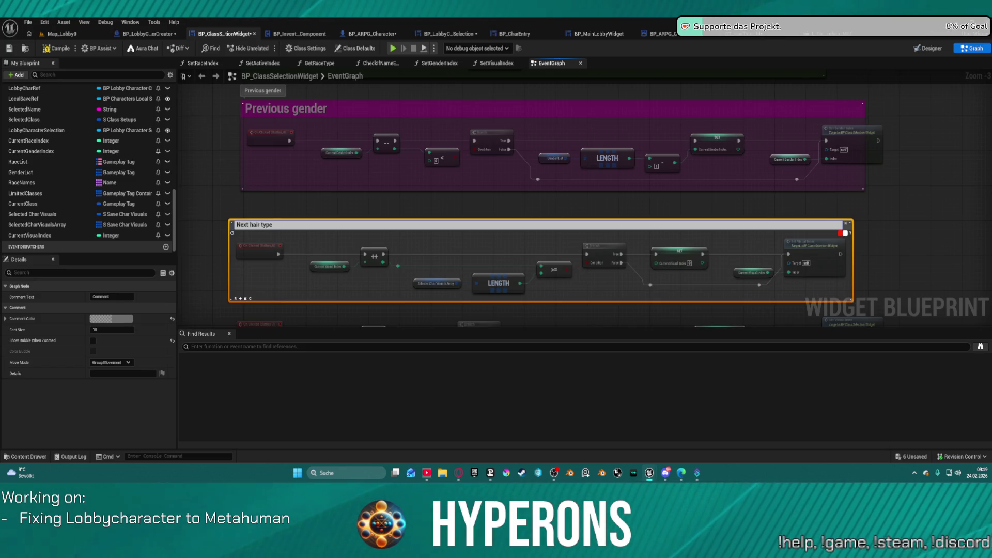
pyautogui.press('Return')
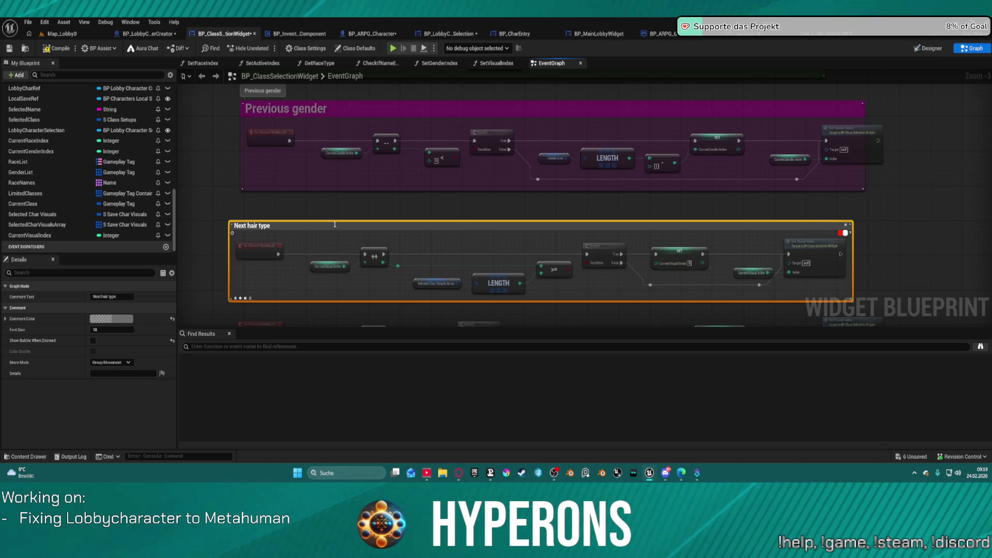
# Wrap the lower row in a 'Previous hair type' comment, reposition it and fix the title typo
pyautogui.scroll(-3, 334, 224)
pyautogui.moveTo(210, 194)
pyautogui.mouseDown()
pyautogui.moveTo(543, 288)
pyautogui.moveTo(989, 265)
pyautogui.moveTo(730, 281)
pyautogui.mouseUp()
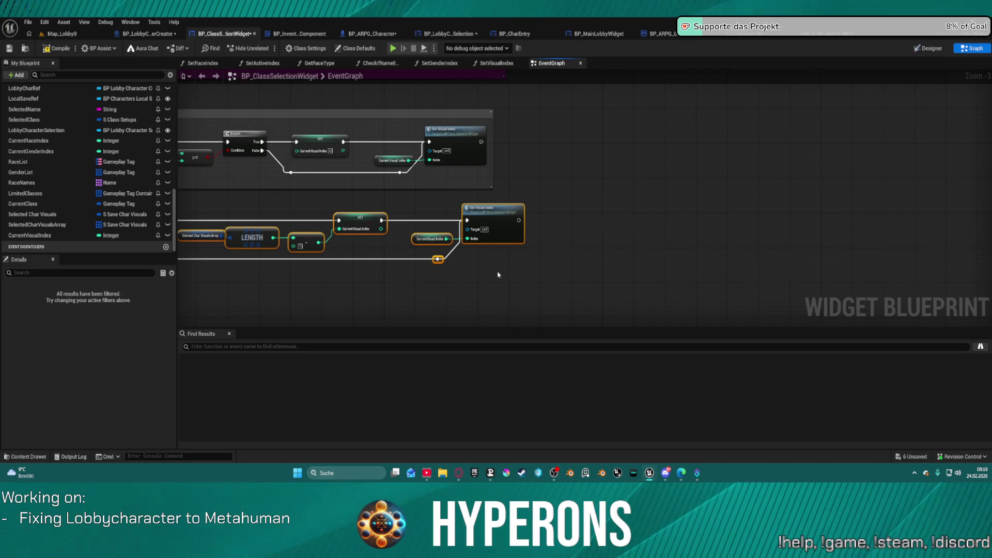
pyautogui.press('c')
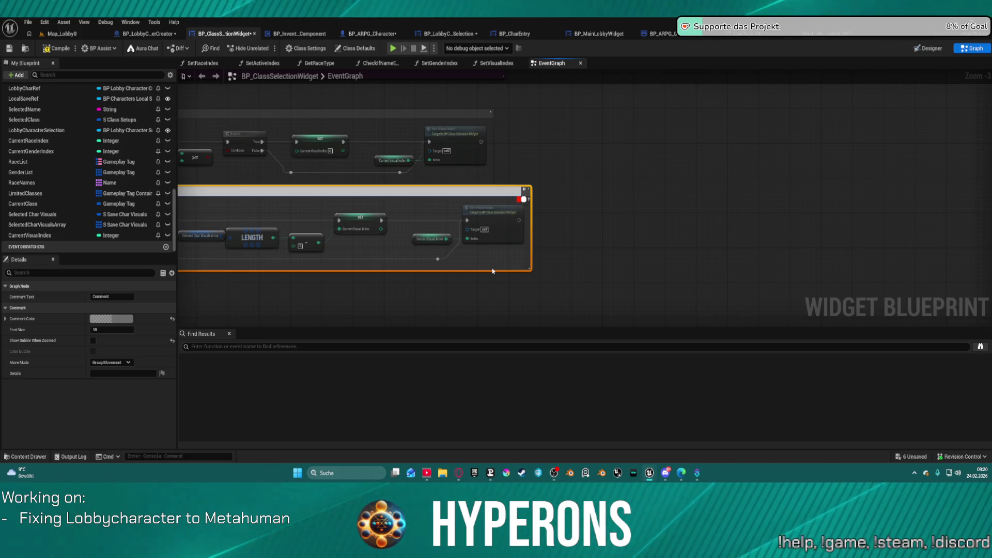
pyautogui.press('Return')
pyautogui.press('Home')
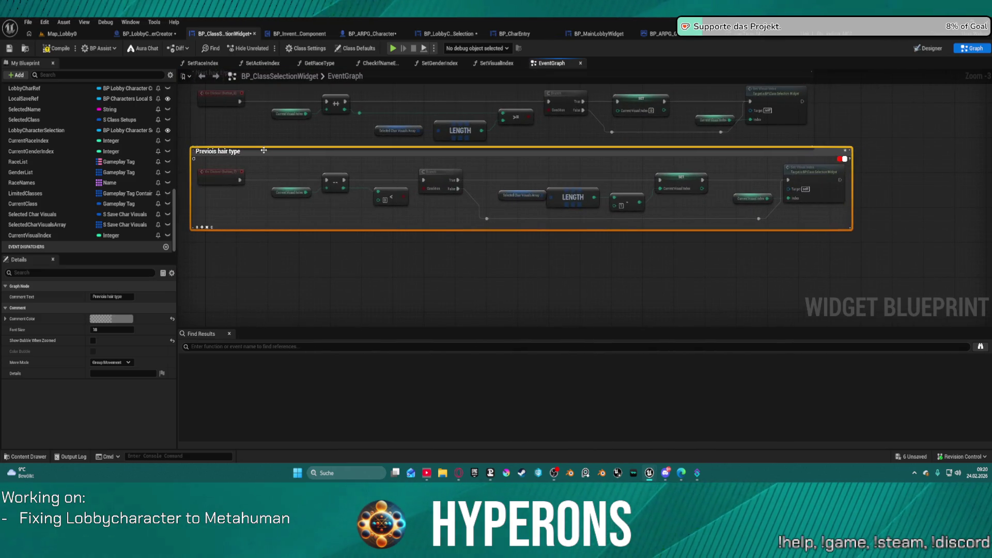
pyautogui.moveTo(263, 151)
pyautogui.mouseDown()
pyautogui.moveTo(288, 217)
pyautogui.moveTo(283, 195)
pyautogui.mouseUp()
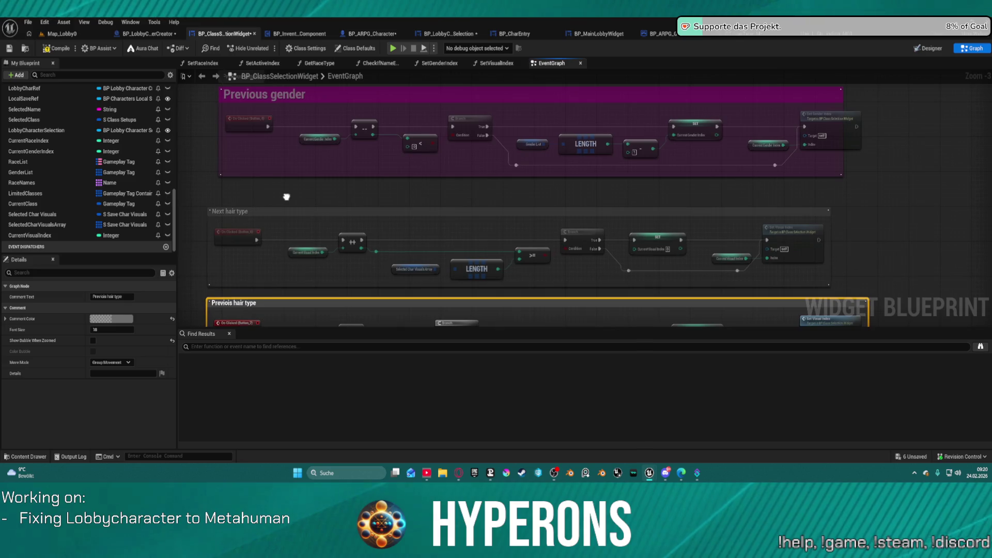
pyautogui.doubleClick(228, 305)
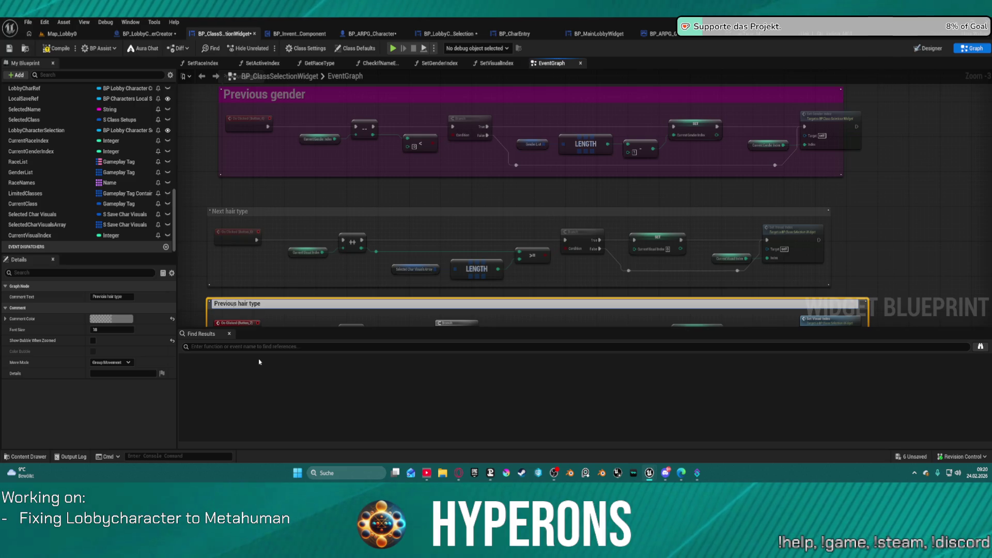
pyautogui.click(532, 209)
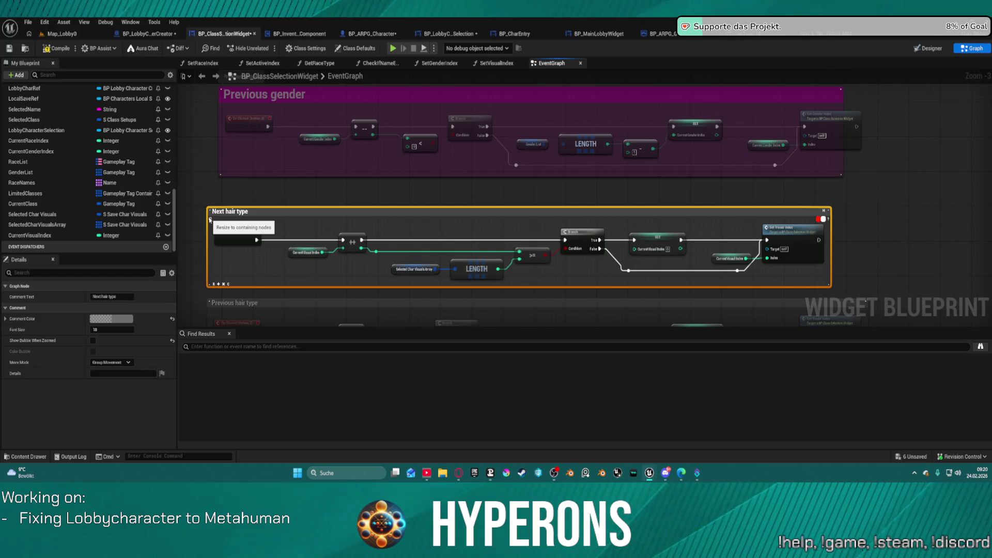
# Set the Next hair type comment colour to a saturated green in the colour picker
pyautogui.rightClick(246, 211)
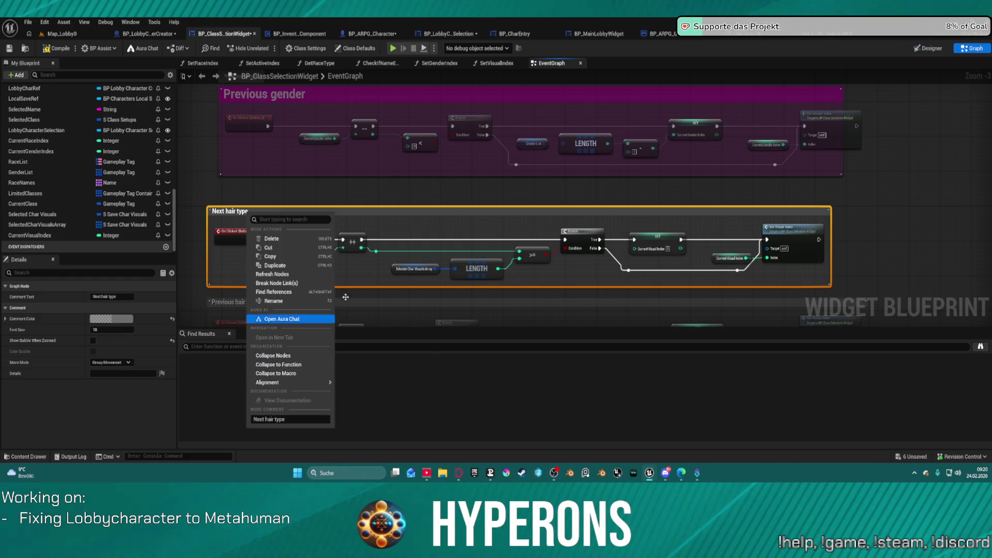
pyautogui.click(435, 209)
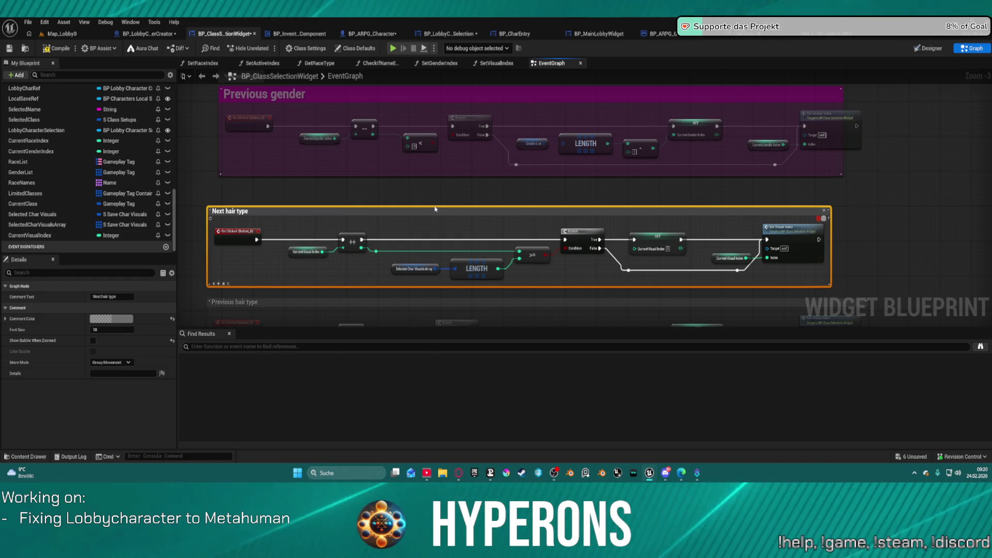
pyautogui.click(119, 319)
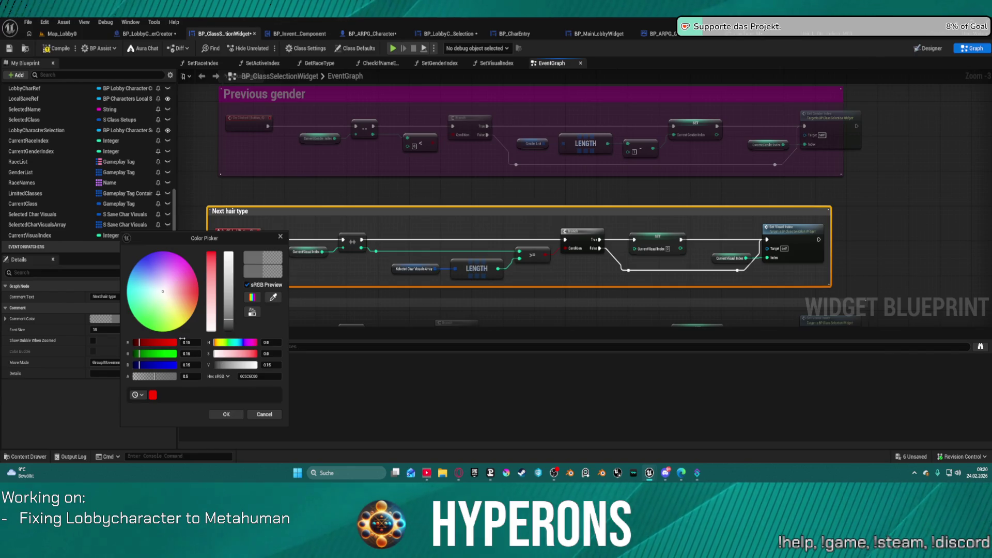
pyautogui.click(231, 343)
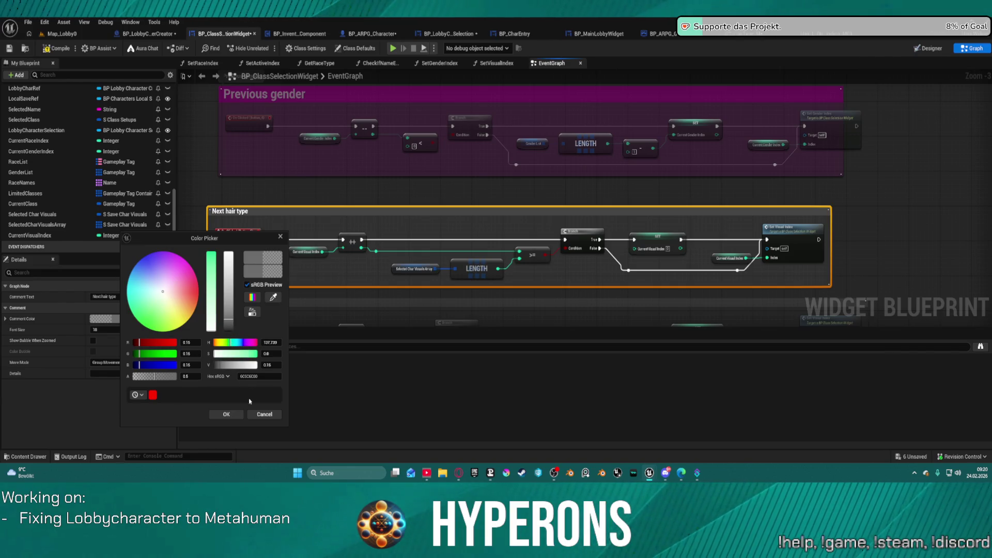
pyautogui.click(211, 266)
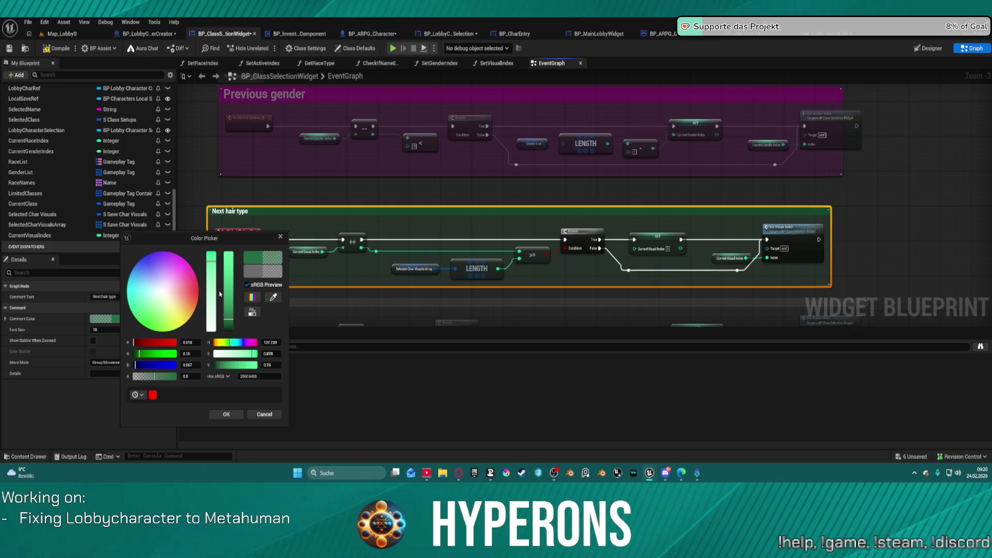
pyautogui.click(226, 414)
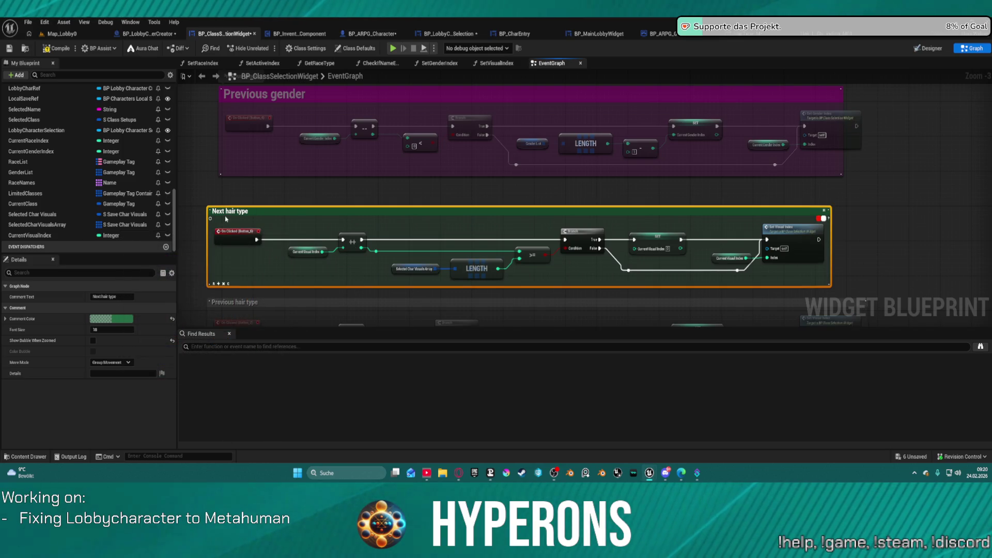
# Nudge the Previous hair type group right and colour its comment yellow-green by raising R and G
pyautogui.scroll(-4, 297, 187)
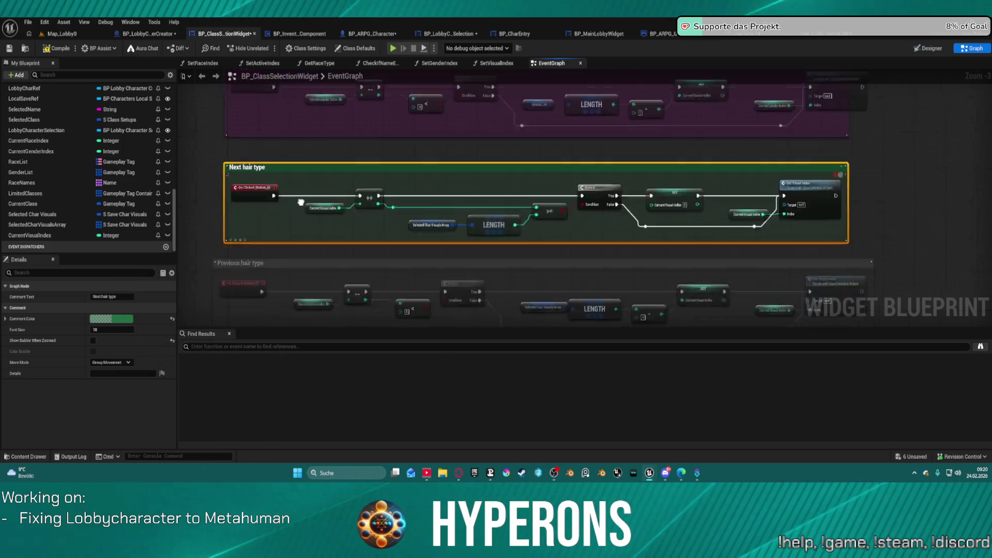
pyautogui.scroll(4, 298, 187)
pyautogui.moveTo(203, 189)
pyautogui.mouseDown()
pyautogui.moveTo(390, 279)
pyautogui.moveTo(991, 279)
pyautogui.moveTo(606, 277)
pyautogui.mouseUp()
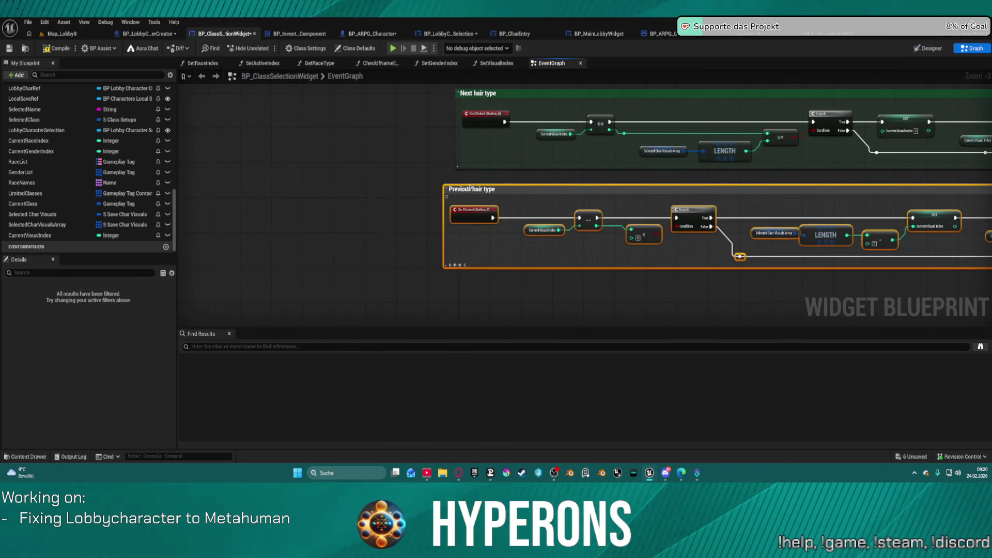
pyautogui.moveTo(470, 189); pyautogui.dragTo(481, 188)
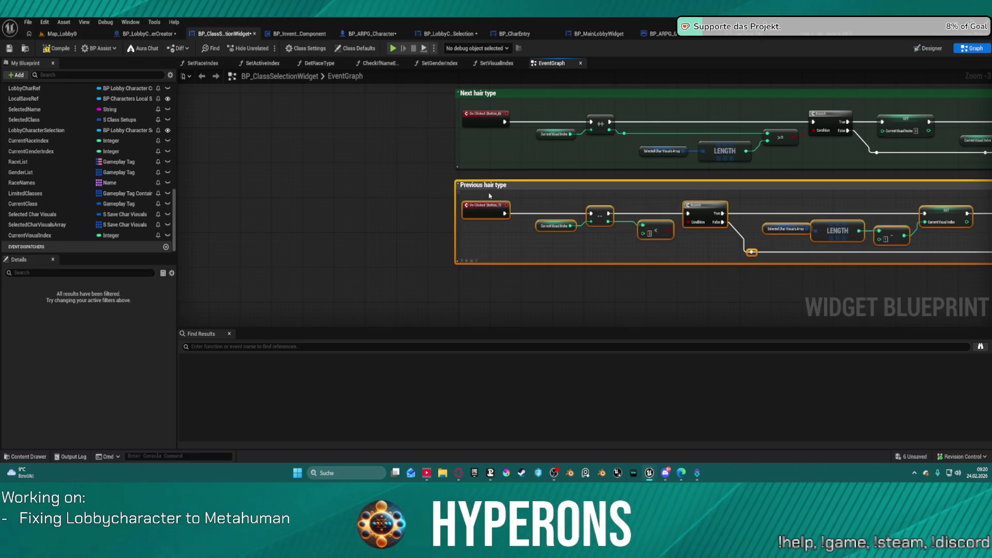
pyautogui.click(488, 193)
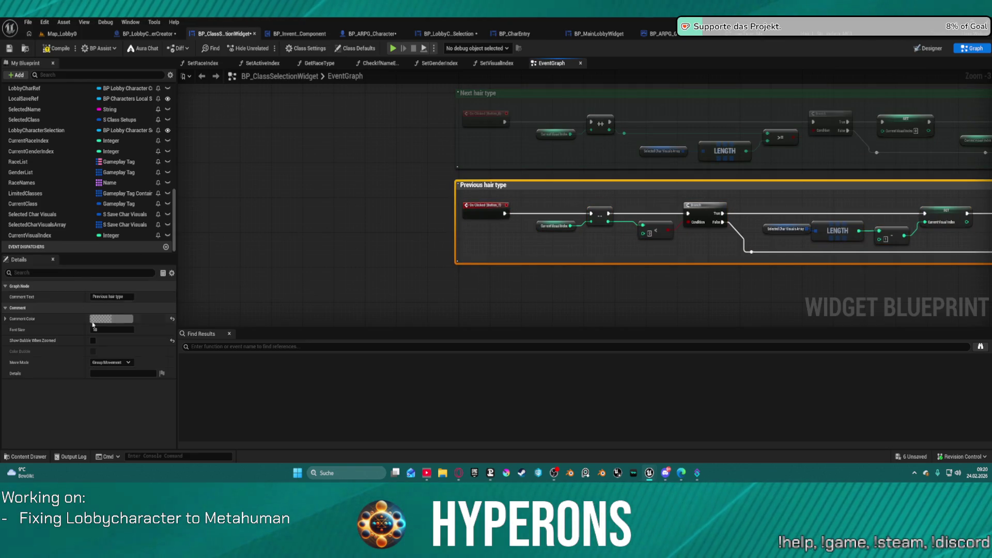
pyautogui.click(94, 321)
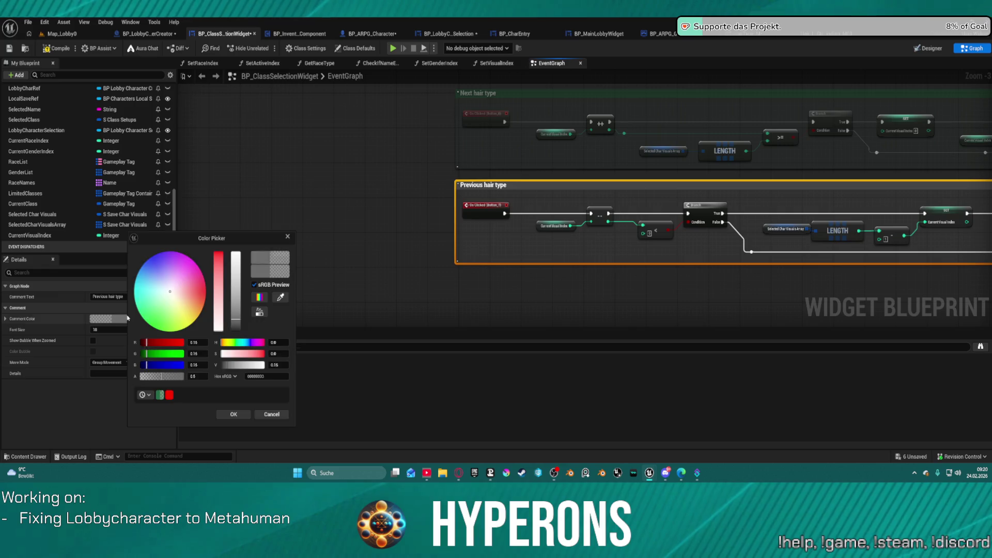
pyautogui.click(163, 343)
pyautogui.click(165, 354)
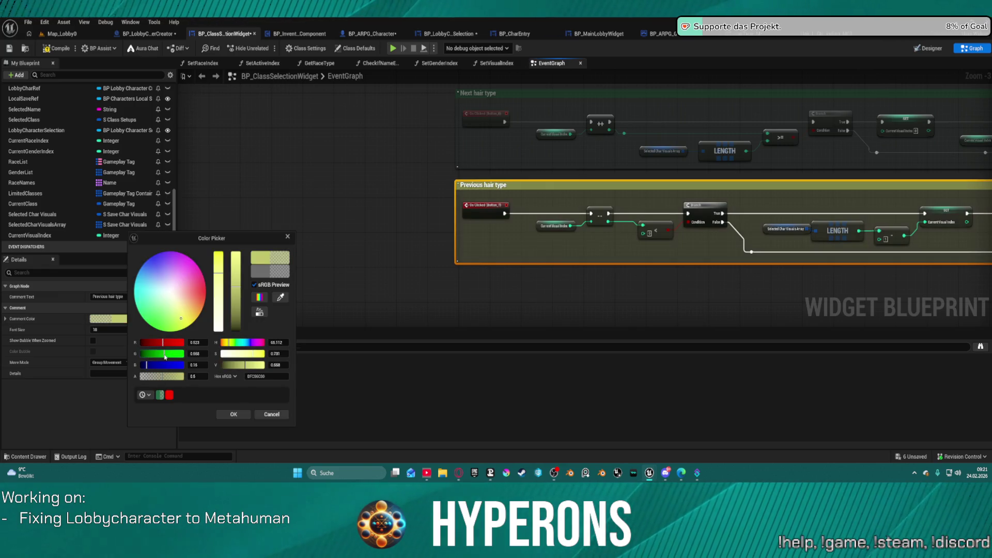
pyautogui.click(359, 300)
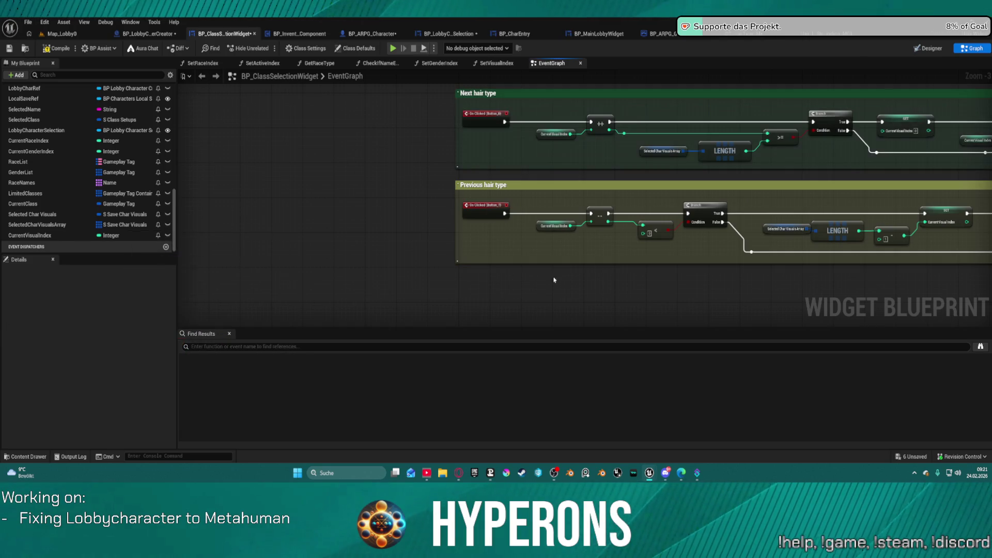
pyautogui.scroll(-4, 549, 282)
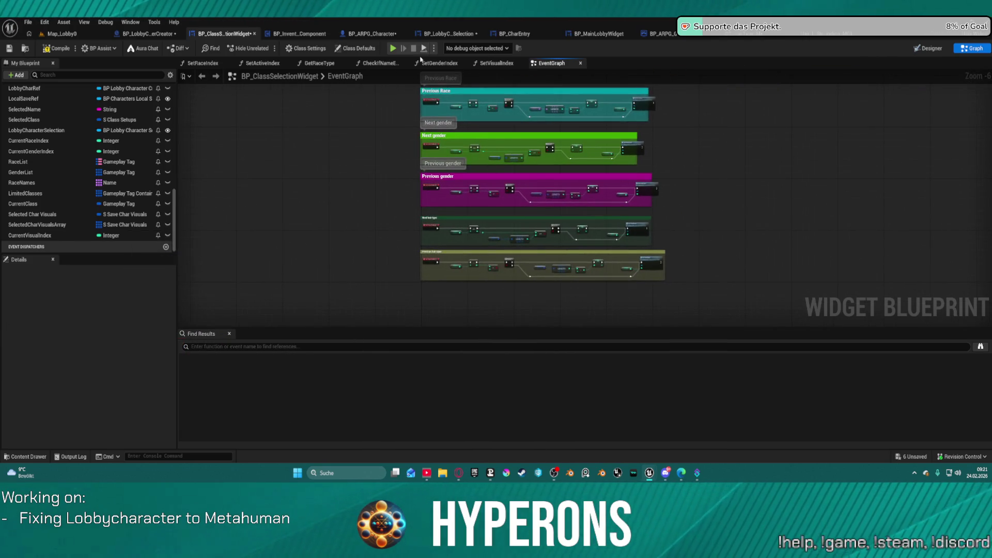
# Inspect SelectedCharVisualsArray's default values, expanding Index [1] and its Visuals struct to see the body and face meshes
pyautogui.moveTo(502, 284); pyautogui.dragTo(432, 159)
pyautogui.scroll(4, 374, 139)
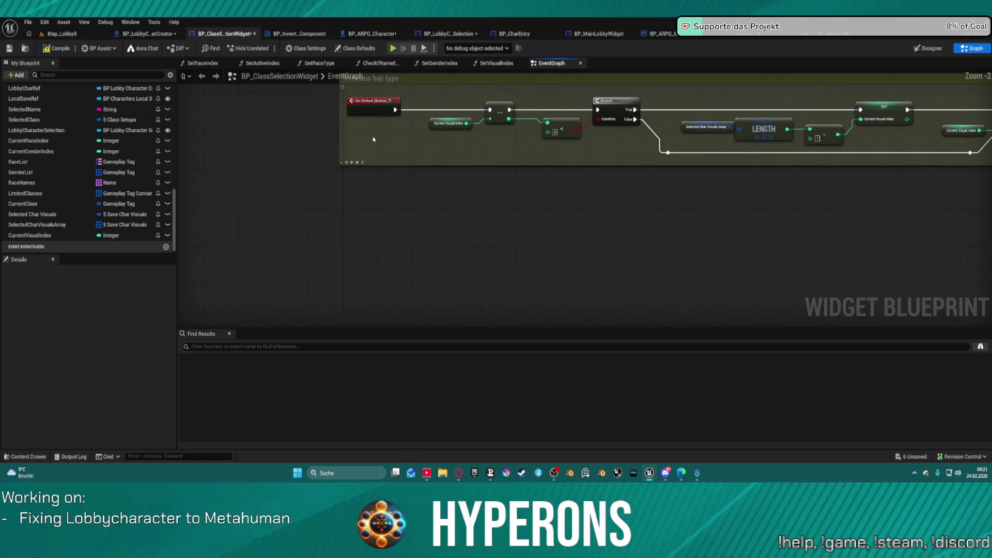
pyautogui.click(41, 225)
pyautogui.scroll(-5, 117, 366)
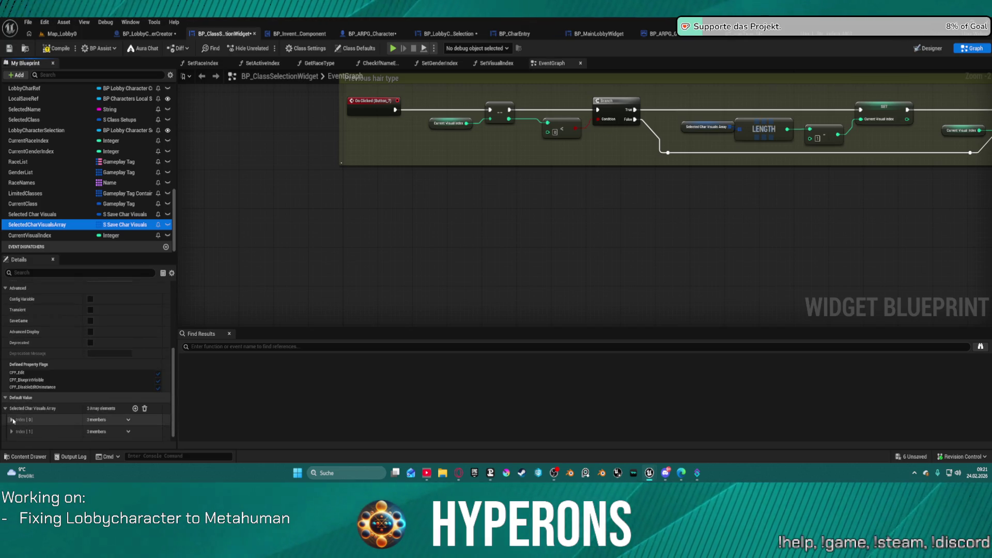
pyautogui.click(11, 423)
pyautogui.scroll(-2, 31, 408)
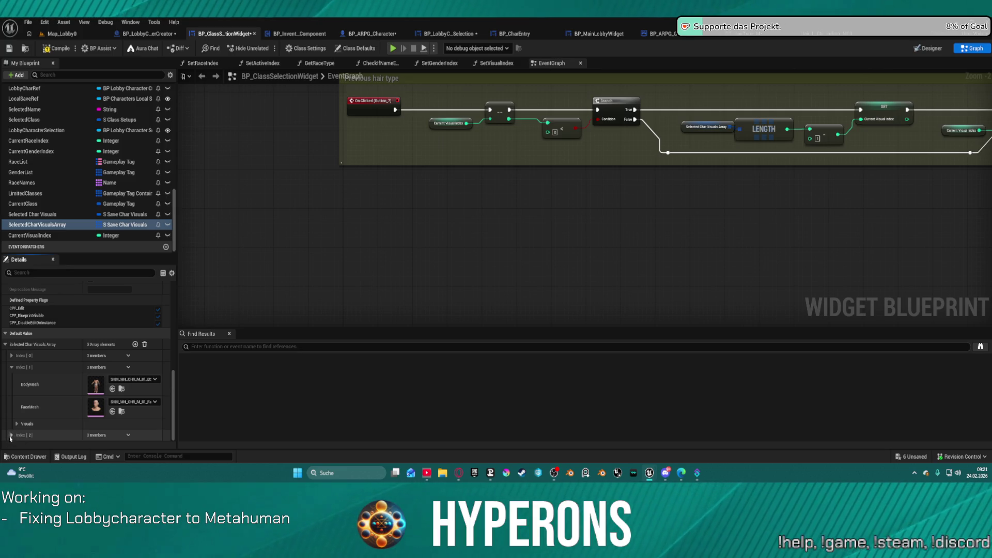
pyautogui.scroll(-2, 13, 413)
pyautogui.click(17, 368)
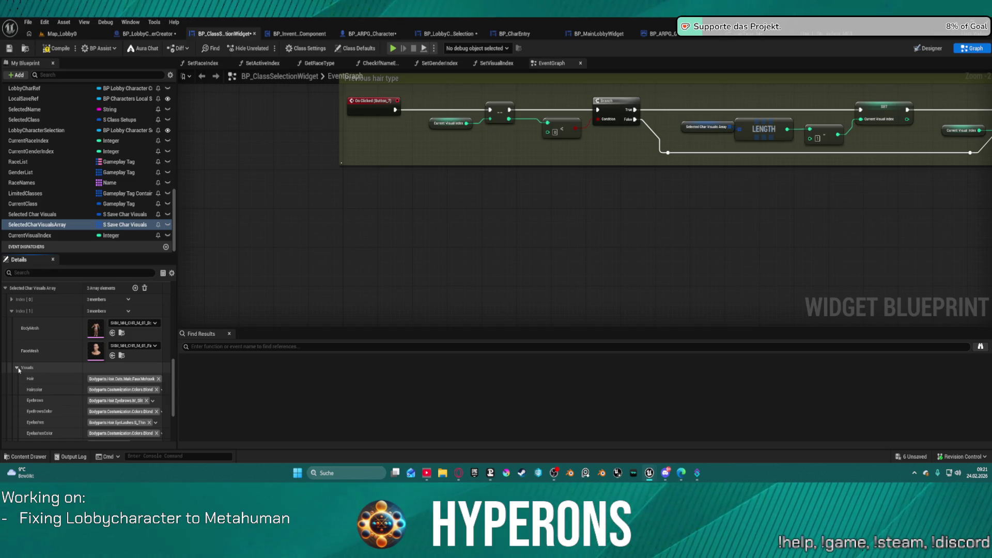
pyautogui.click(17, 368)
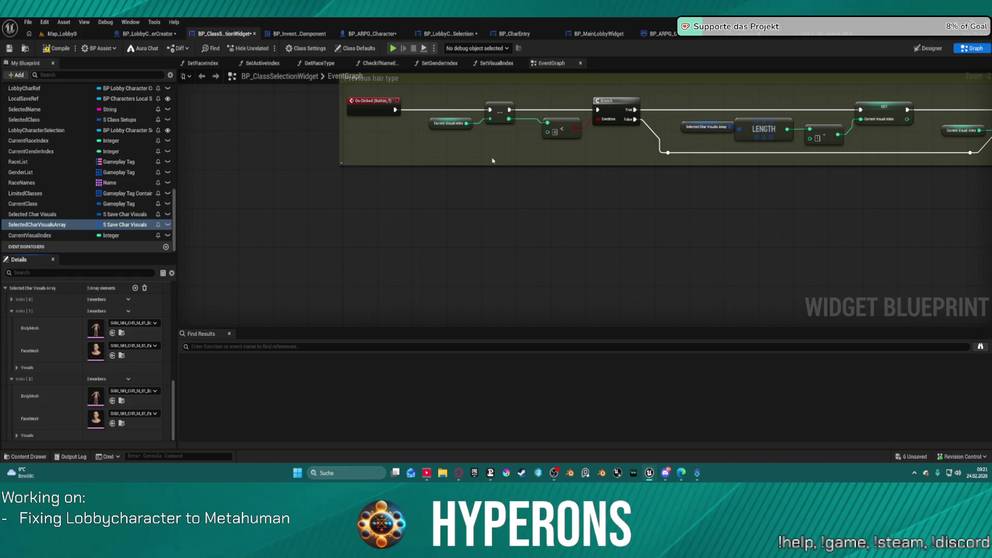
pyautogui.scroll(2, 536, 184)
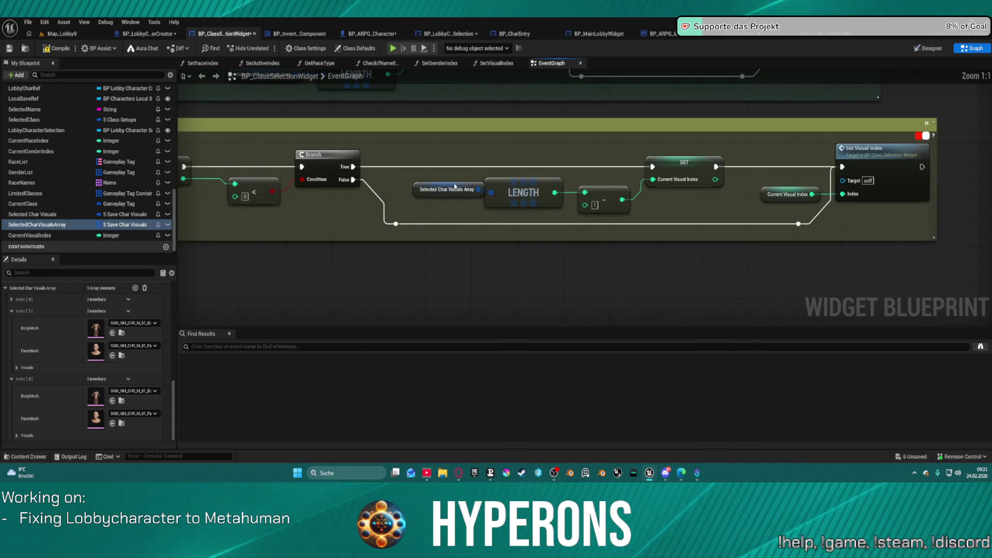
# Move the Selected Char Visuals Array getter nearer the Branch and recheck the variable's details
pyautogui.moveTo(434, 197)
pyautogui.mouseDown()
pyautogui.moveTo(407, 203)
pyautogui.moveTo(401, 191)
pyautogui.mouseUp()
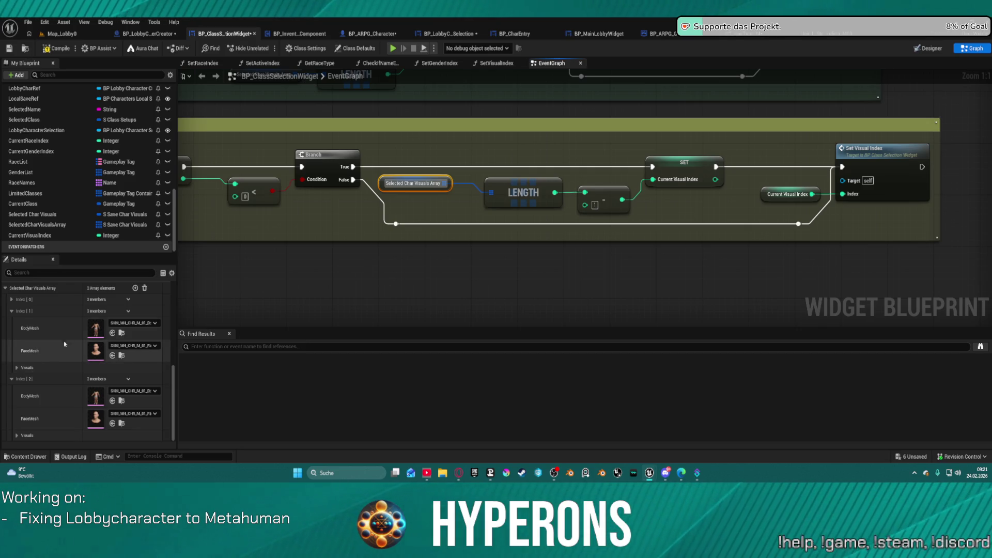
pyautogui.click(72, 224)
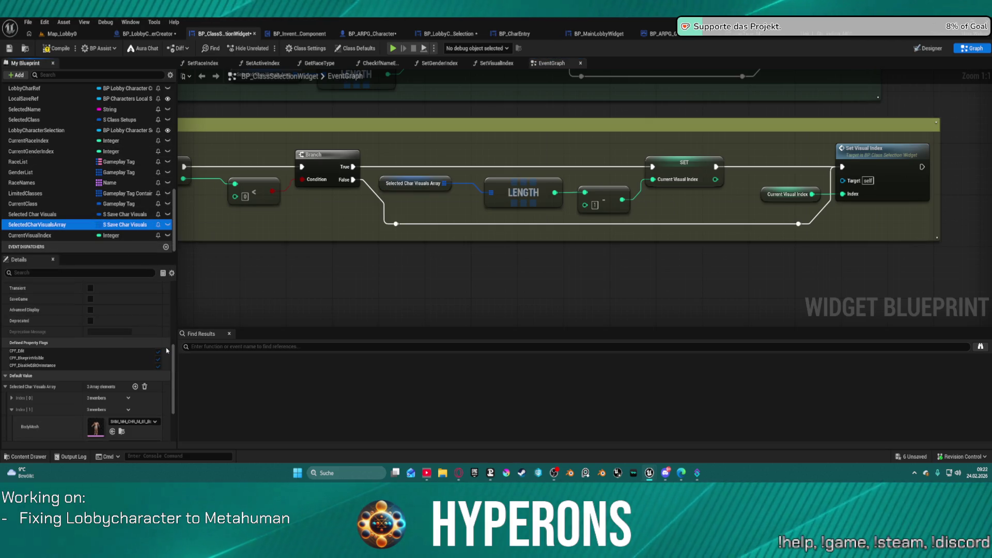
pyautogui.scroll(5, 172, 102)
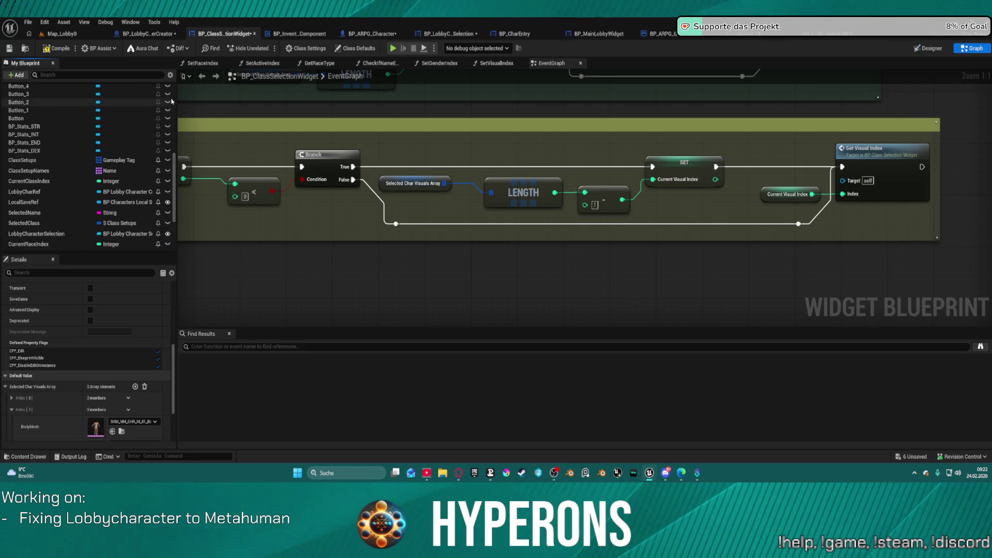
pyautogui.scroll(6, 172, 101)
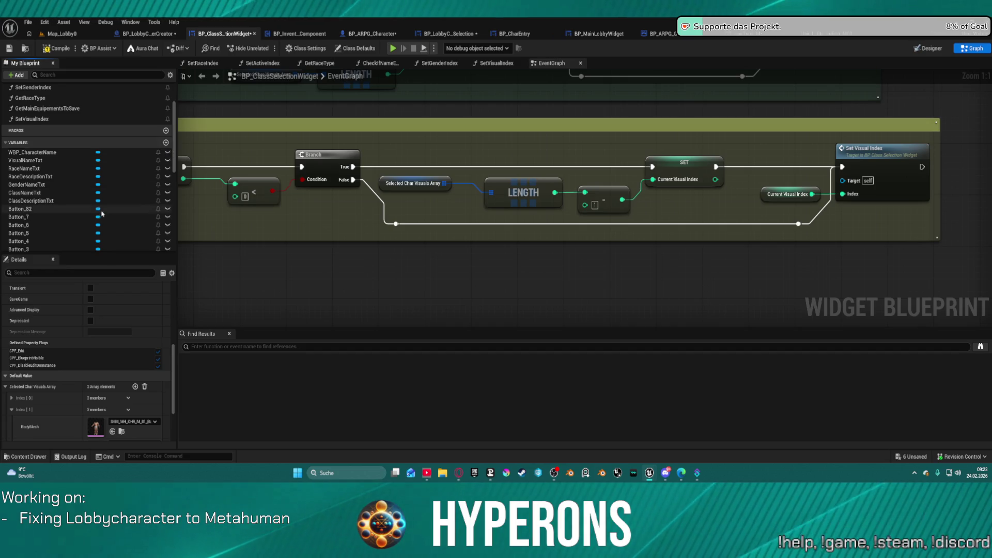
# Open the SetVisualIndex function graph from the Set Visual Index node
pyautogui.scroll(-7, 131, 211)
pyautogui.scroll(-6, 132, 210)
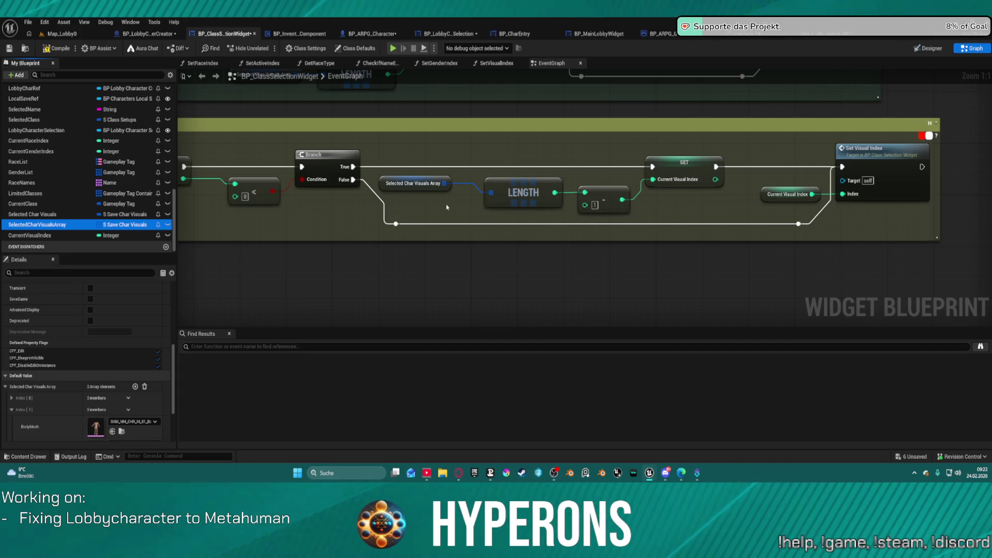
pyautogui.scroll(-3, 592, 221)
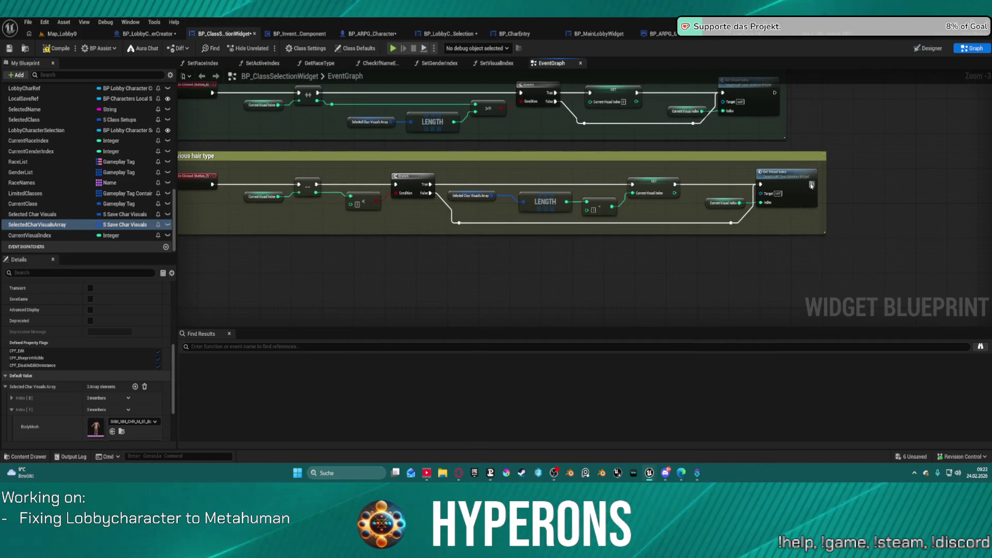
pyautogui.click(786, 175)
pyautogui.doubleClick(787, 176)
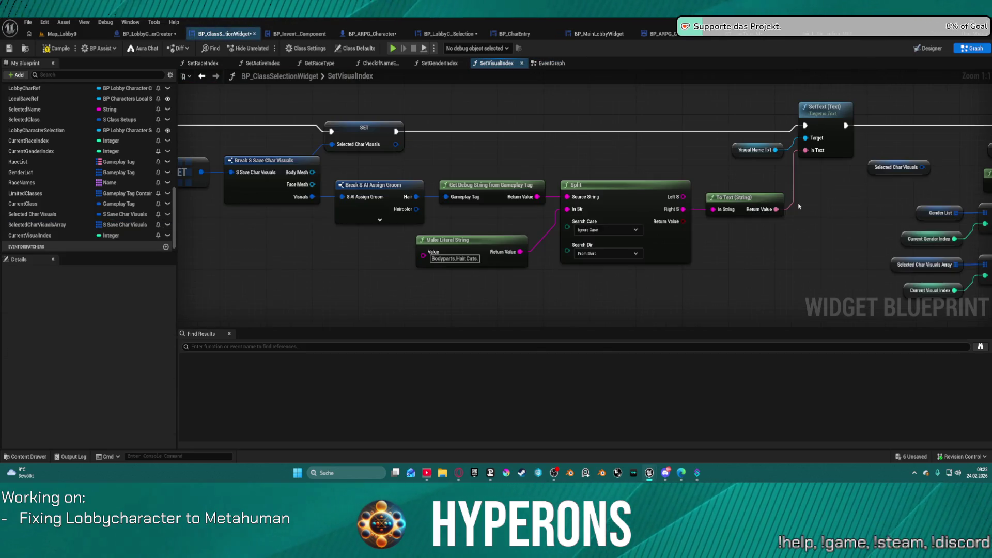
# Switch BP_ClassSelectionWidget to the Designer view with the Gender Type, Visuals, Class Name and Race Type rows
pyautogui.scroll(-2, 513, 272)
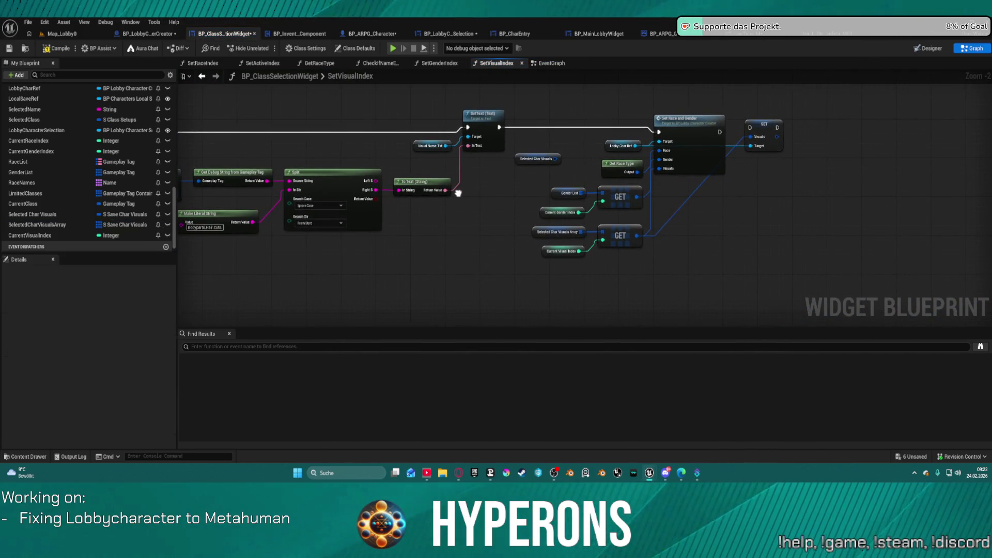
pyautogui.moveTo(458, 194); pyautogui.dragTo(717, 125)
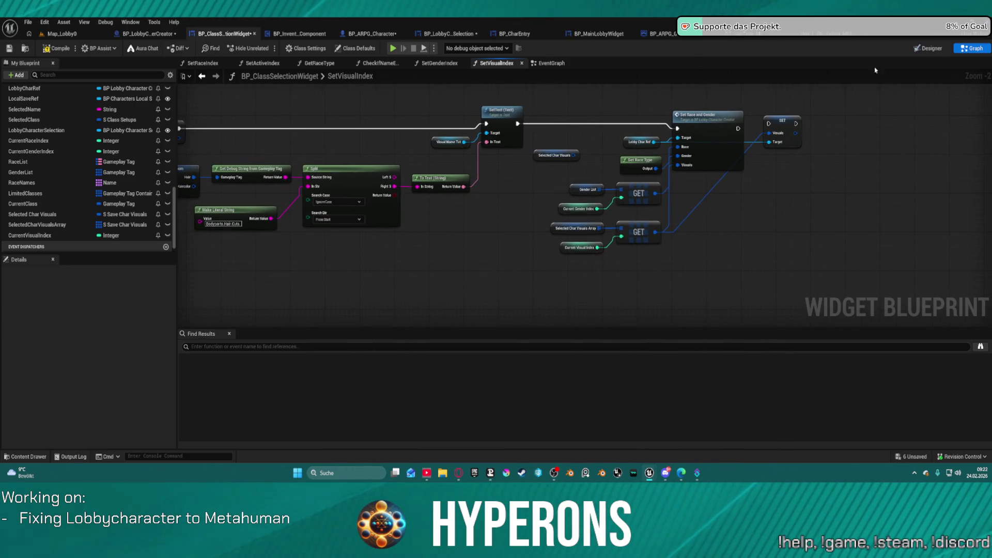
pyautogui.click(927, 48)
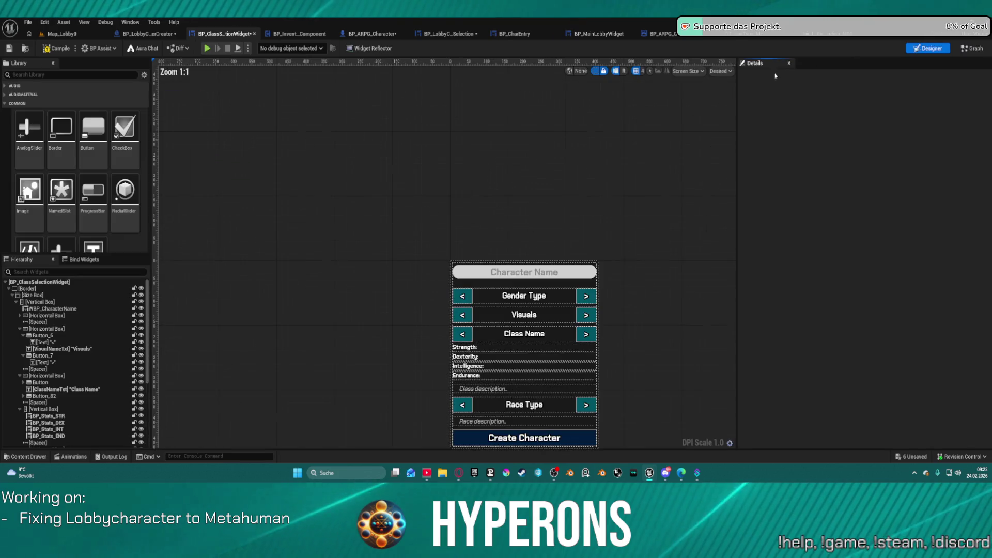
# Select the Visuals horizontal box in the Designer canvas, then bring up the Epic Games Launcher
pyautogui.click(558, 321)
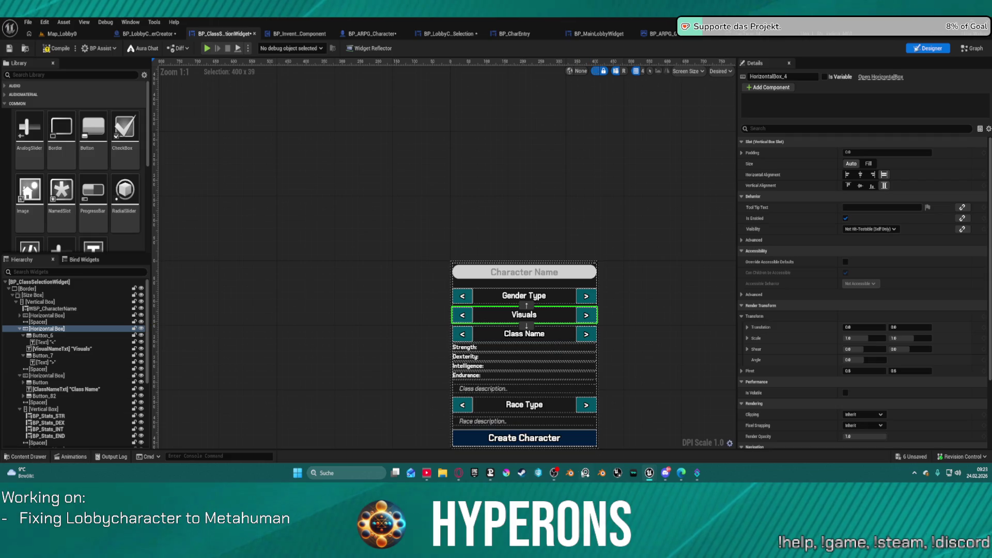
pyautogui.click(474, 473)
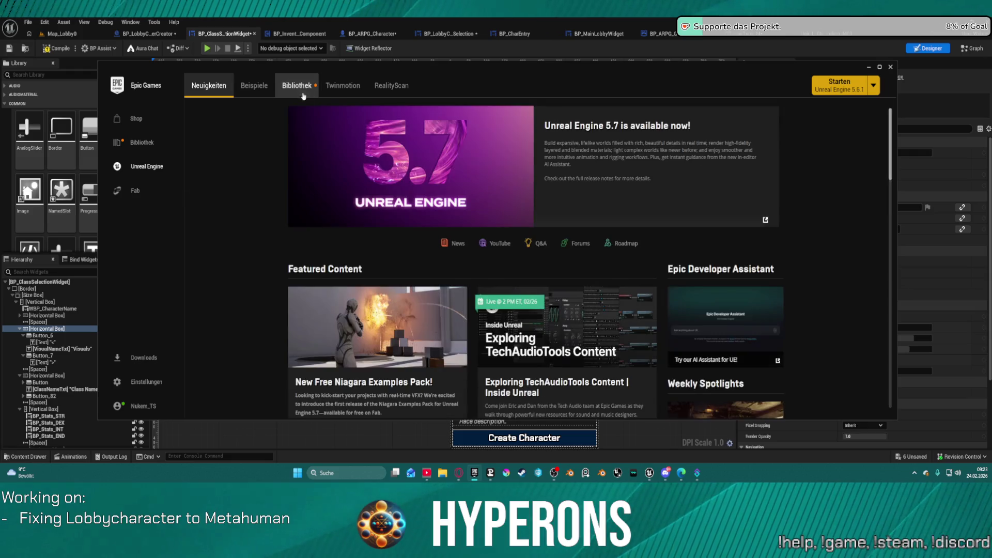
# Review installed engine versions and projects in the launcher's Bibliothek, then close the launcher
pyautogui.click(304, 83)
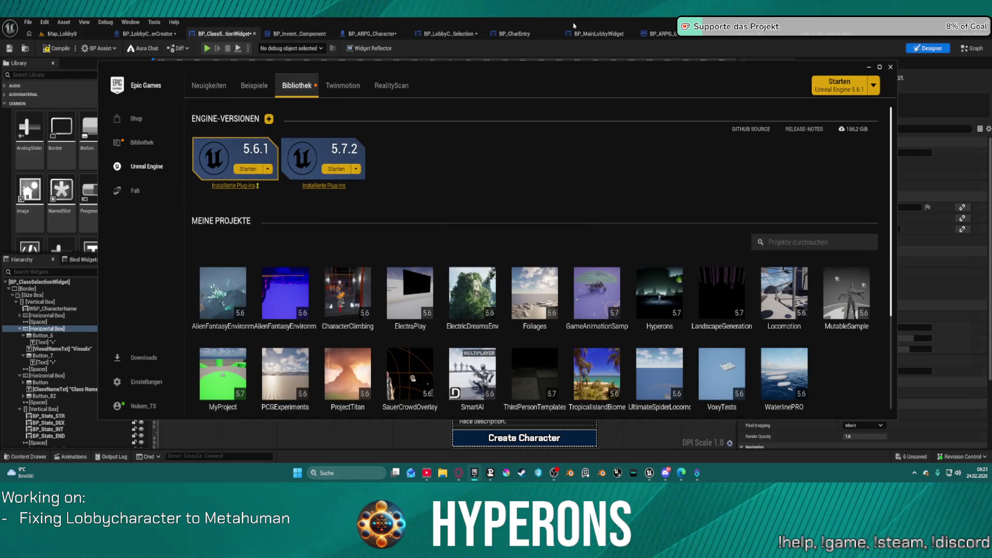
pyautogui.click(869, 67)
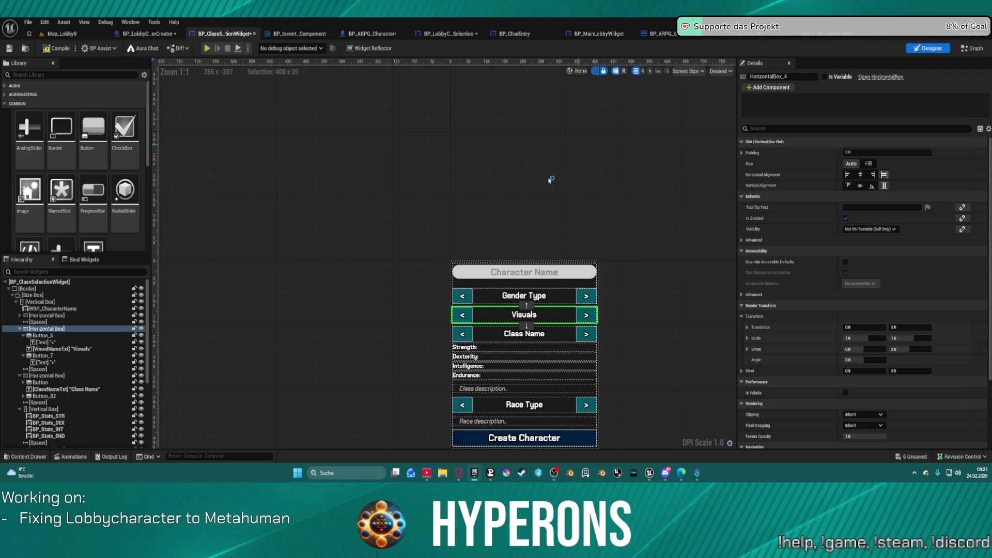
# Save all modified assets, checking out DT_HairType_M from revision control when prompted
pyautogui.click(563, 221)
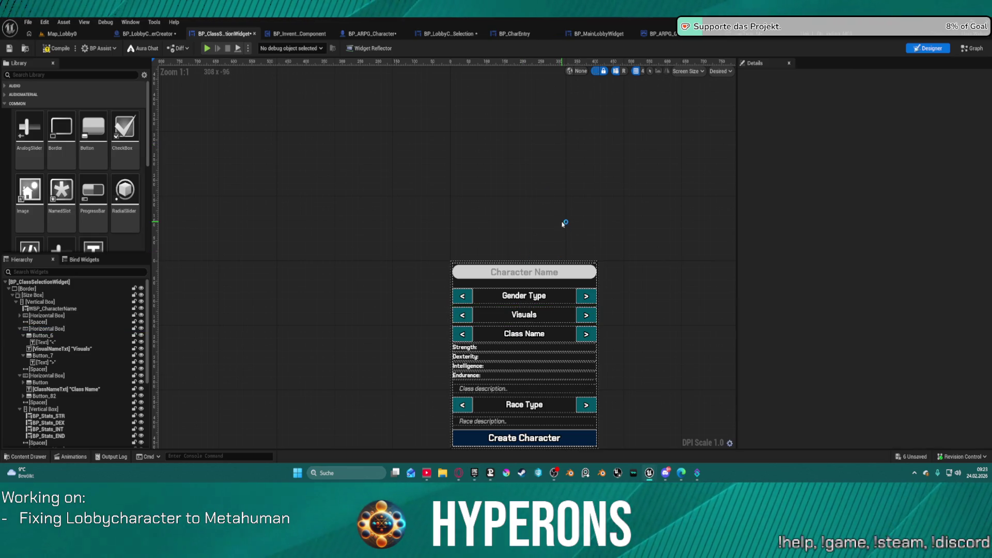
pyautogui.click(503, 335)
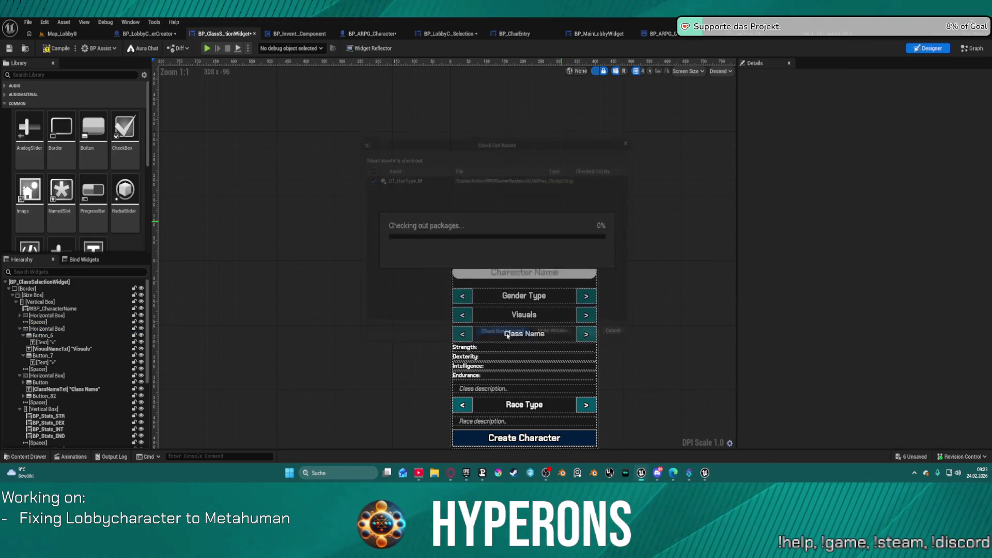
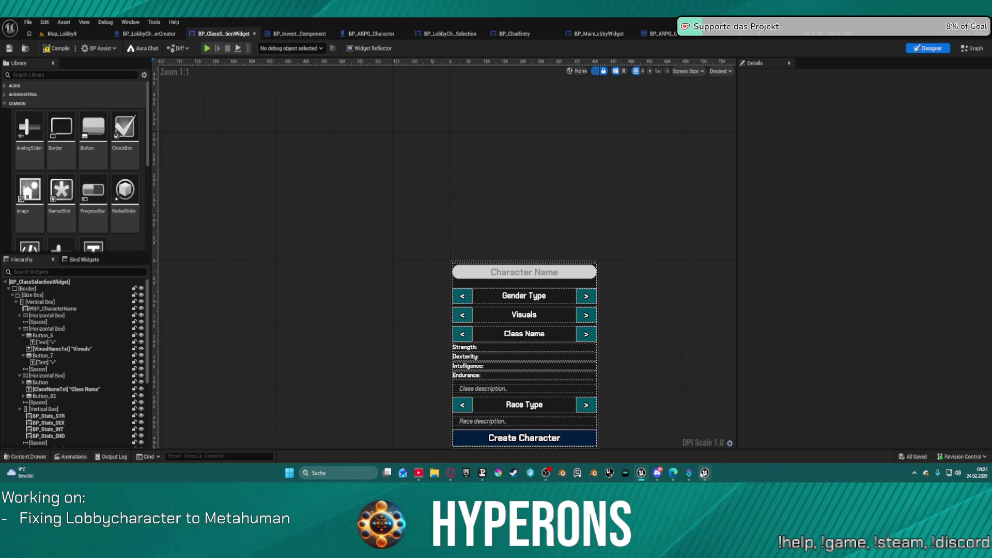
# Restore and maximize the Lobby level editor, then start a Play-in-Editor test session
pyautogui.moveTo(704, 472)
pyautogui.click(741, 431)
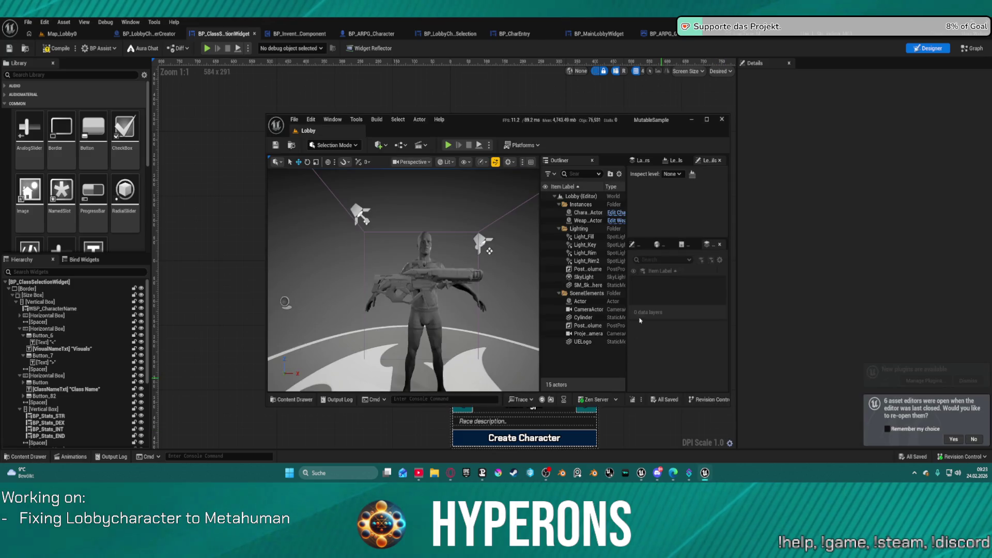
pyautogui.click(706, 119)
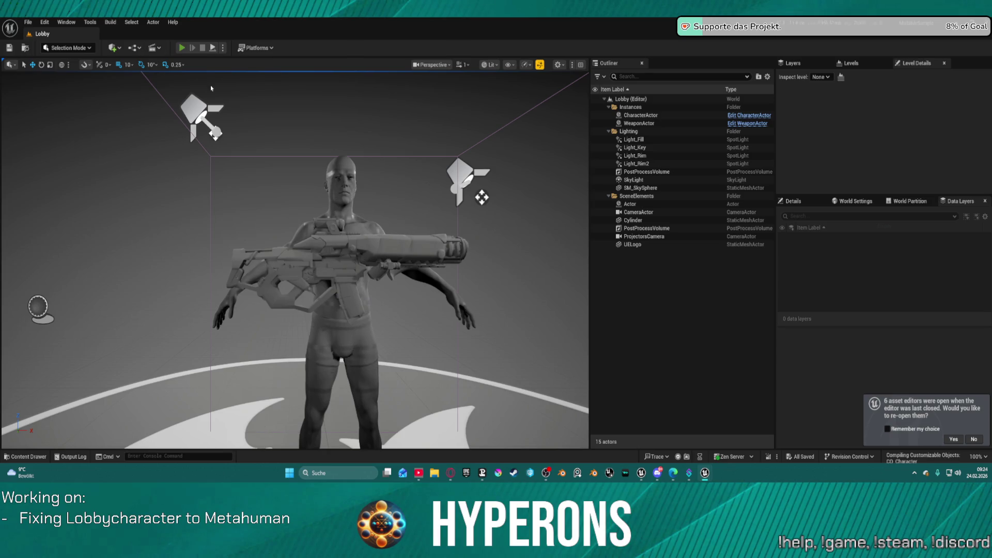
pyautogui.hotkey('alt', 'p')
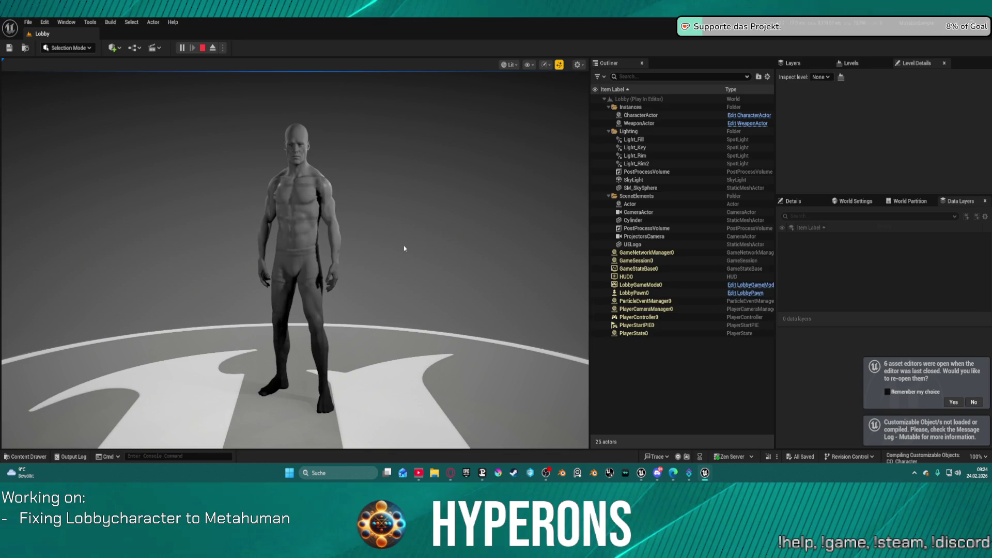
pyautogui.click(380, 216)
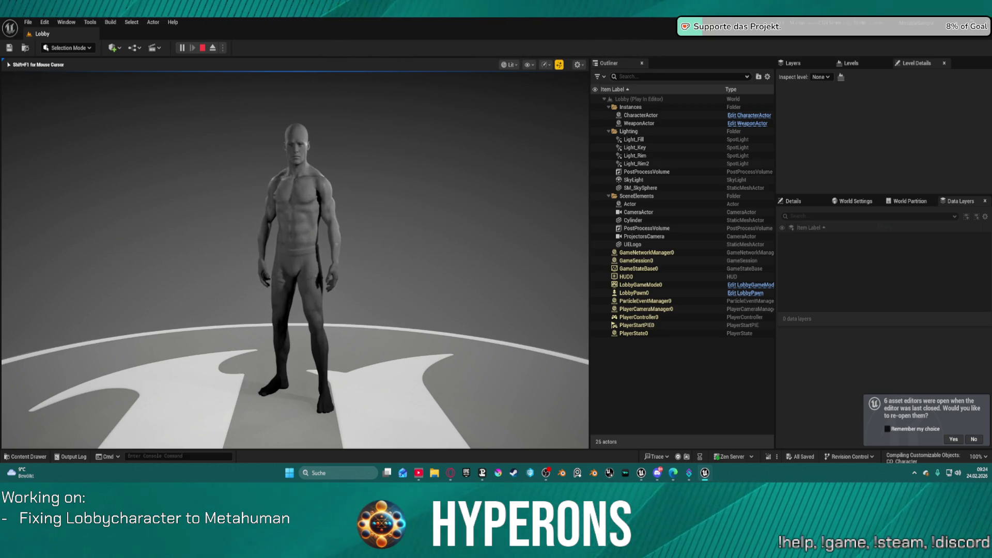
# Stop the test, tick 'Remember my choice', orbit to face the character, and play again
pyautogui.press('Escape')
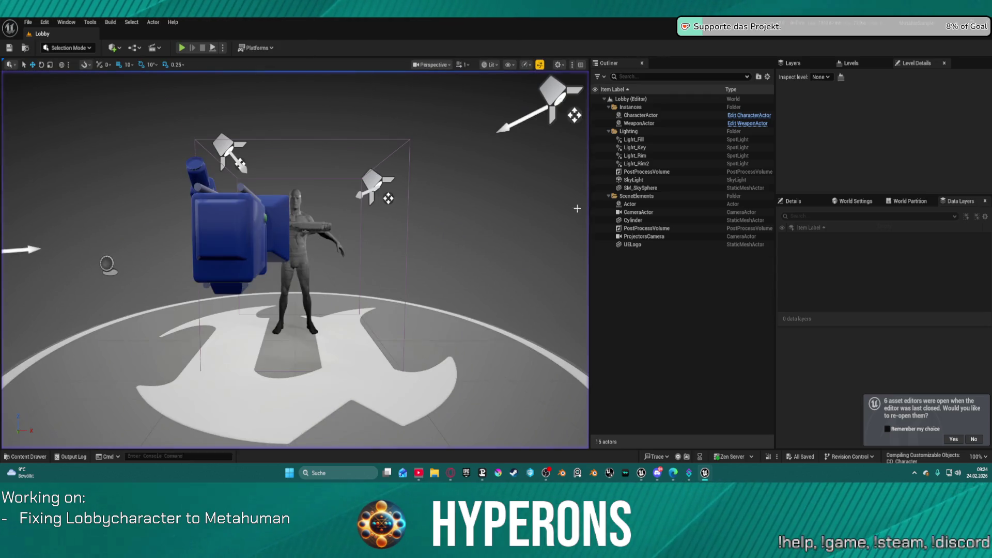
pyautogui.click(899, 431)
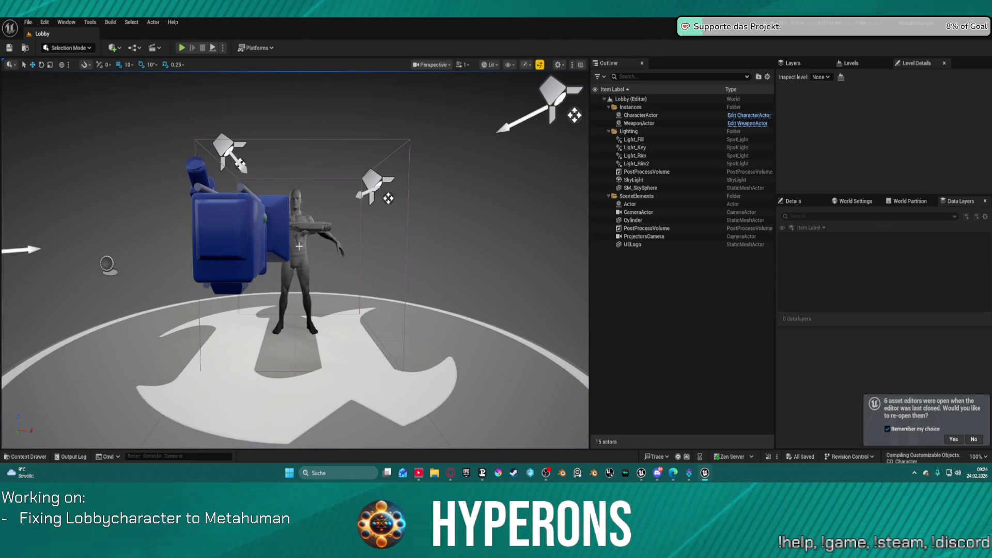
pyautogui.moveTo(491, 253)
pyautogui.mouseDown()
pyautogui.moveTo(439, 264)
pyautogui.moveTo(492, 253)
pyautogui.mouseUp()
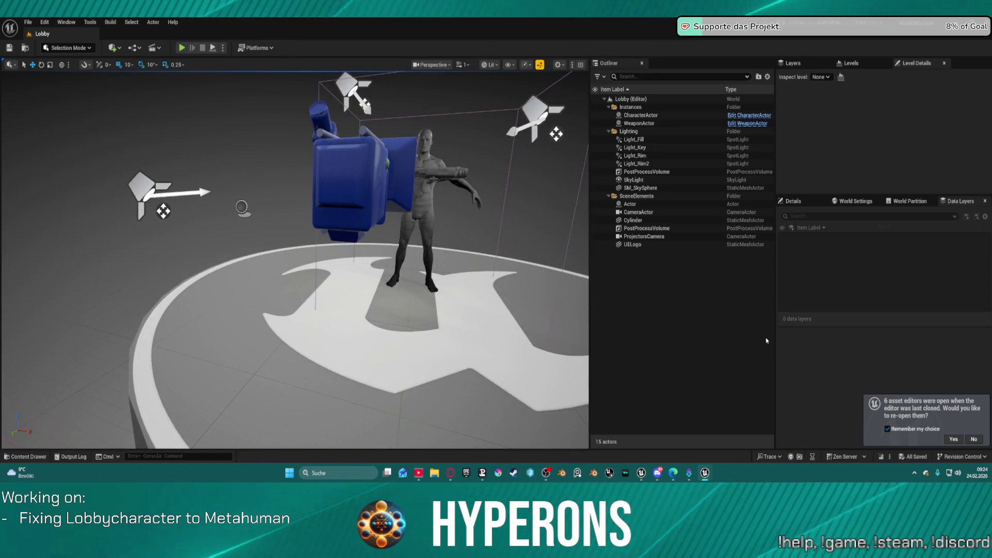
pyautogui.moveTo(310, 258)
pyautogui.mouseDown()
pyautogui.moveTo(331, 253)
pyautogui.moveTo(310, 258)
pyautogui.mouseUp()
pyautogui.moveTo(465, 259); pyautogui.dragTo(471, 266)
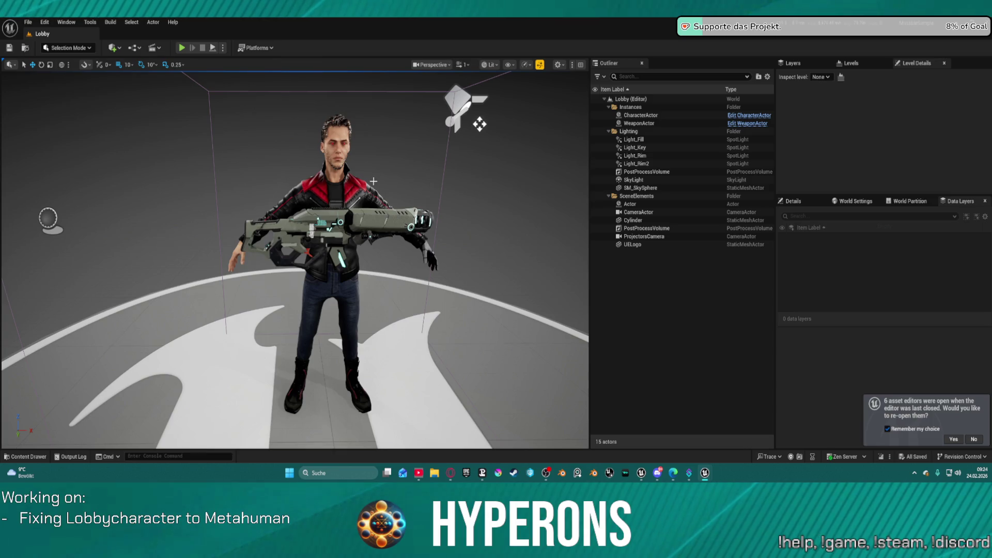
pyautogui.moveTo(373, 180)
pyautogui.mouseDown()
pyautogui.moveTo(377, 155)
pyautogui.moveTo(379, 165)
pyautogui.moveTo(393, 155)
pyautogui.moveTo(392, 211)
pyautogui.mouseUp()
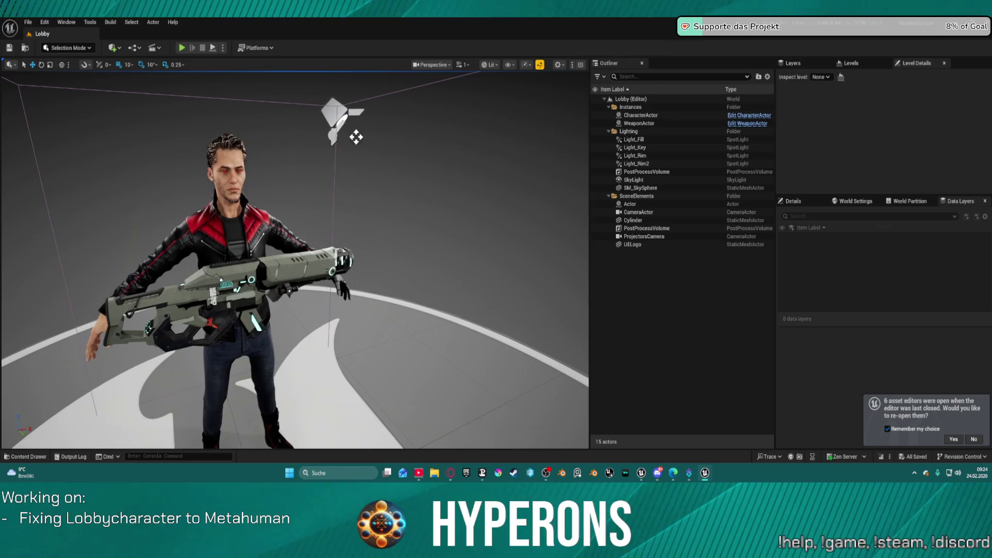
pyautogui.click(181, 48)
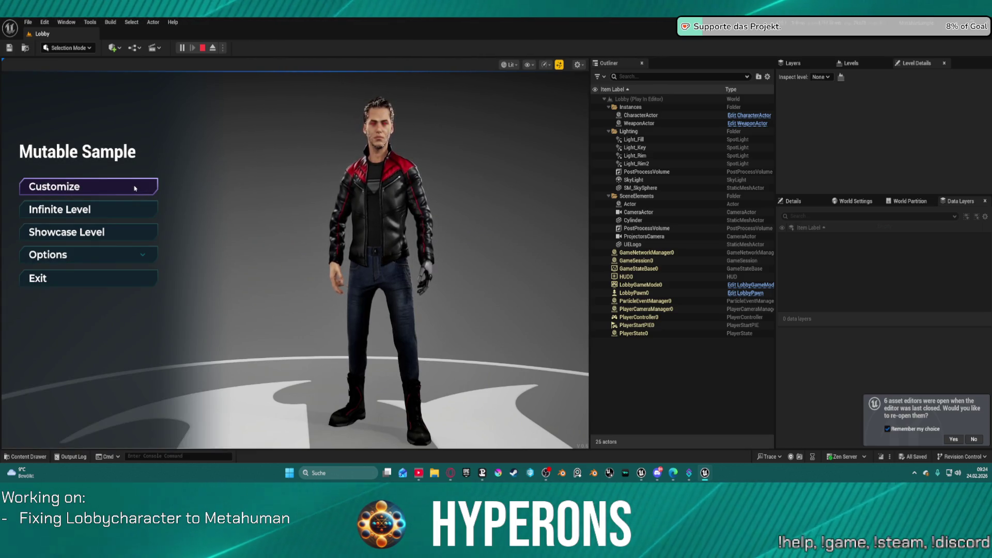
# In Customize's head category, apply dark smoky eye make-up and scroll down to Head Accessories
pyautogui.click(135, 189)
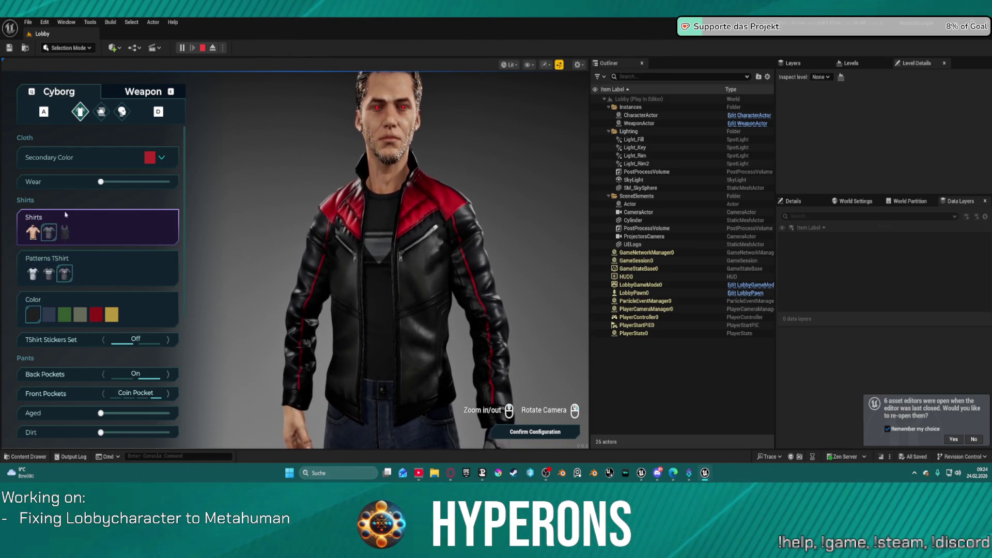
pyautogui.click(123, 112)
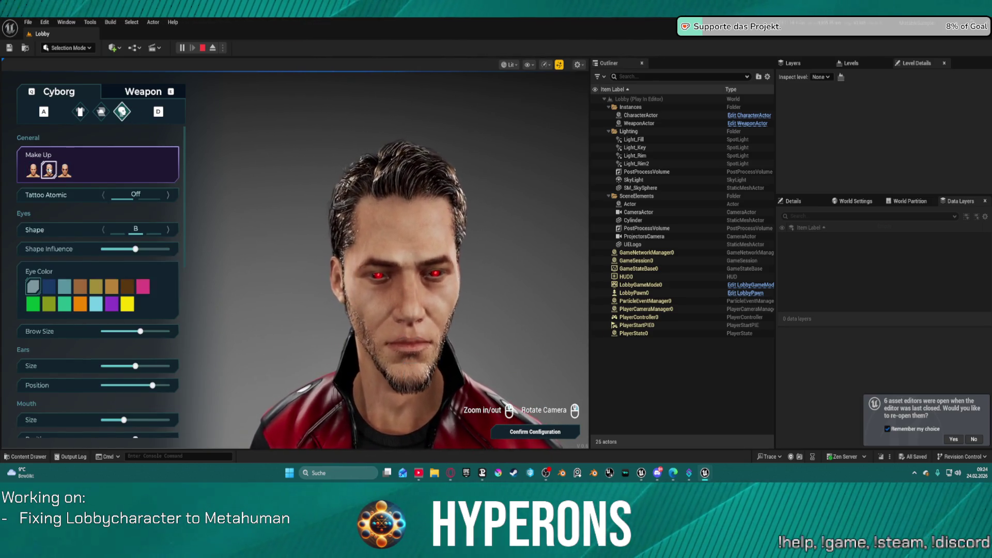
pyautogui.click(49, 169)
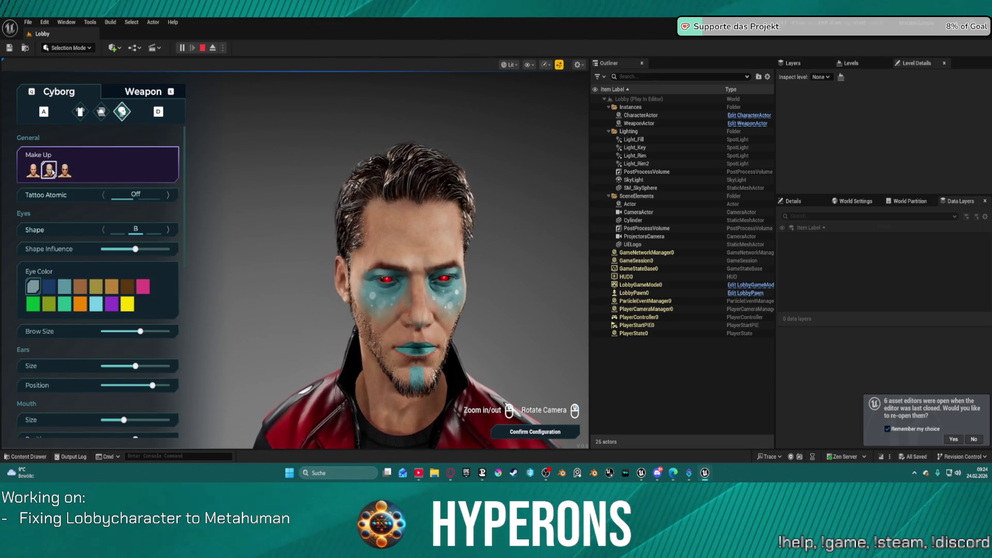
pyautogui.click(65, 170)
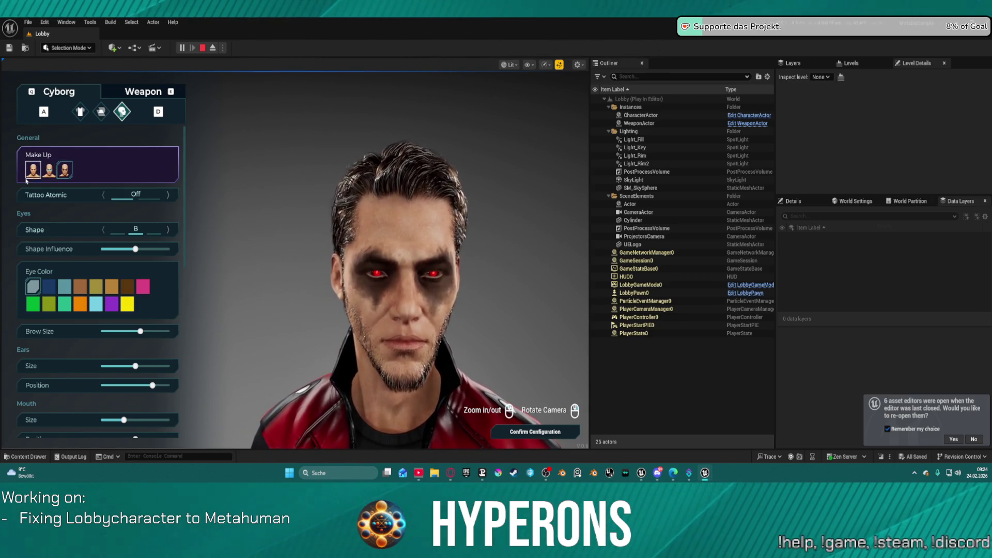
pyautogui.scroll(-5, 73, 195)
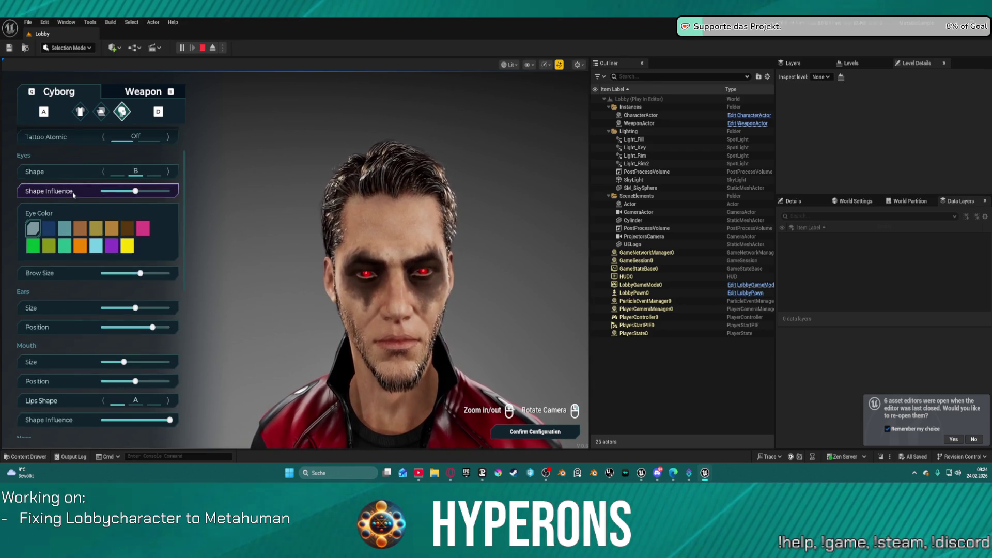
pyautogui.scroll(-6, 73, 201)
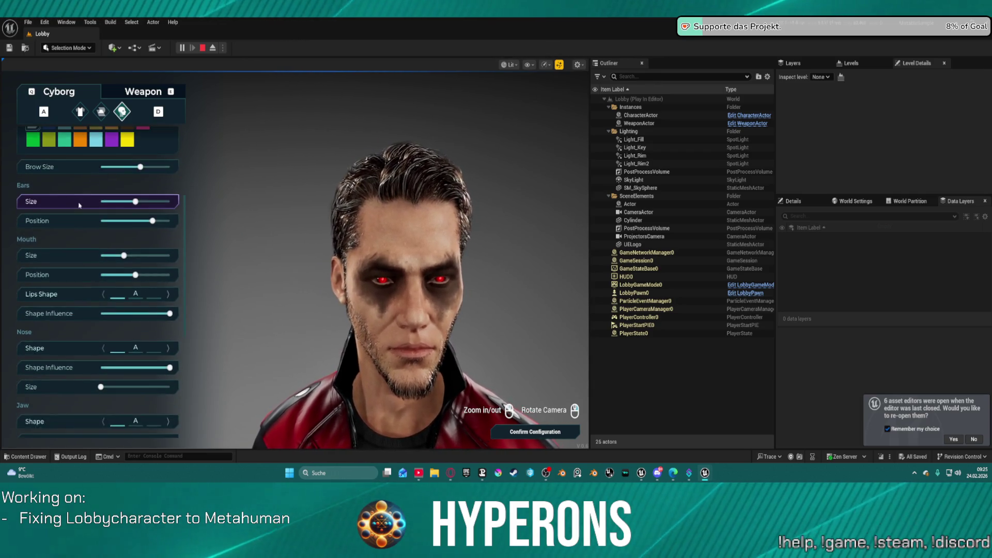
pyautogui.scroll(-3, 110, 235)
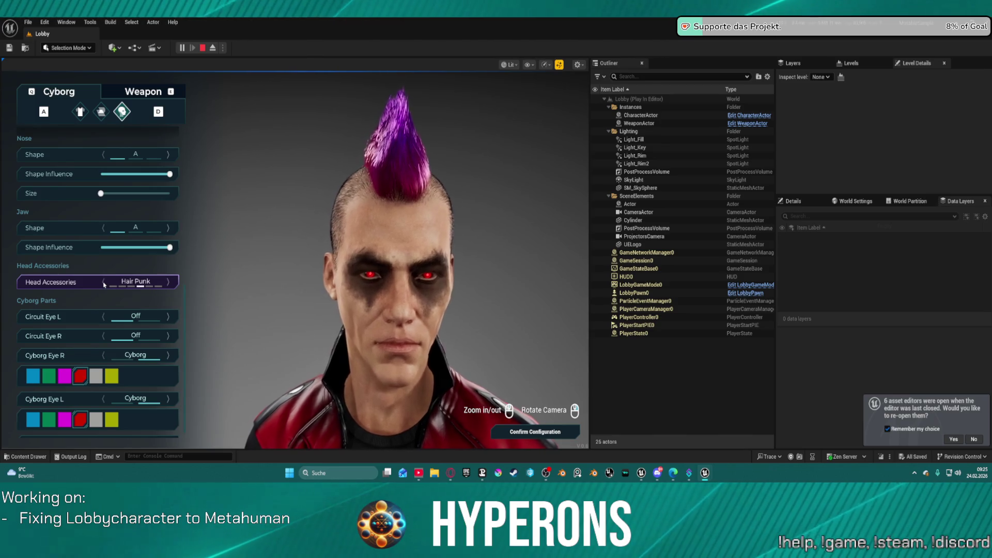
# Cycle head accessories, beard and mustache options, settling on the Hair Punk mohawk
pyautogui.click(103, 282)
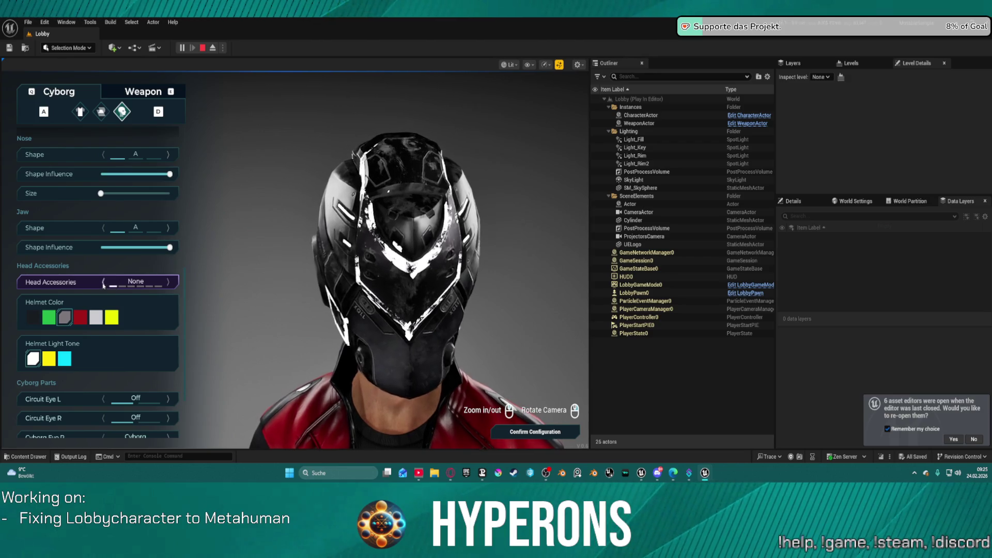
pyautogui.click(168, 282)
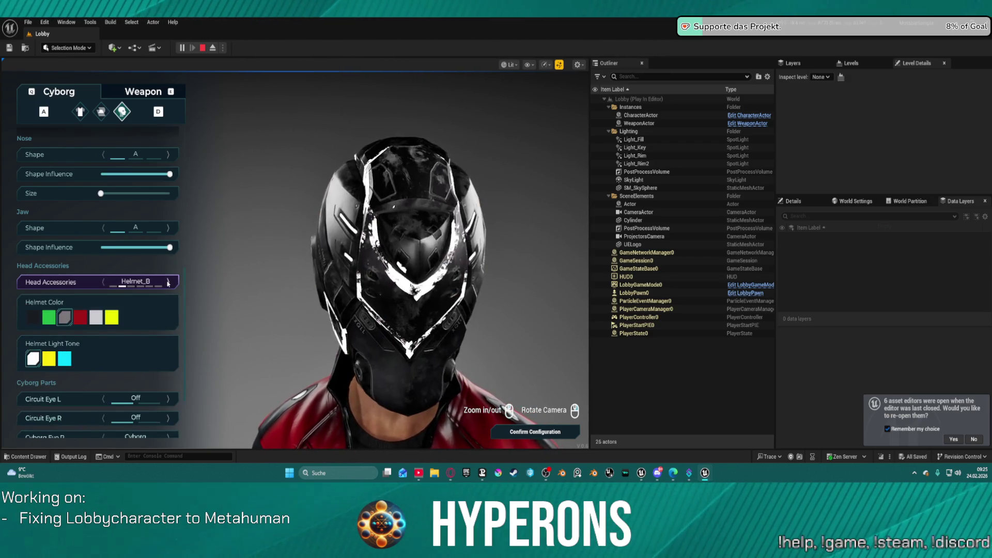
pyautogui.click(168, 282)
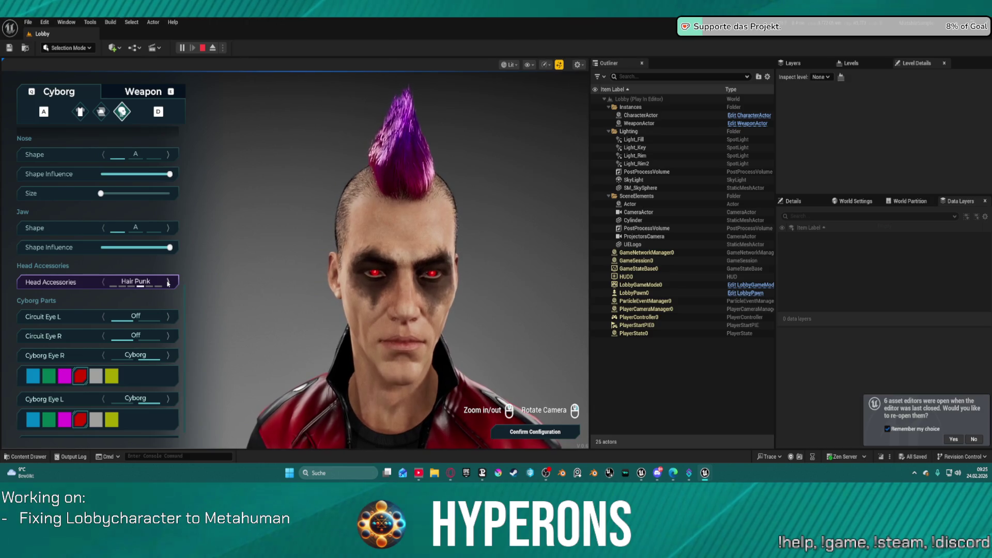
pyautogui.click(168, 282)
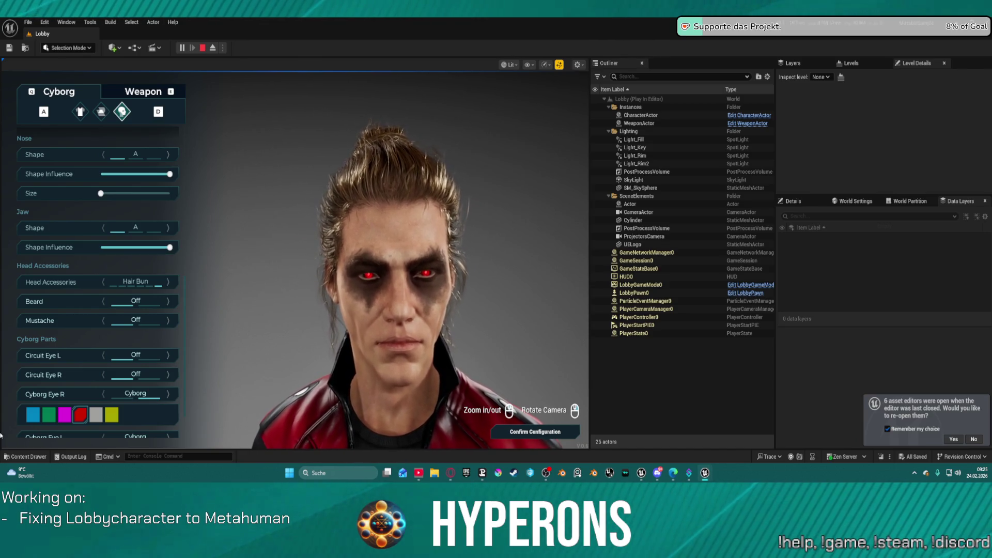
pyautogui.click(168, 301)
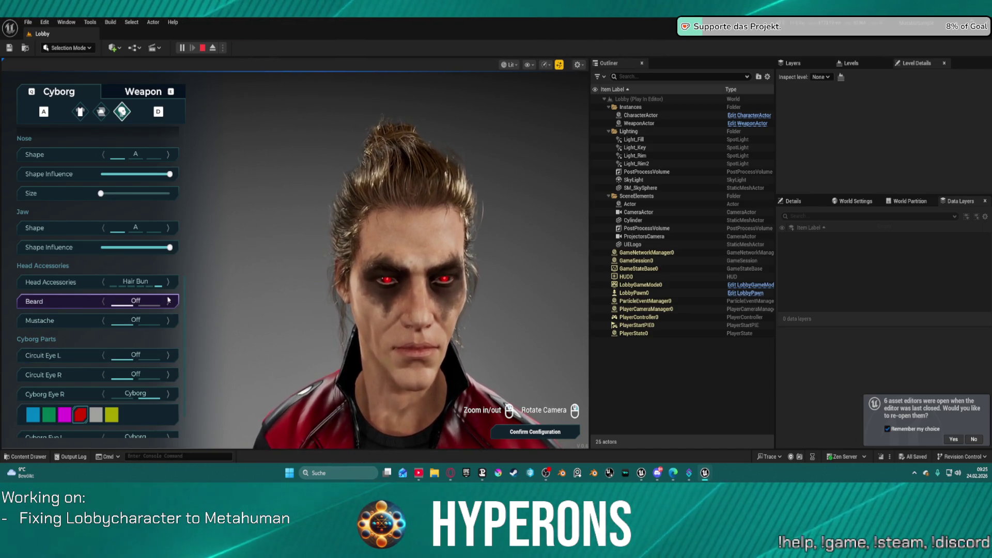
pyautogui.click(168, 320)
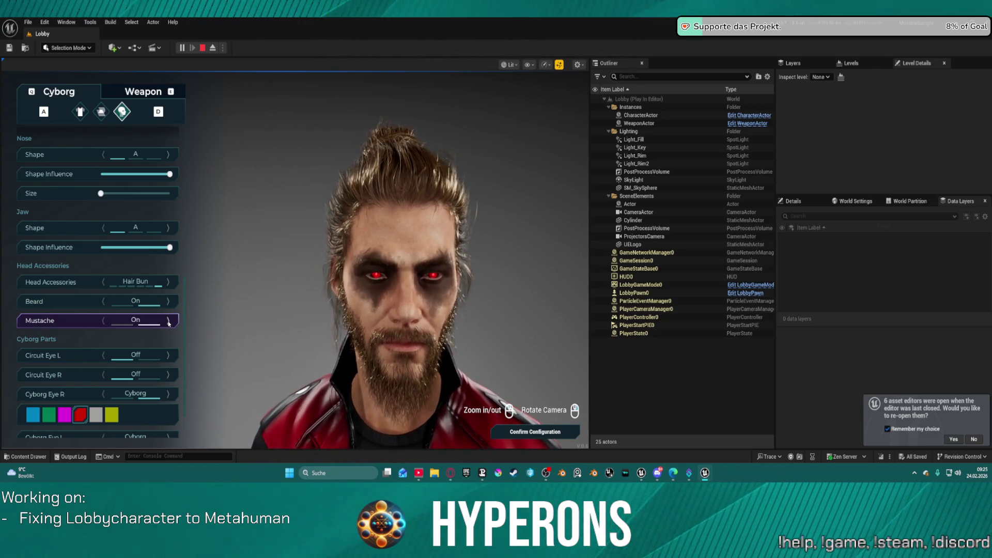
pyautogui.click(104, 320)
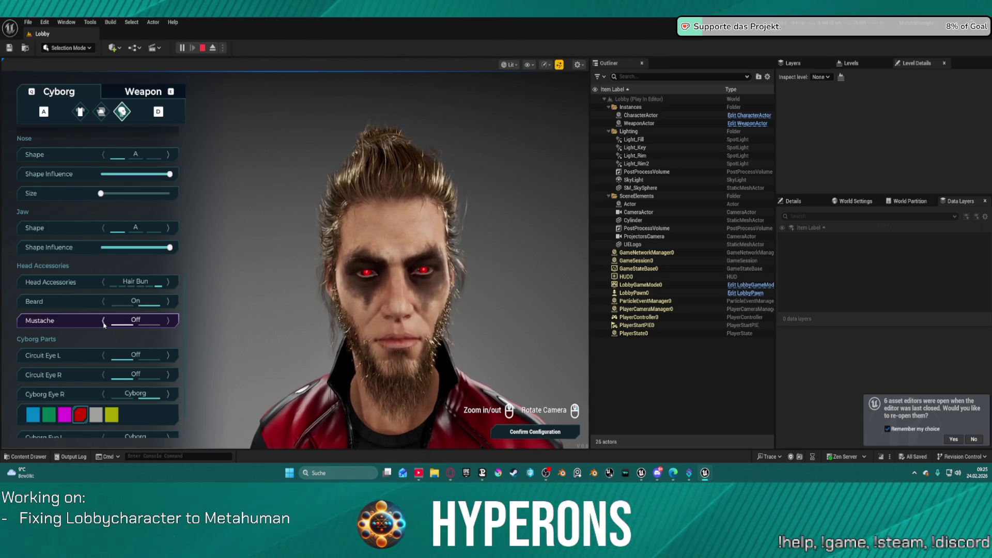
pyautogui.click(104, 301)
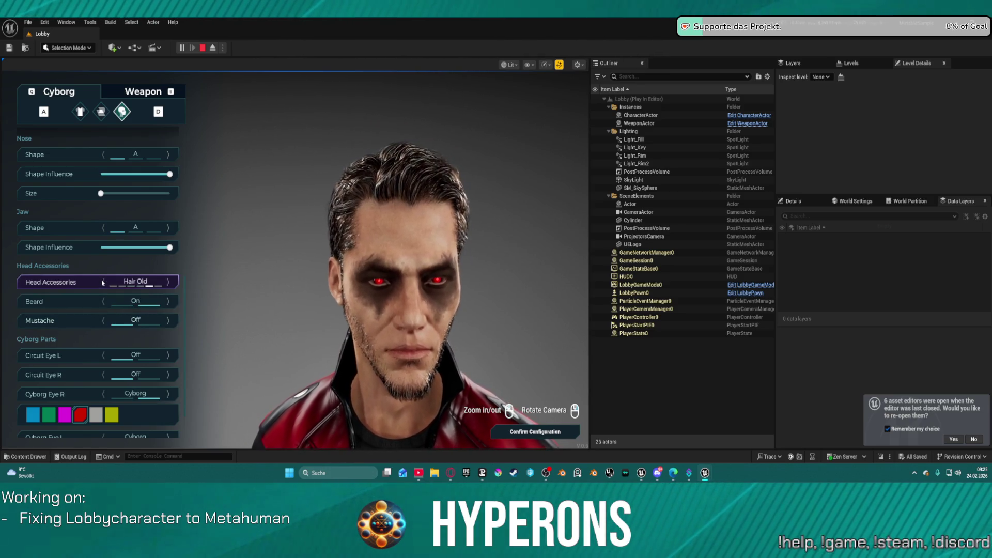
pyautogui.click(104, 282)
pyautogui.click(104, 282)
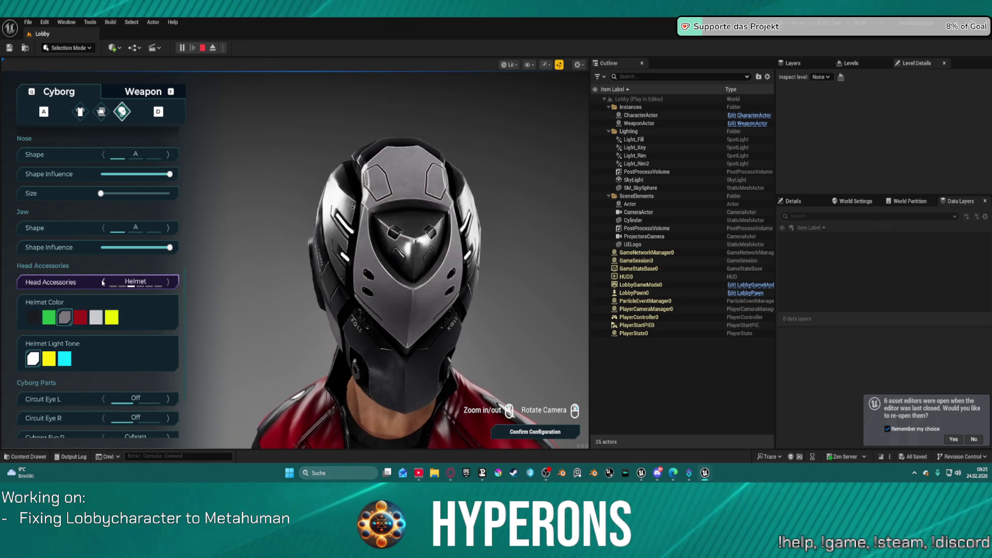
pyautogui.click(168, 282)
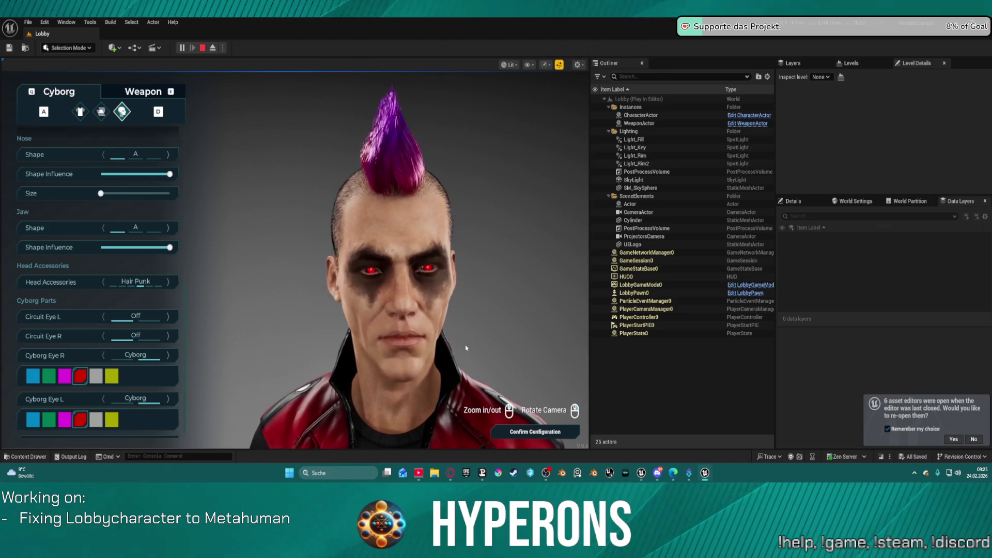
# Rotate the character to view the mohawk, set the left cyborg eye blue, and stop the preview
pyautogui.moveTo(464, 320); pyautogui.dragTo(257, 371)
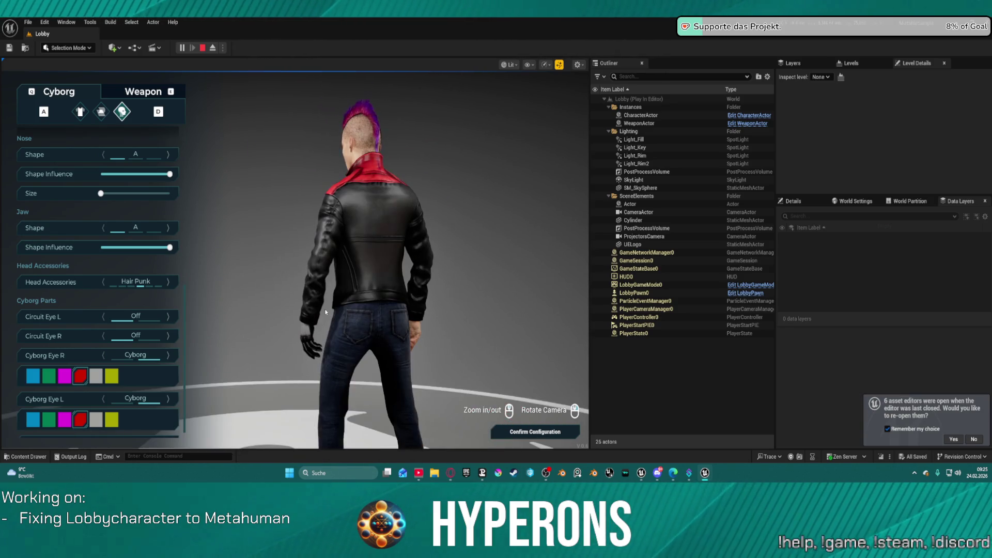
pyautogui.moveTo(341, 331)
pyautogui.mouseDown()
pyautogui.moveTo(434, 317)
pyautogui.moveTo(529, 340)
pyautogui.moveTo(399, 305)
pyautogui.moveTo(310, 313)
pyautogui.moveTo(386, 317)
pyautogui.moveTo(506, 405)
pyautogui.moveTo(549, 412)
pyautogui.moveTo(411, 370)
pyautogui.mouseUp()
pyautogui.scroll(-2, 398, 306)
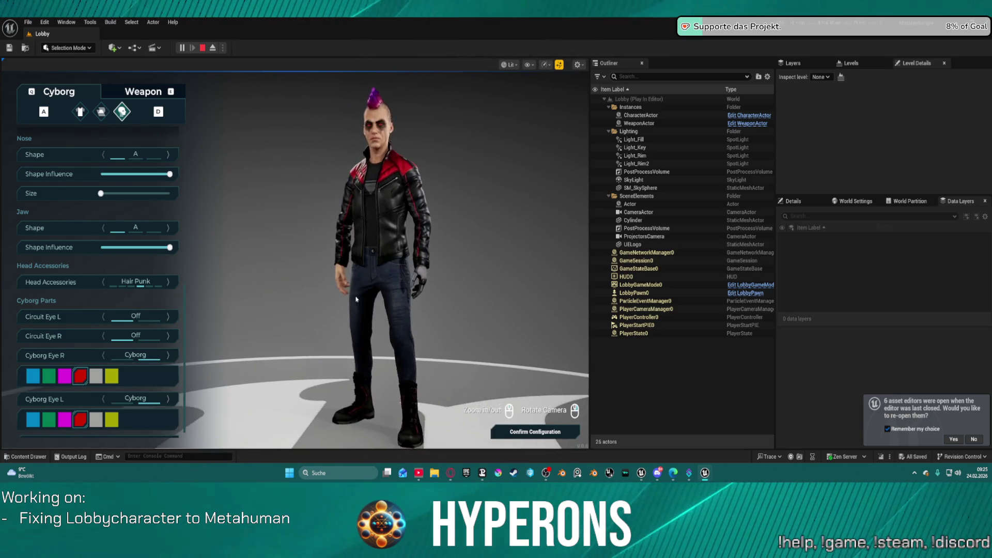
pyautogui.scroll(3, 378, 276)
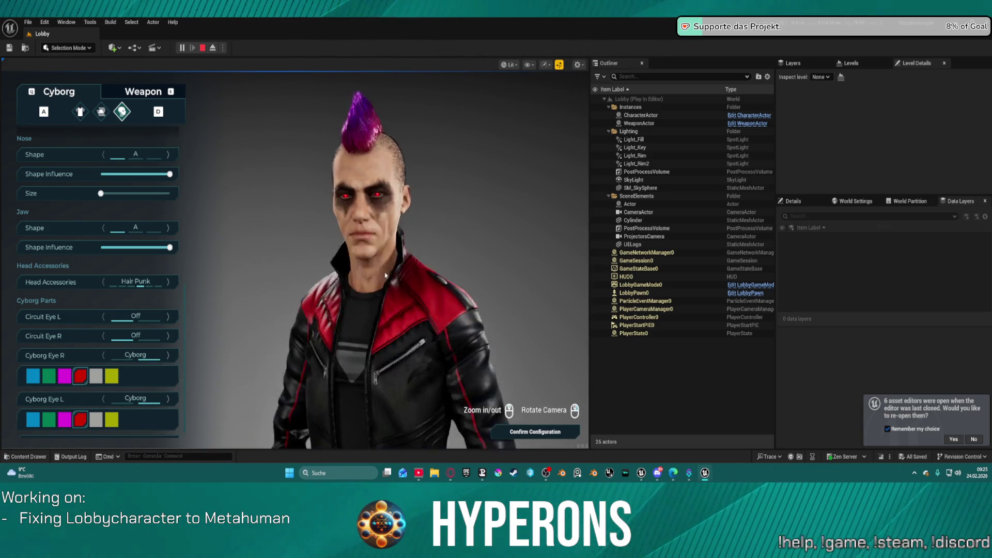
pyautogui.scroll(2, 377, 276)
pyautogui.scroll(-5, 413, 278)
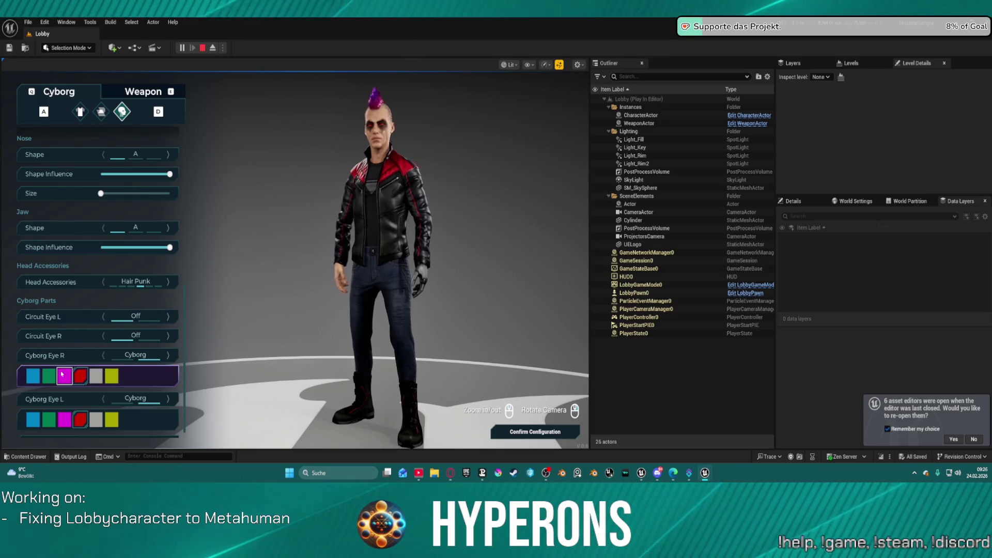
pyautogui.click(33, 420)
pyautogui.scroll(5, 86, 347)
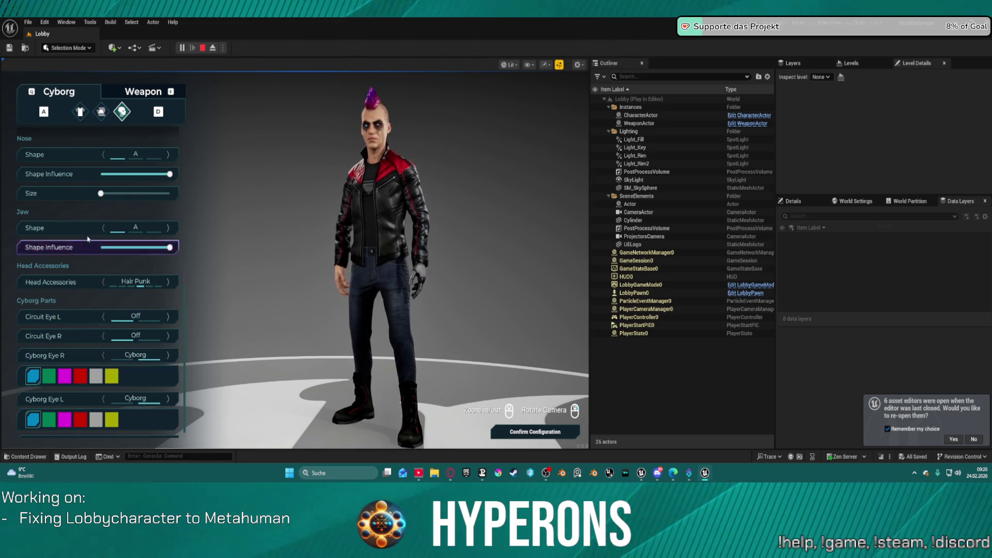
pyautogui.scroll(4, 108, 203)
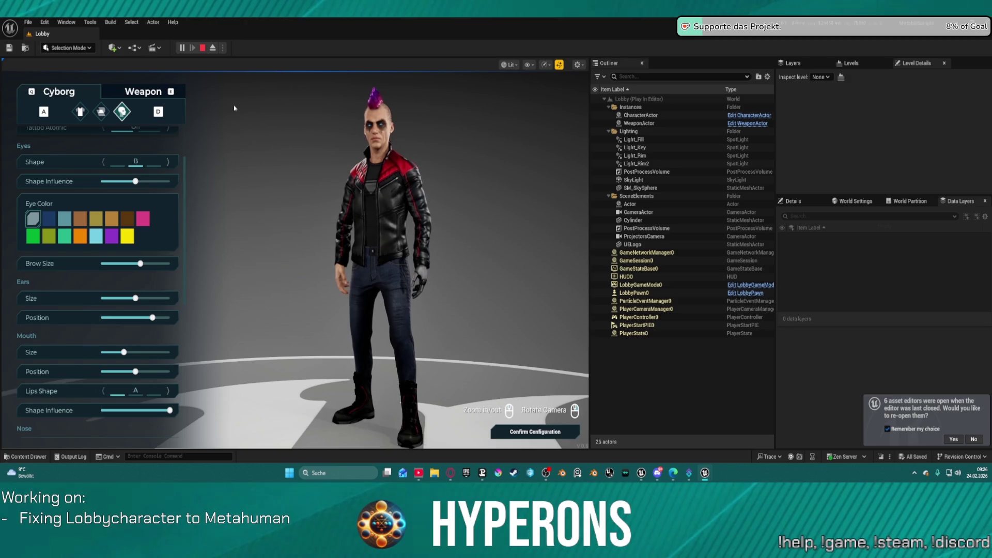
pyautogui.press('Escape')
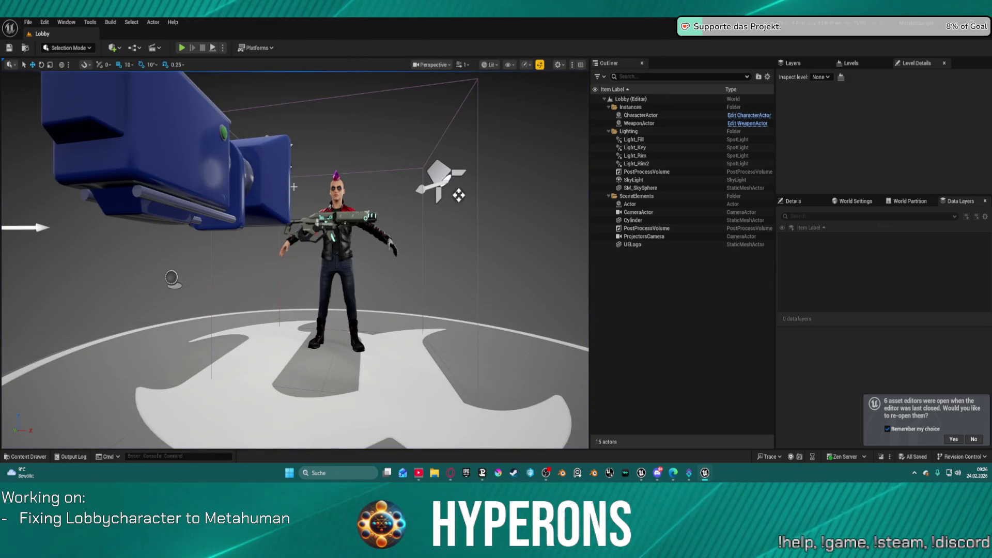
# Open the BasicMenu widget blueprint from Lobby/UIElements in the Content Drawer
pyautogui.click(298, 189)
pyautogui.hotkey('ctrl', 'space')
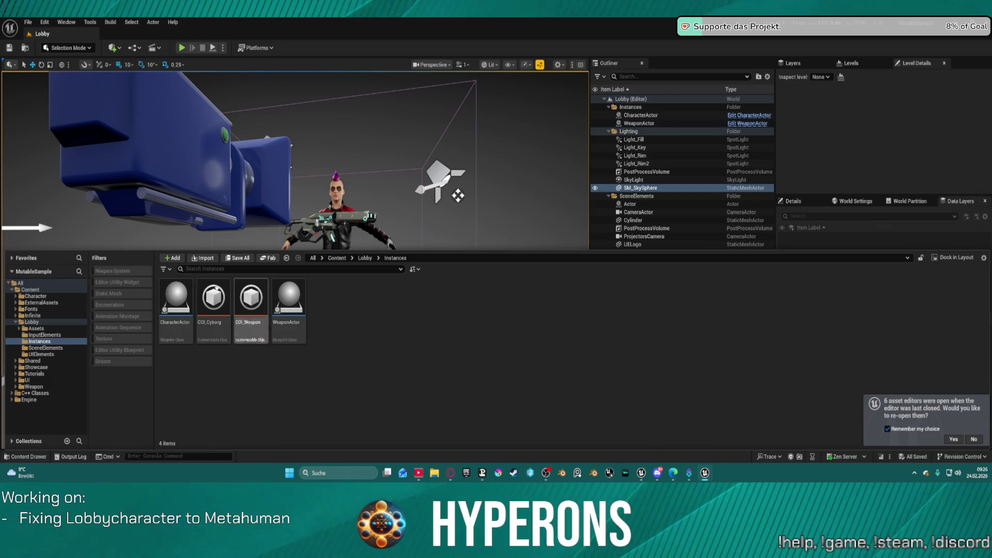
pyautogui.click(41, 354)
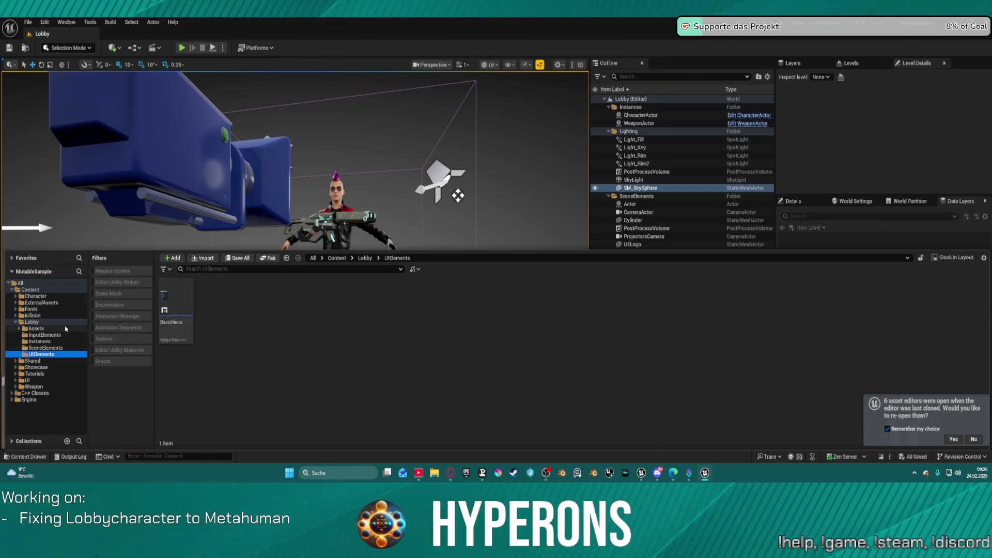
pyautogui.click(177, 287)
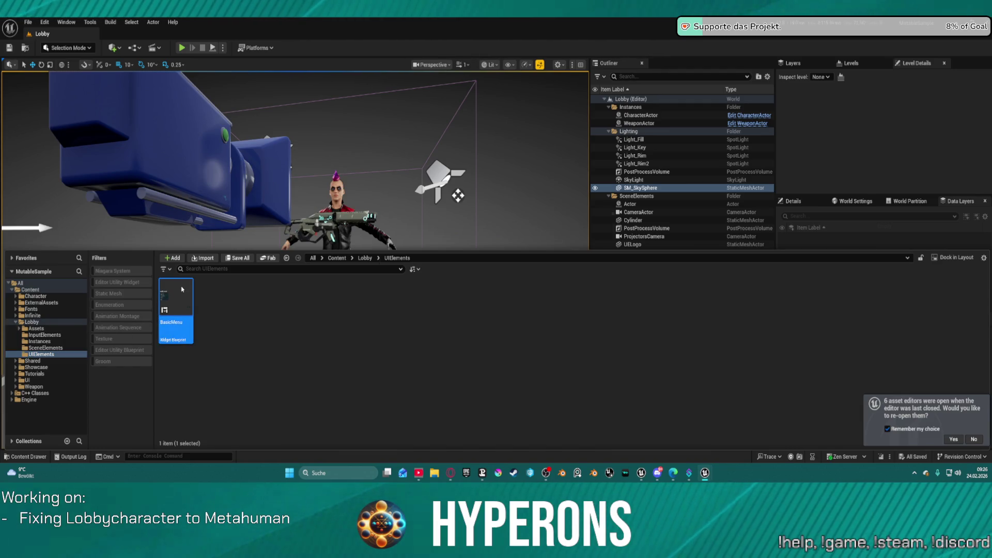
pyautogui.doubleClick(182, 290)
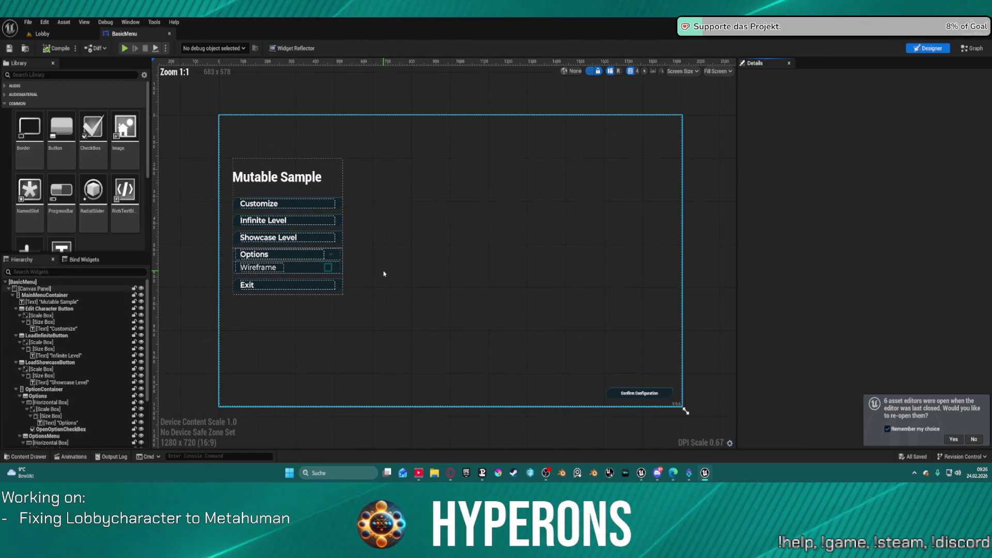
pyautogui.click(285, 205)
# Open the DynamicallyGeneratedGUI_DGGUI widget blueprint from the UI/DynamicallyGeneratedGUI_DGGUI folder
pyautogui.hotkey('ctrl', 'space')
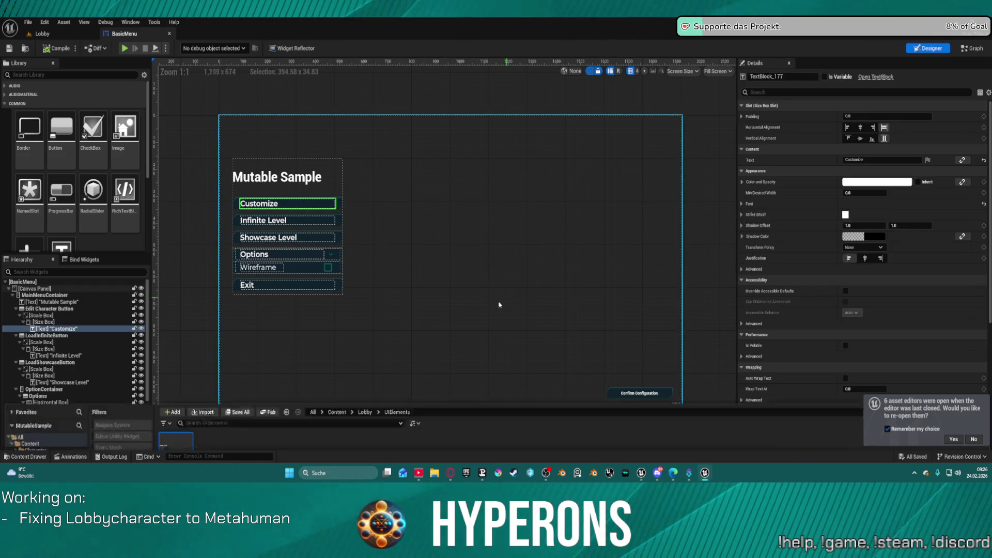
pyautogui.click(69, 294)
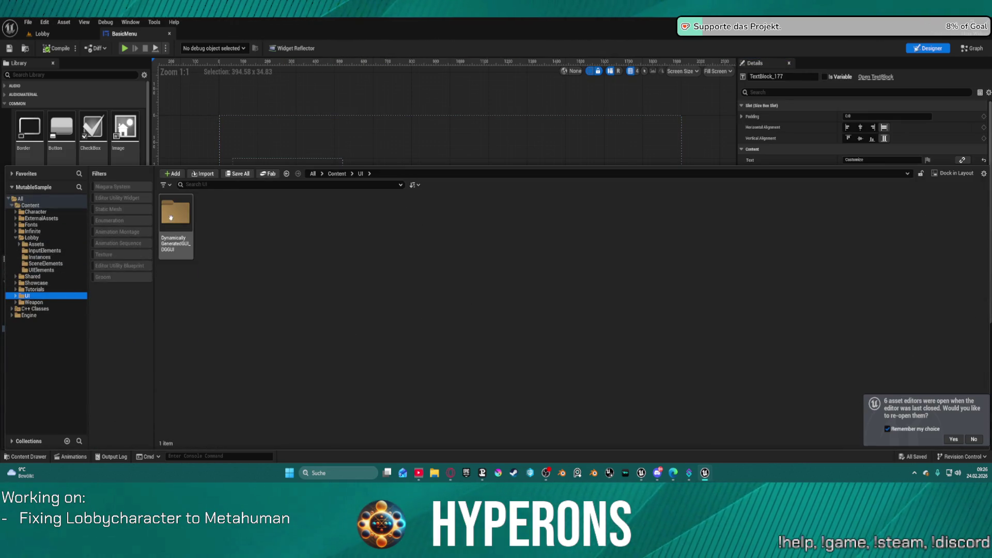
pyautogui.doubleClick(171, 218)
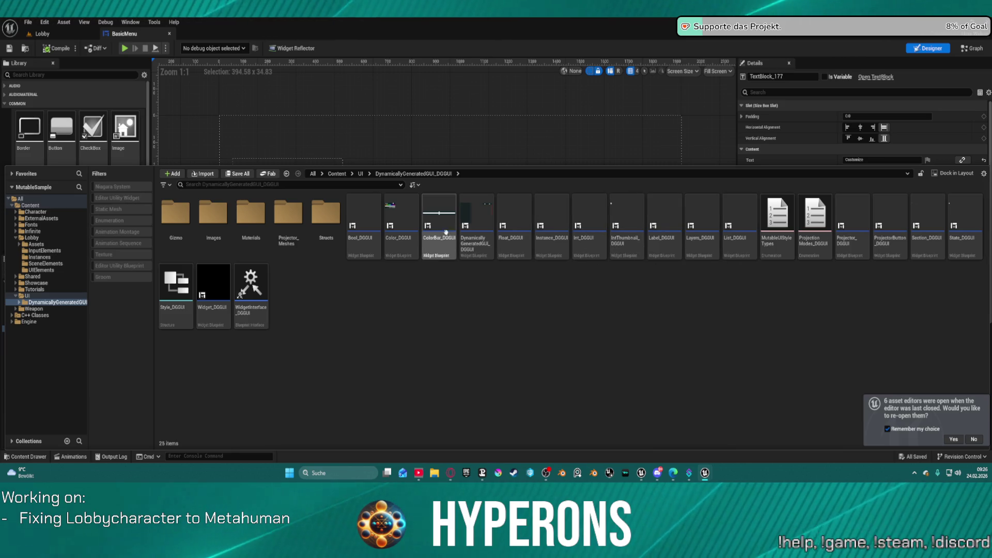
pyautogui.doubleClick(473, 249)
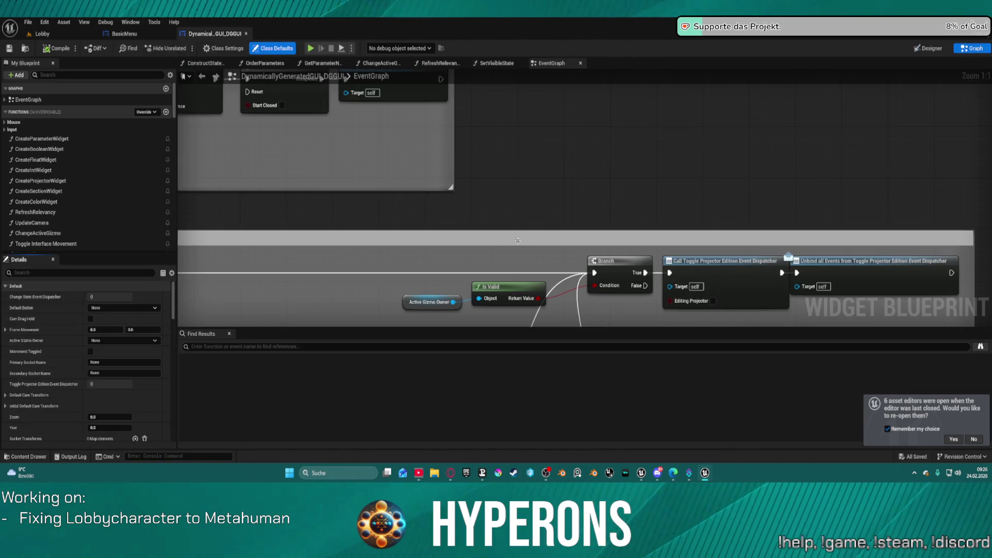
# Pan the DynamicallyGeneratedGUI_DGGUI event graph to the default camera transform nodes
pyautogui.scroll(4, 500, 325)
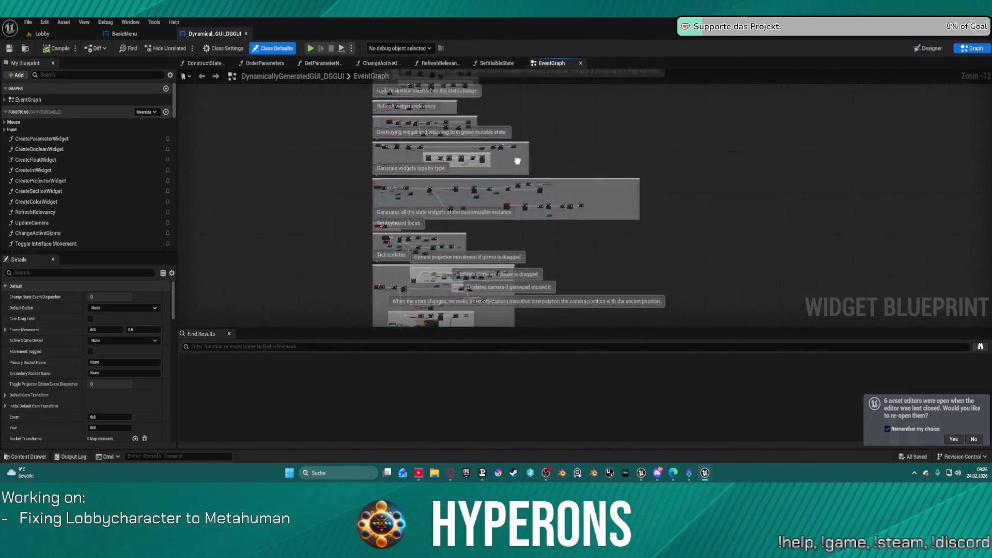
pyautogui.scroll(4, 454, 206)
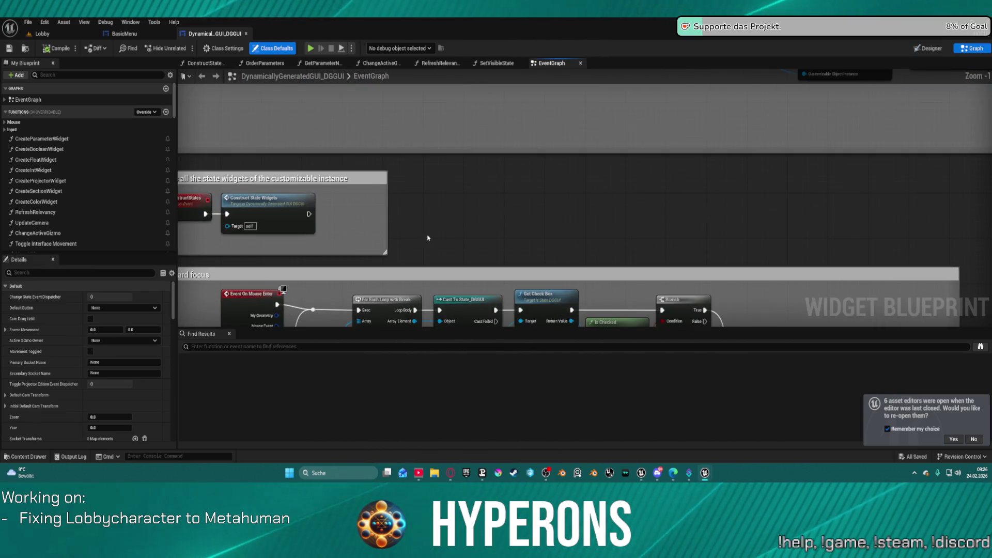
pyautogui.scroll(3, 424, 256)
pyautogui.moveTo(424, 256); pyautogui.dragTo(480, 149)
pyautogui.scroll(-8, 480, 150)
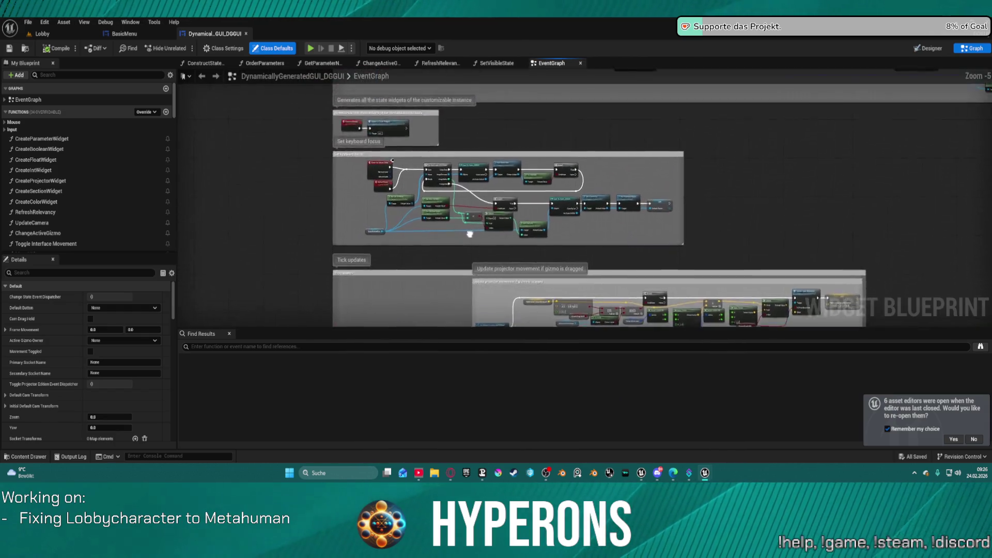
pyautogui.scroll(8, 439, 159)
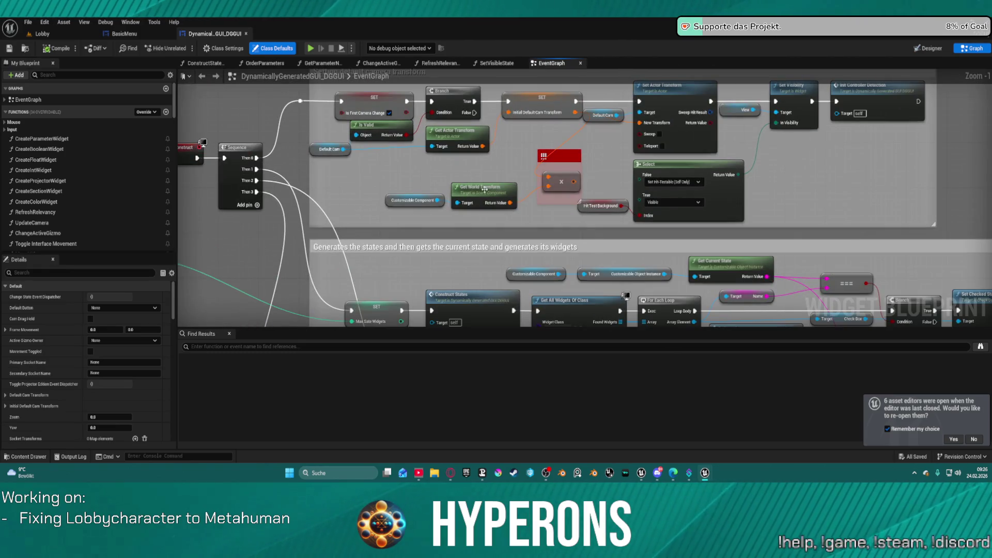
pyautogui.moveTo(485, 189); pyautogui.dragTo(448, 263)
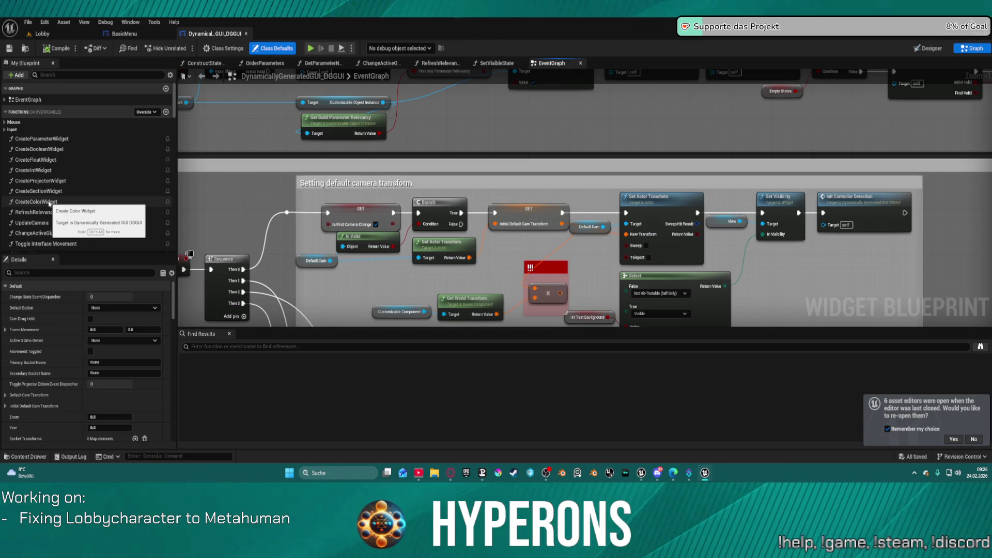
# Open the CreateColorWidget function and the Color_DGGUI widget, selecting its Hue_Slider
pyautogui.doubleClick(49, 202)
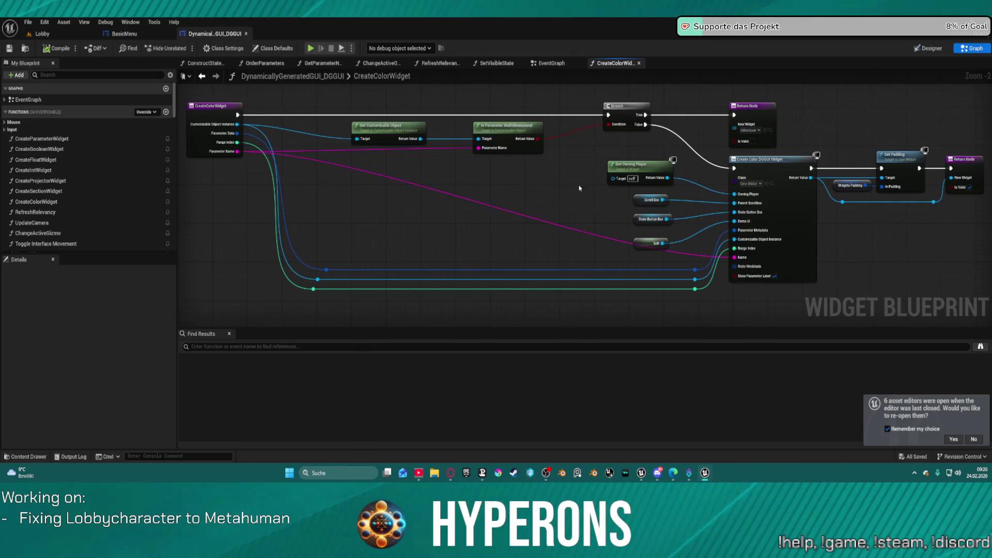
pyautogui.scroll(3, 538, 191)
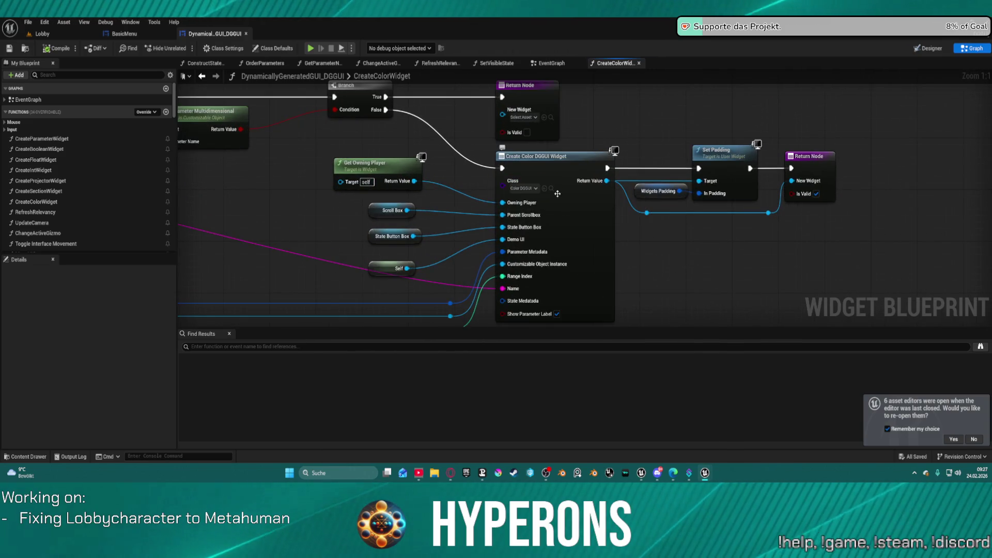
pyautogui.click(552, 189)
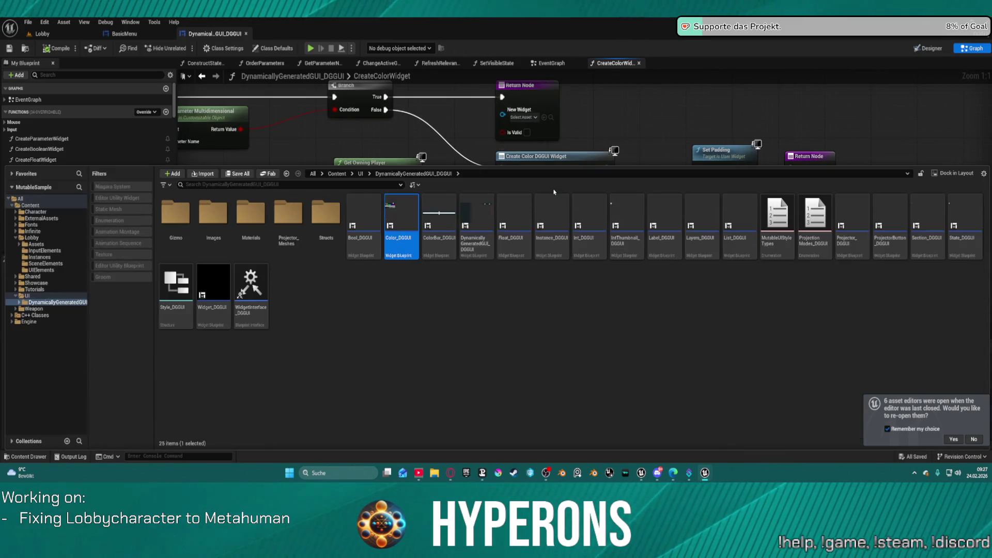
pyautogui.doubleClick(414, 210)
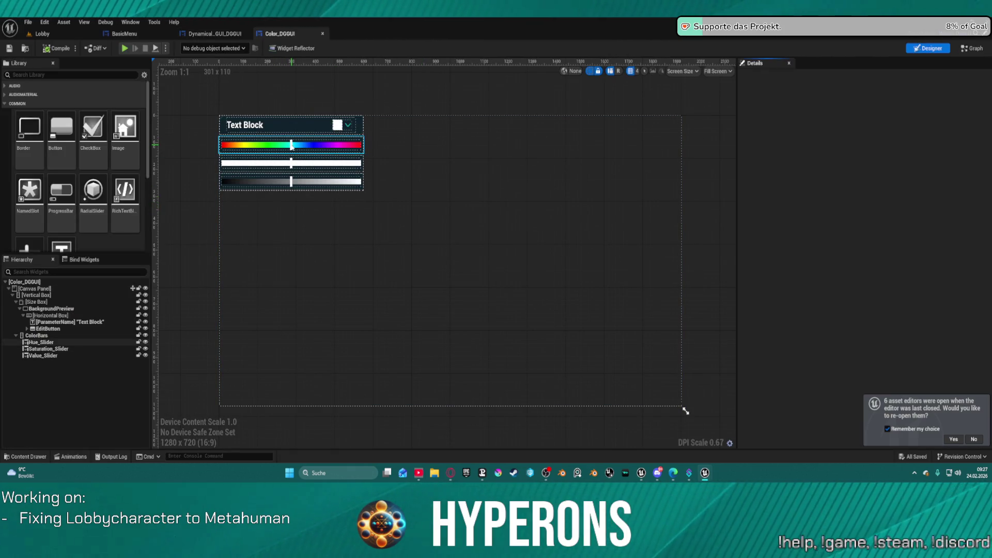
pyautogui.moveTo(291, 147)
pyautogui.mouseDown()
pyautogui.moveTo(310, 178)
pyautogui.moveTo(330, 146)
pyautogui.moveTo(505, 141)
pyautogui.mouseUp()
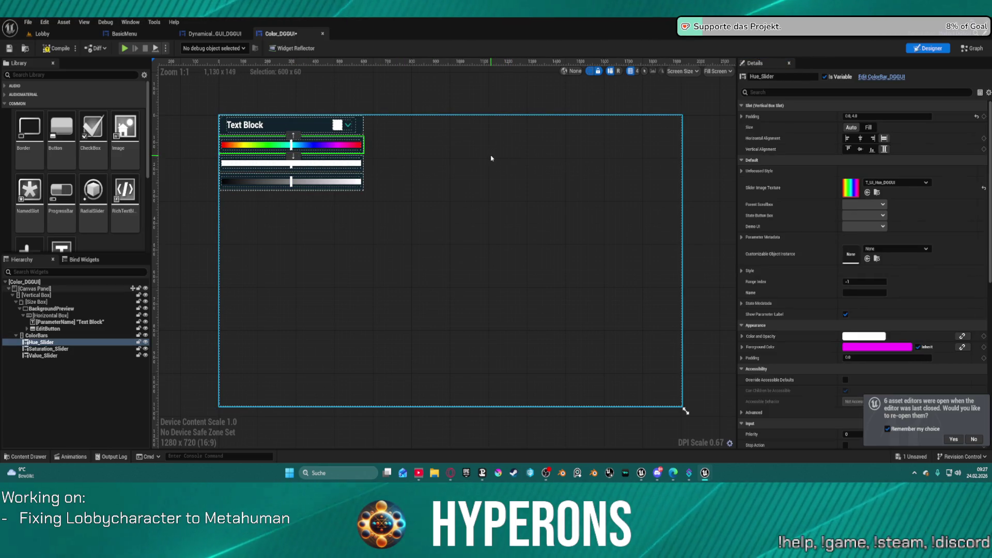
# Return to the DynamicallyGeneratedGUI_DGGUI EventGraph and scroll through its commented sections
pyautogui.click(230, 34)
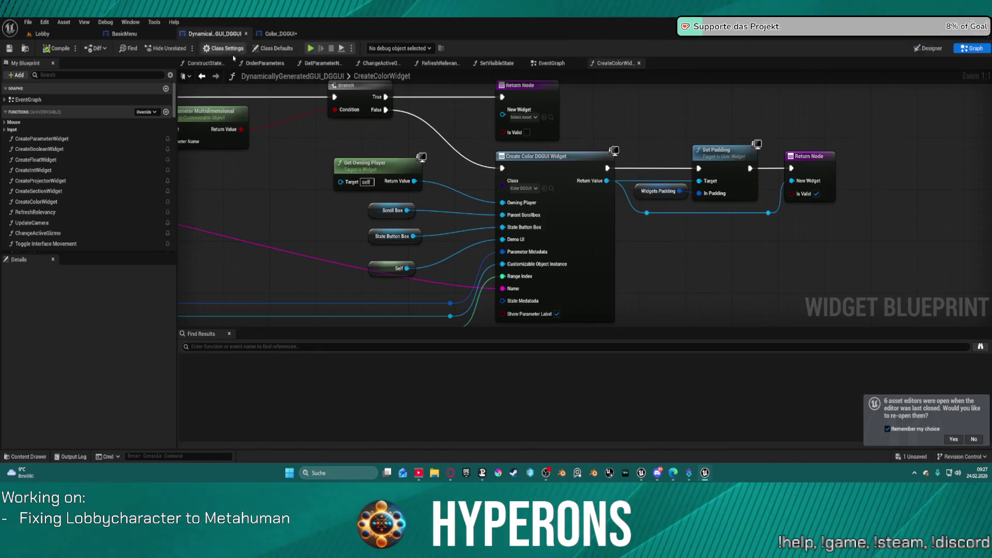
pyautogui.click(206, 77)
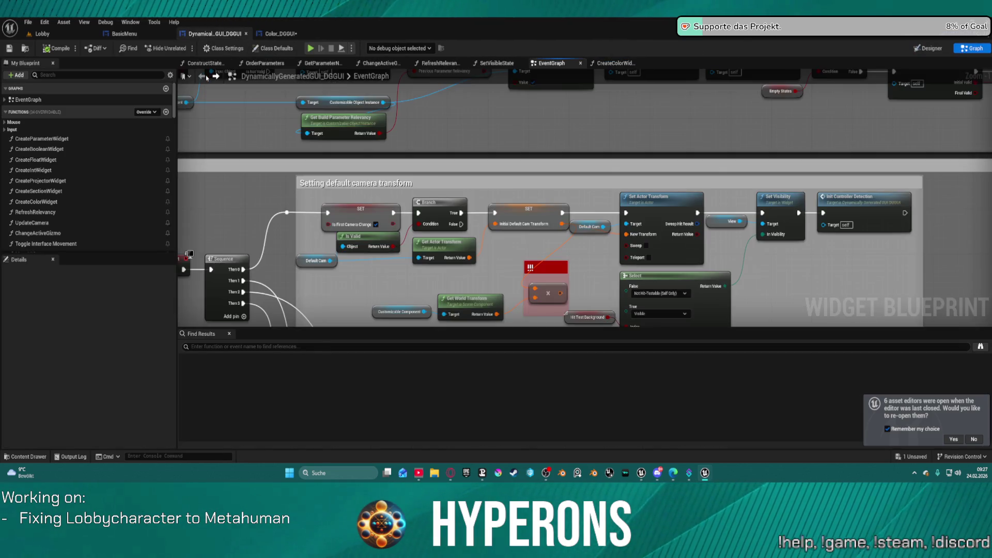
pyautogui.scroll(-5, 235, 106)
pyautogui.scroll(-3, 73, 222)
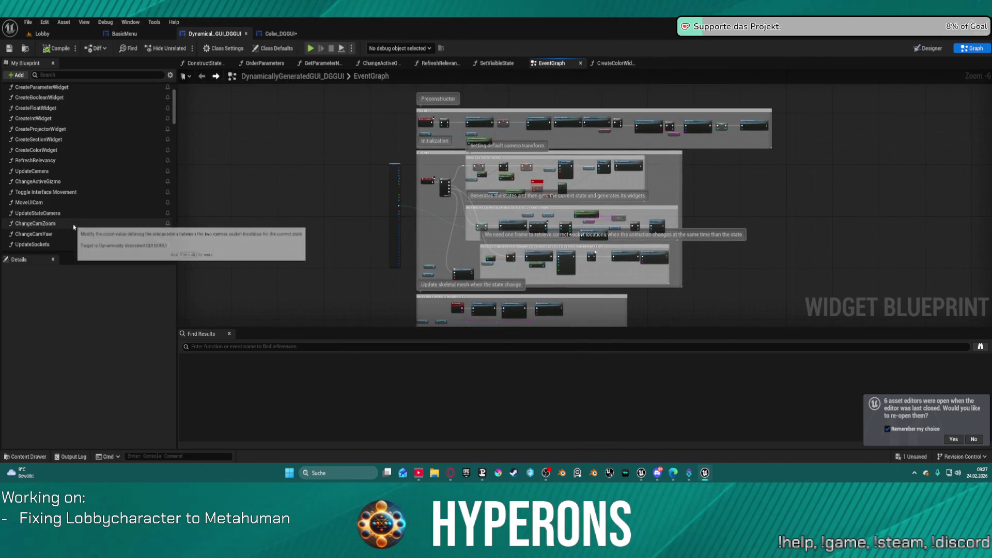
pyautogui.scroll(-5, 73, 227)
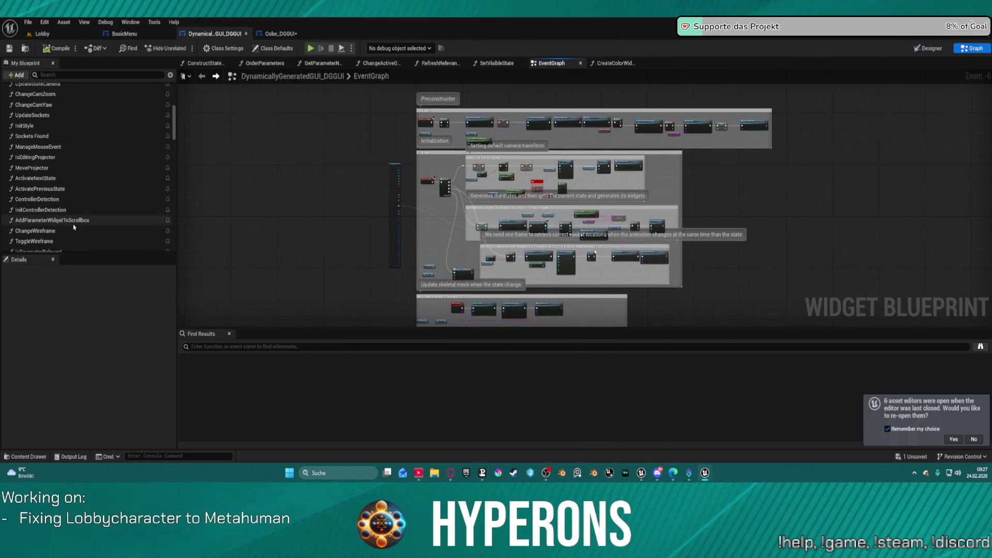
pyautogui.scroll(-3, 73, 226)
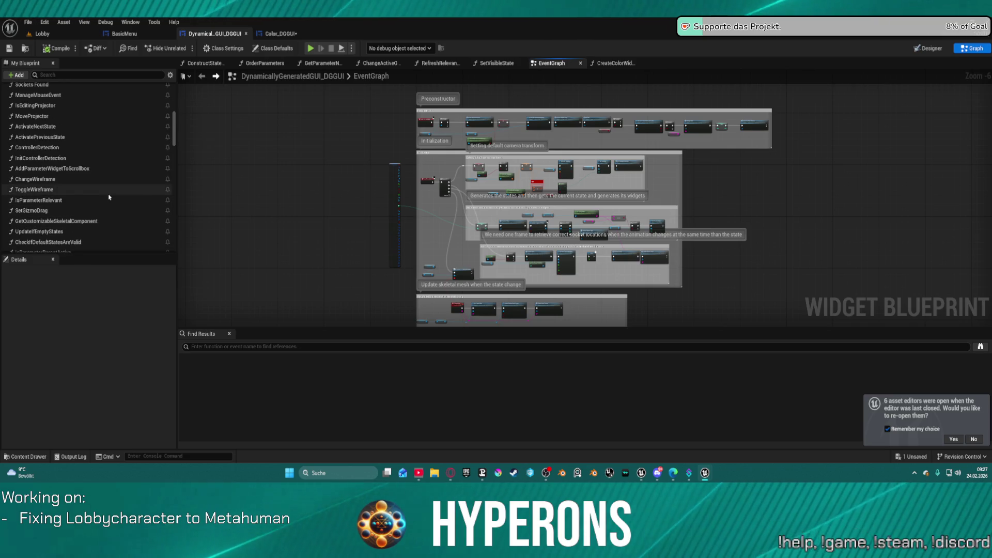
pyautogui.scroll(-1, 110, 196)
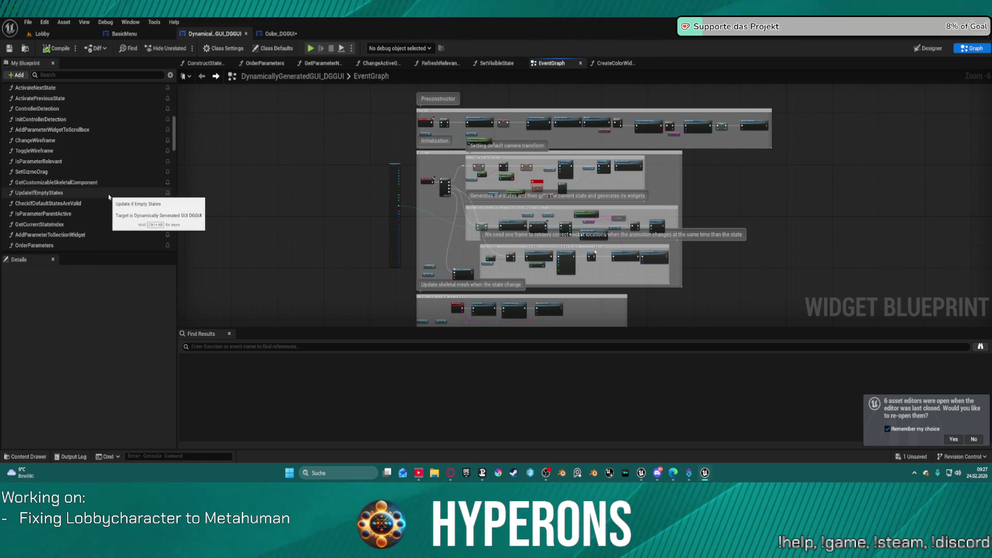
pyautogui.scroll(-2, 109, 196)
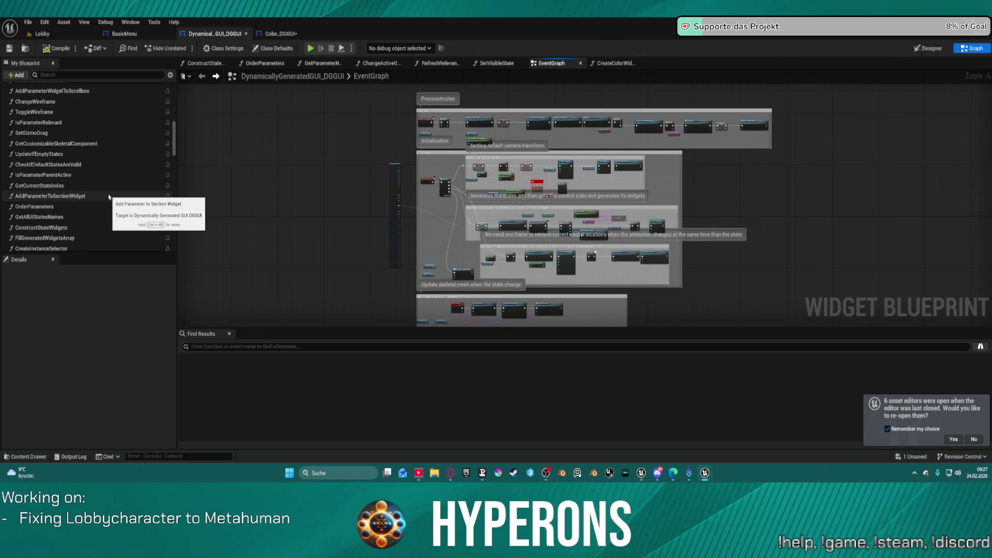
pyautogui.scroll(-2, 109, 196)
pyautogui.scroll(-2, 109, 196)
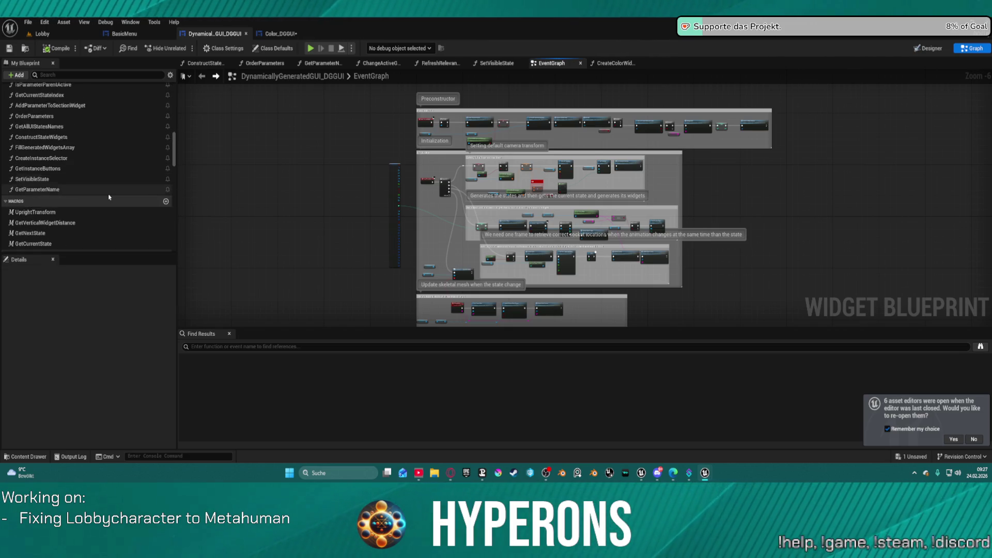
# Switch back to the Lobby level view and start a Play-in-Editor session
pyautogui.click(135, 36)
pyautogui.click(76, 35)
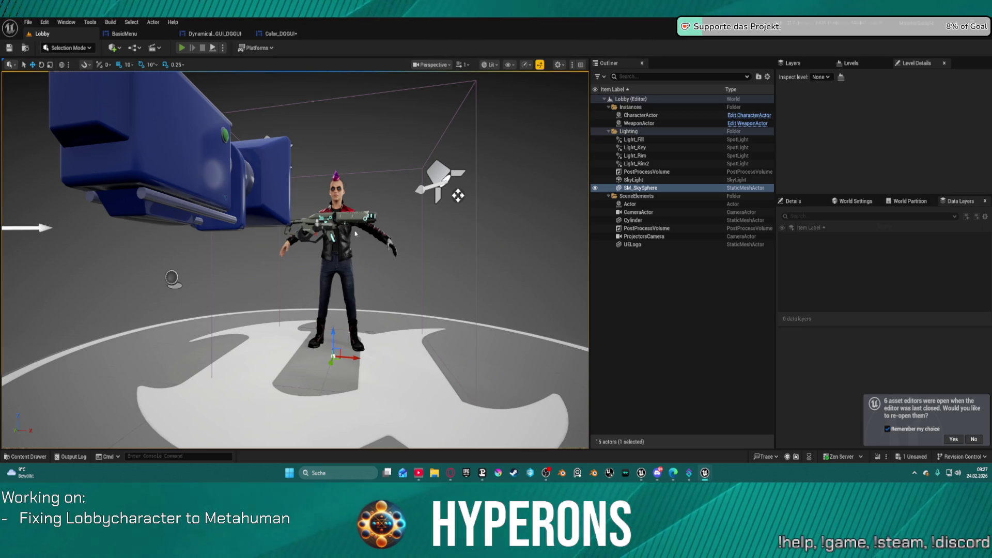
pyautogui.hotkey('alt', 'p')
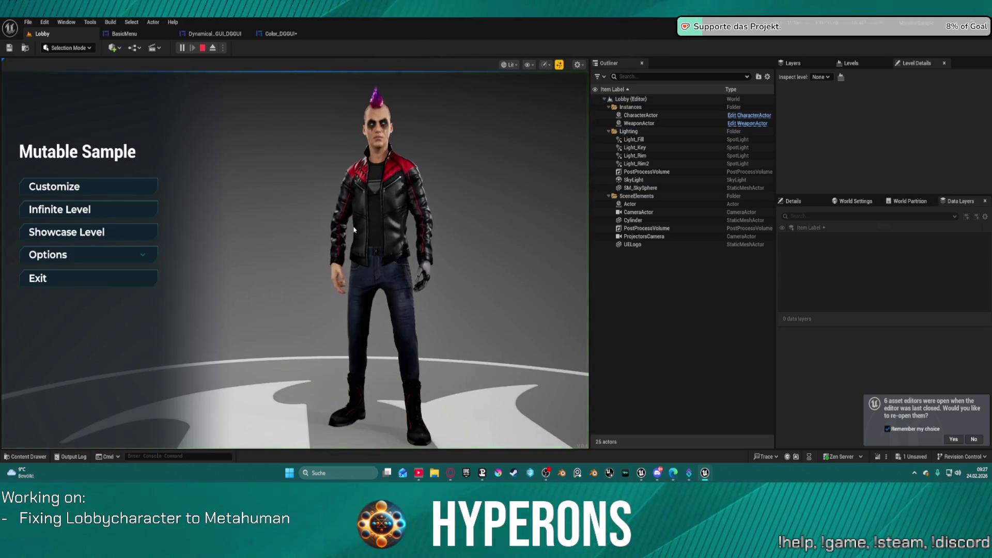
# In the customizer, try shirt options ending on the patterned tank top, then stop playing
pyautogui.click(116, 188)
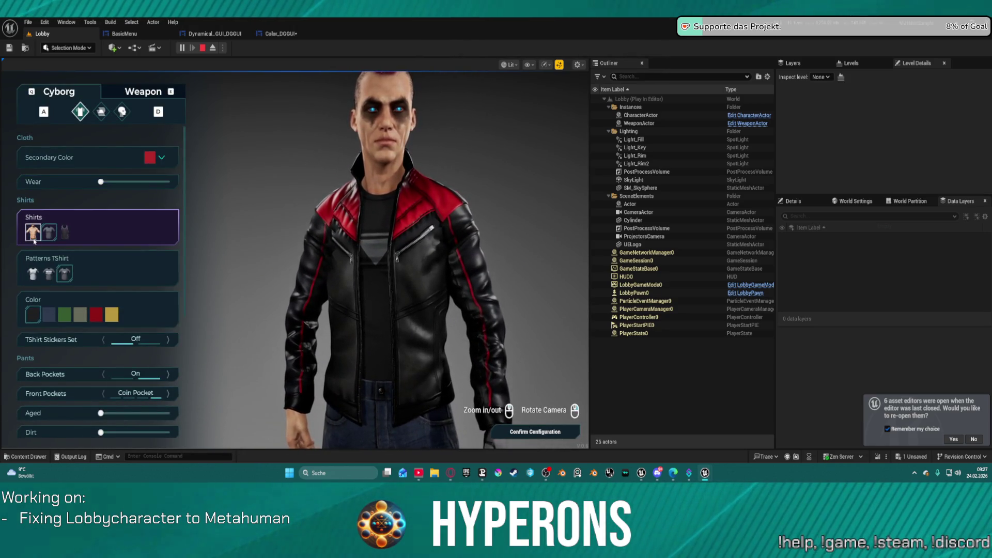
pyautogui.click(64, 233)
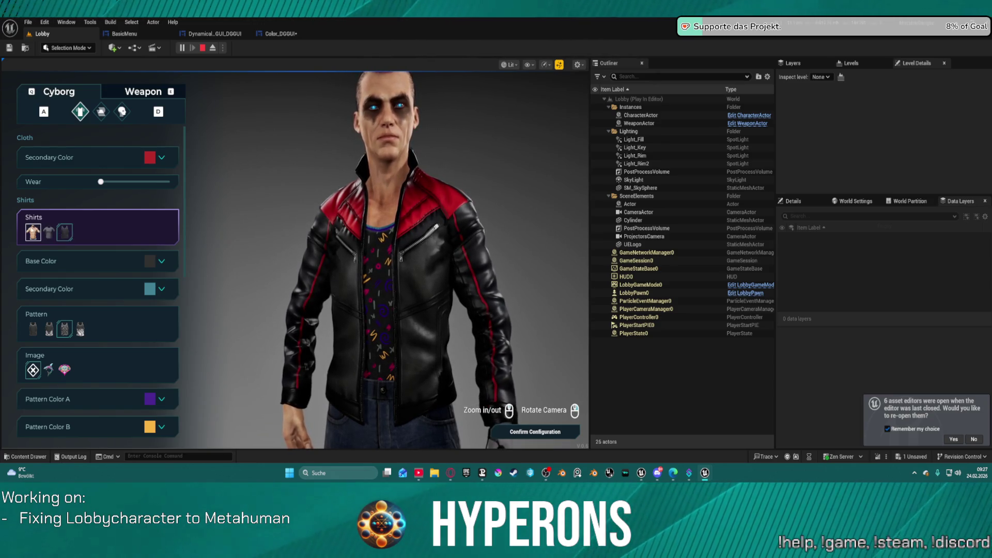
pyautogui.click(48, 232)
pyautogui.click(64, 232)
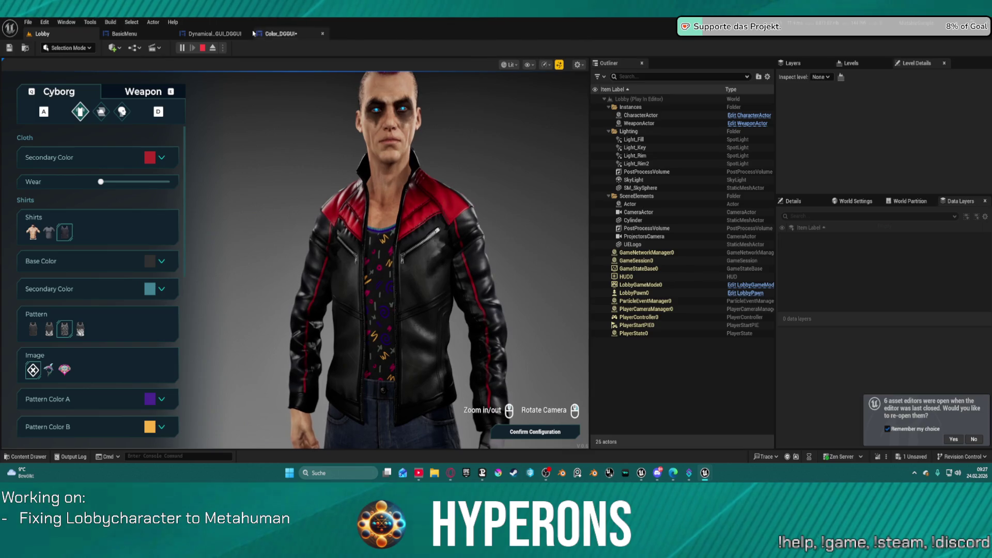
pyautogui.click(202, 48)
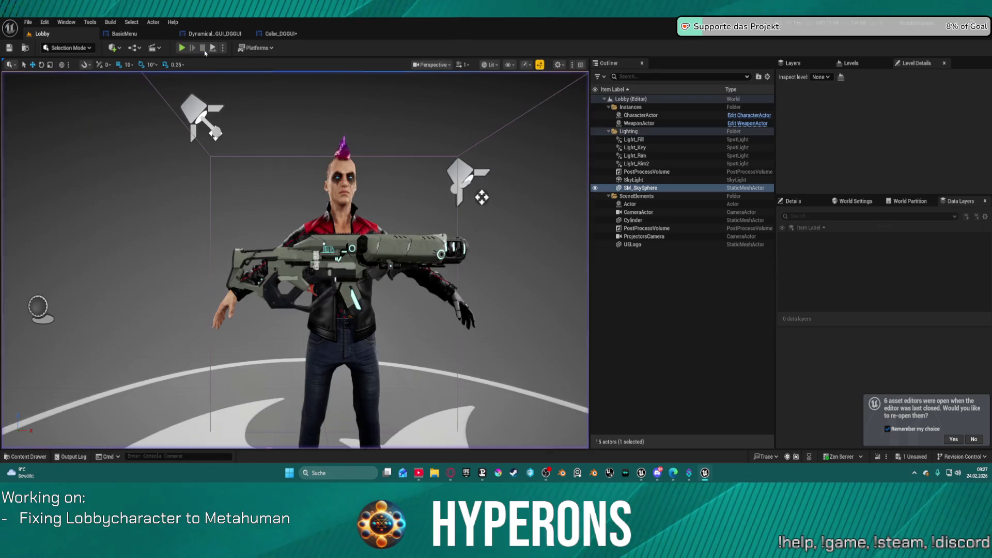
# Open the Color_DGGUI editor, search its Library for 'ri', and view its Graph
pyautogui.click(265, 34)
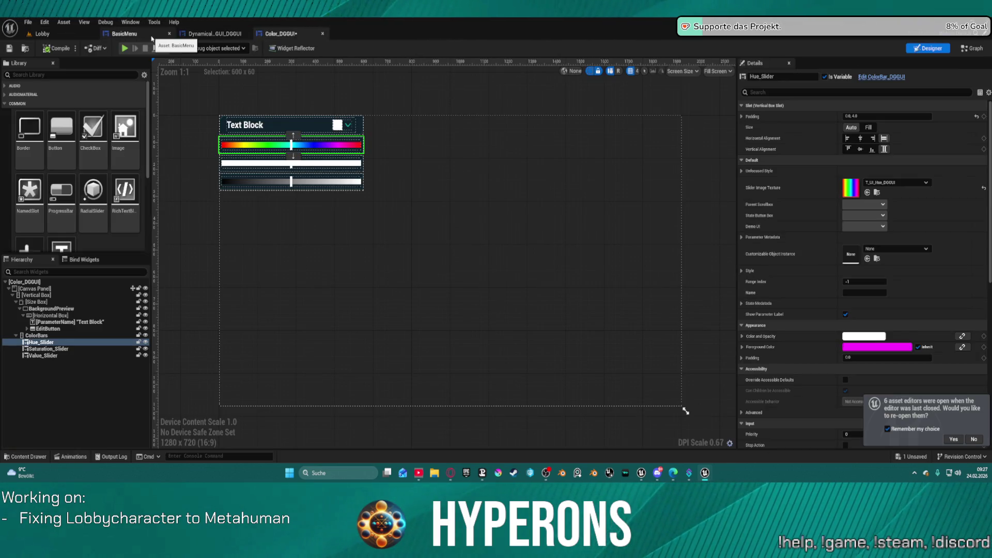
pyautogui.scroll(-5, 96, 211)
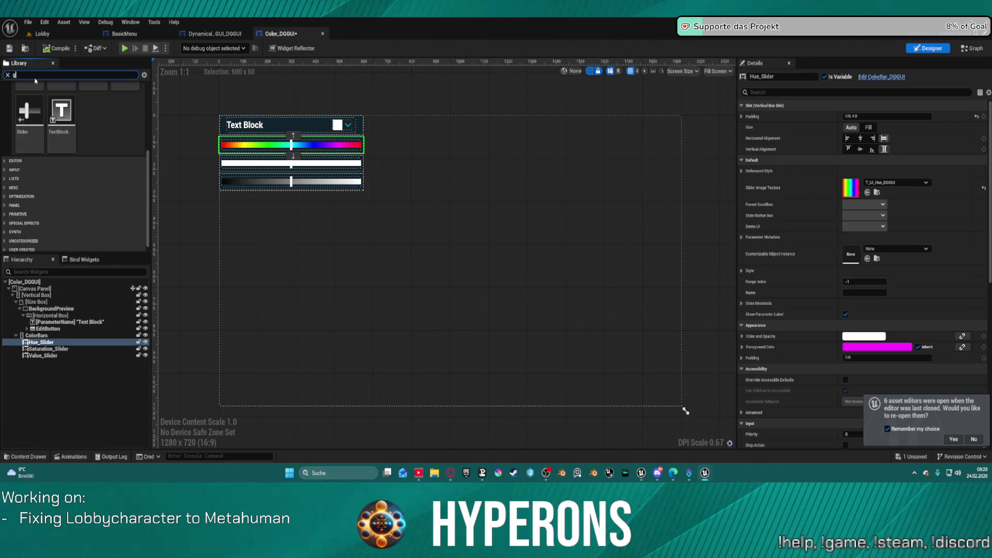
pyautogui.write('ri')
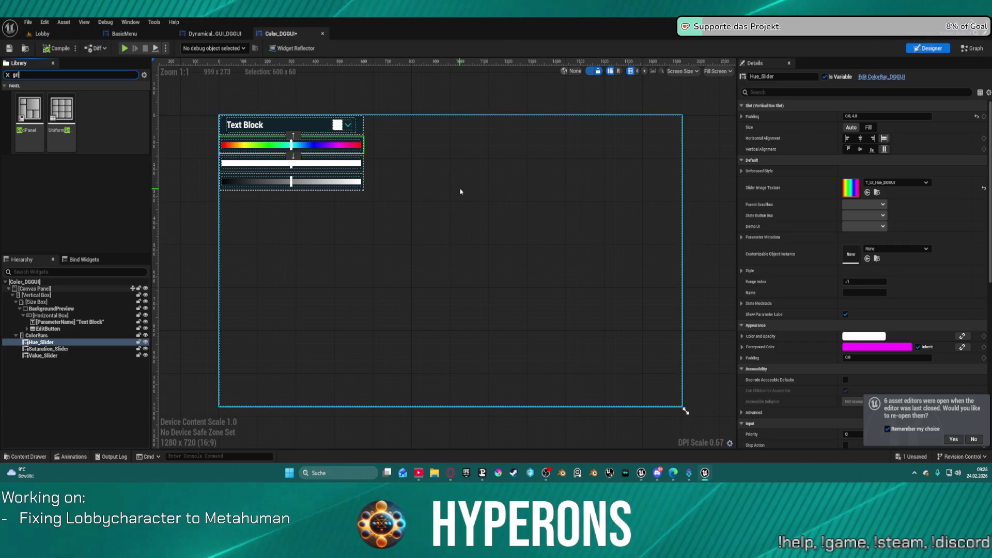
pyautogui.click(974, 48)
pyautogui.scroll(-4, 497, 235)
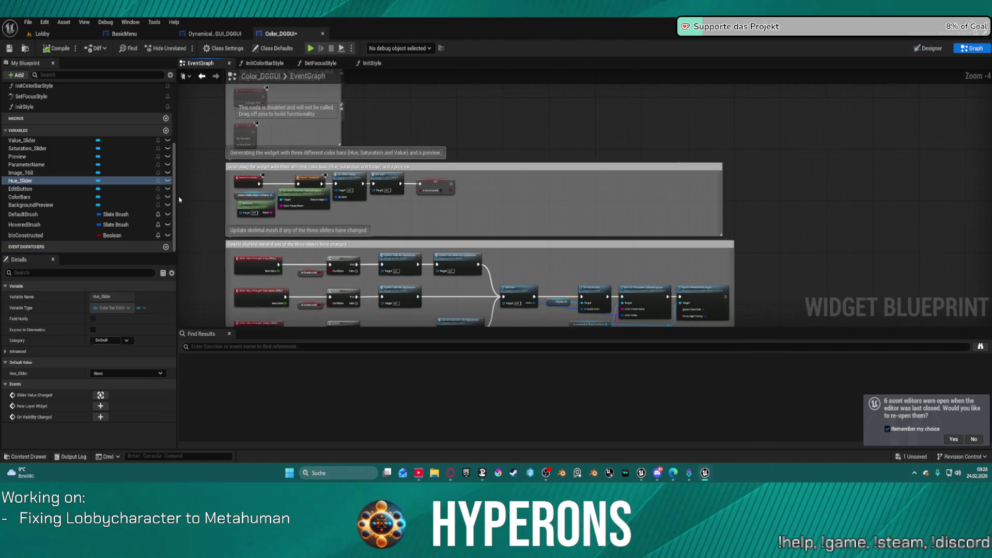
pyautogui.scroll(3, 54, 168)
pyautogui.scroll(1, 74, 167)
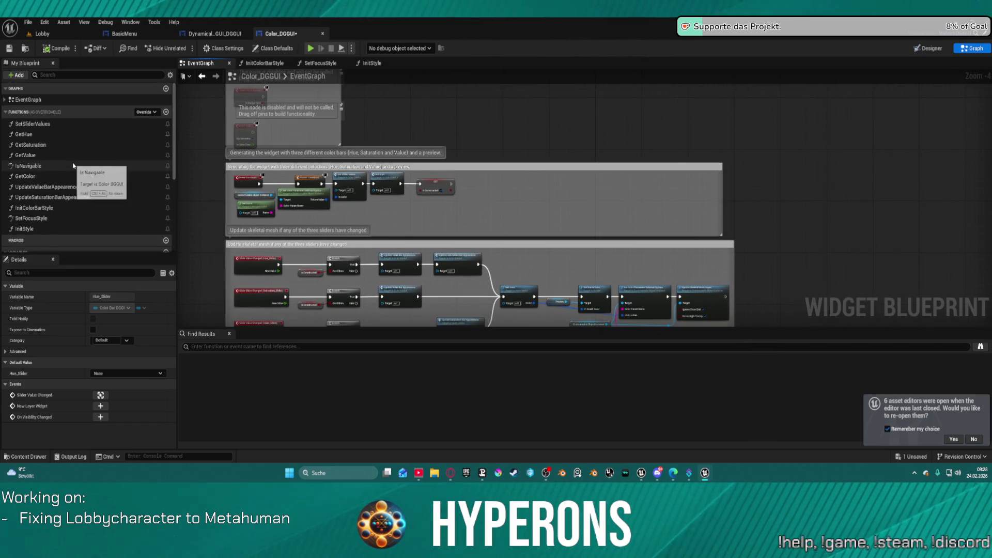
# Move the DynamicallyGeneratedGUI_DGGUI tab and browse its functions like CreateColorWidget and UpdateCamera
pyautogui.moveTo(226, 34); pyautogui.dragTo(305, 34)
pyautogui.scroll(-5, 70, 177)
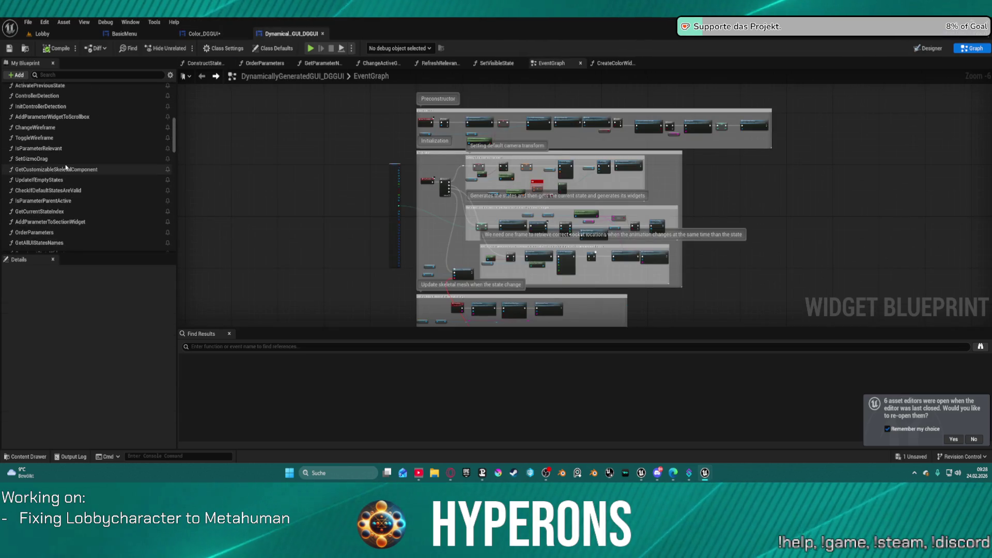
pyautogui.scroll(1, 65, 166)
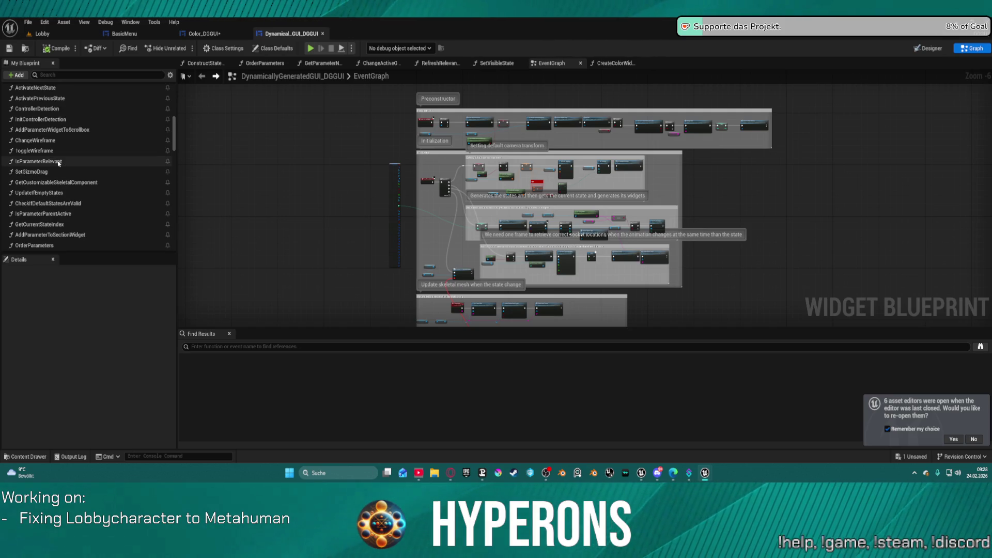
pyautogui.scroll(5, 59, 163)
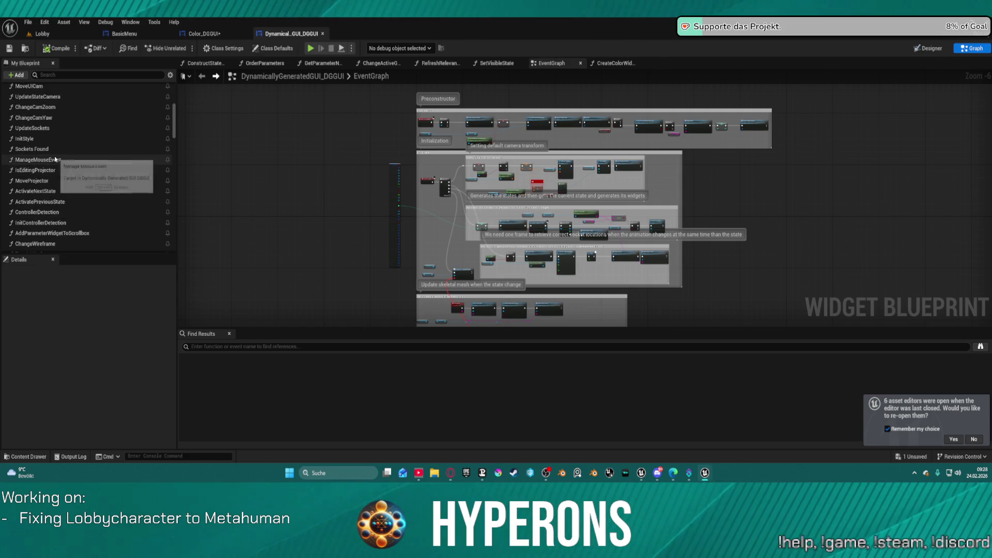
pyautogui.scroll(3, 55, 160)
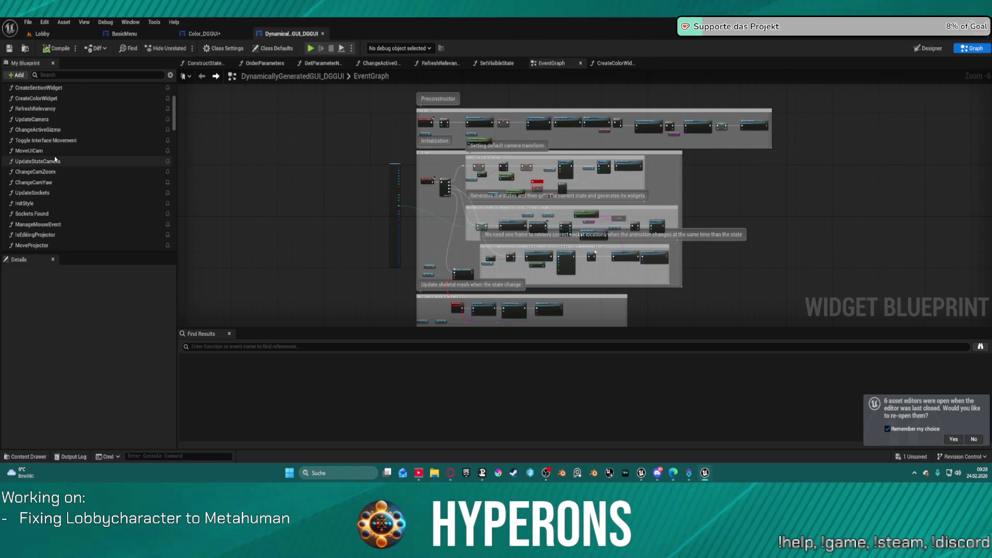
pyautogui.scroll(1, 55, 160)
pyautogui.scroll(2, 55, 159)
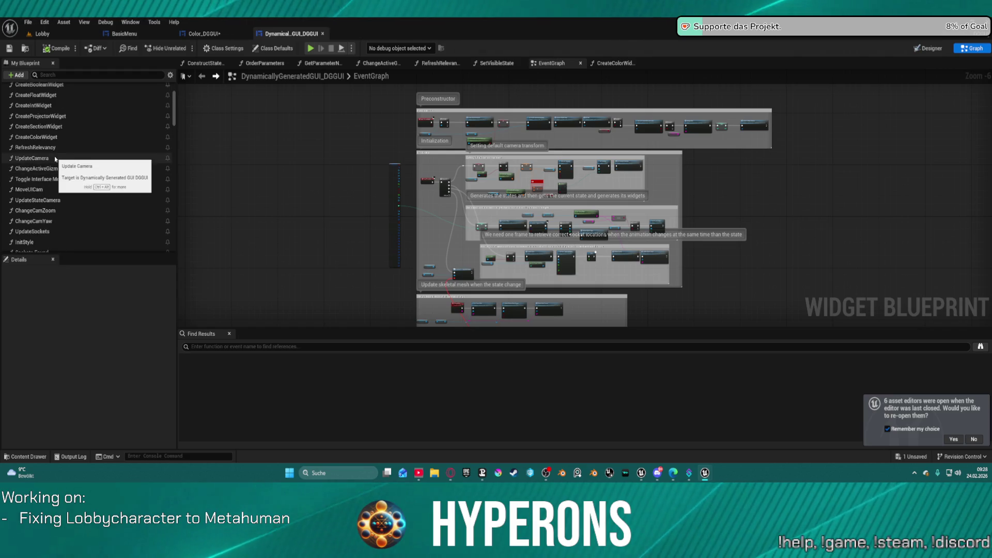
pyautogui.scroll(3, 55, 159)
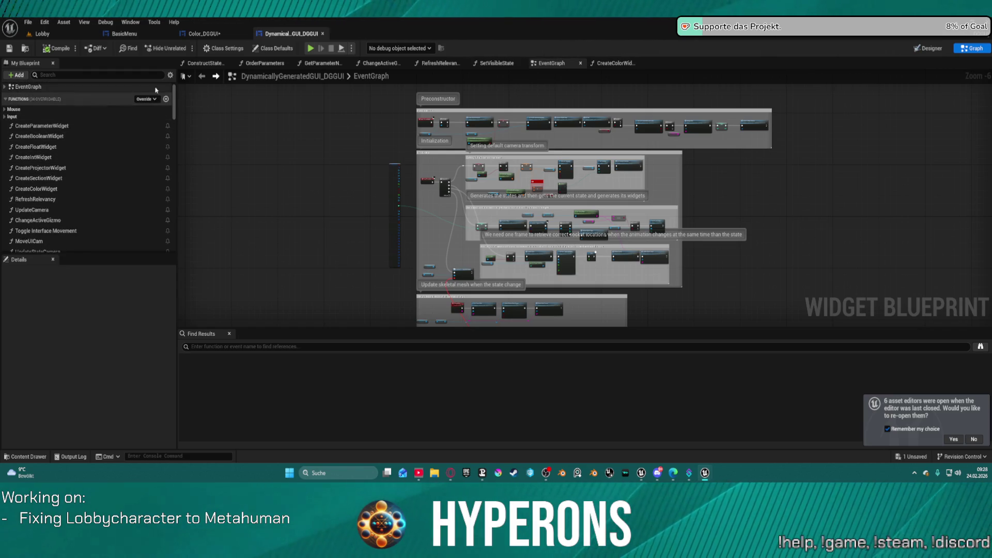
# Browse the Images and Buttons folders' textures in the Content Drawer
pyautogui.hotkey('ctrl', 'space')
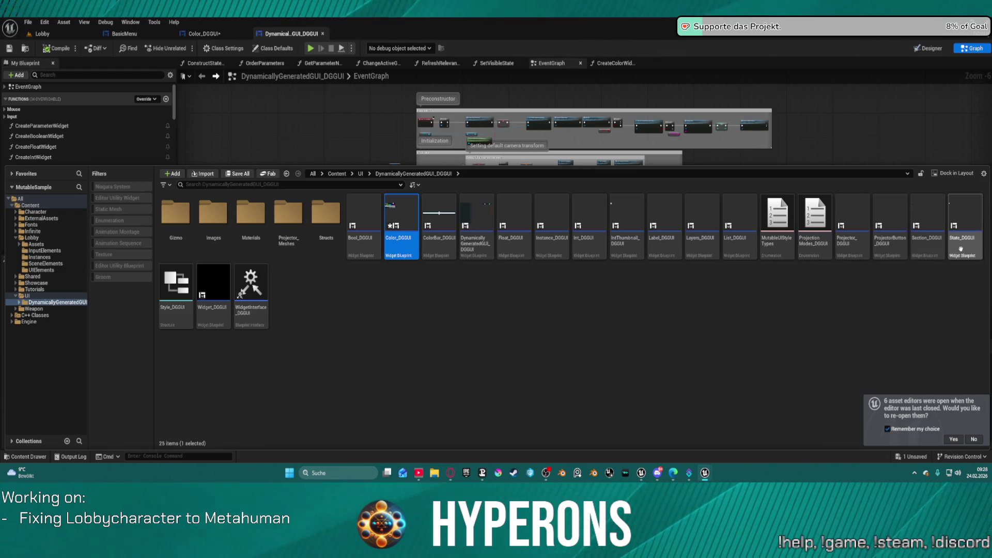
pyautogui.click(364, 214)
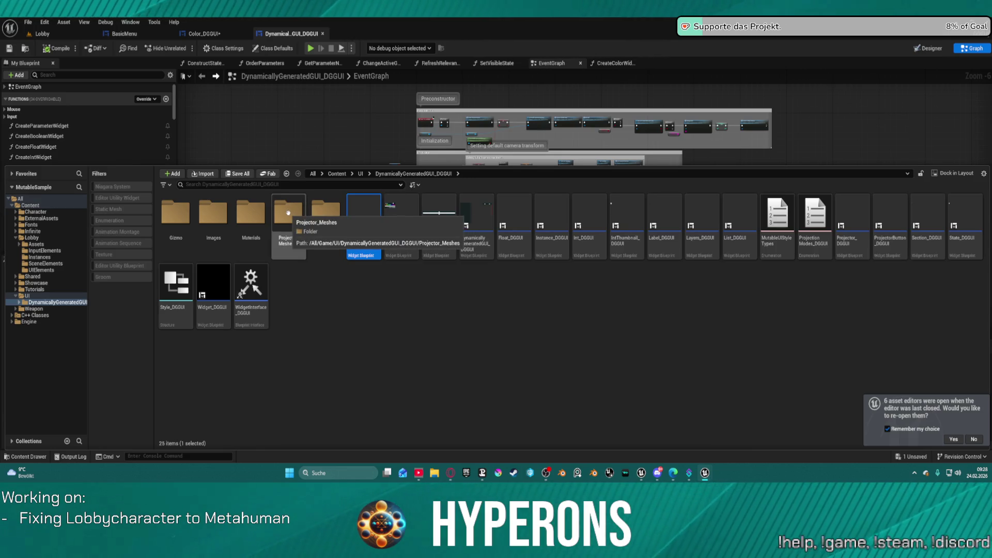
pyautogui.doubleClick(228, 220)
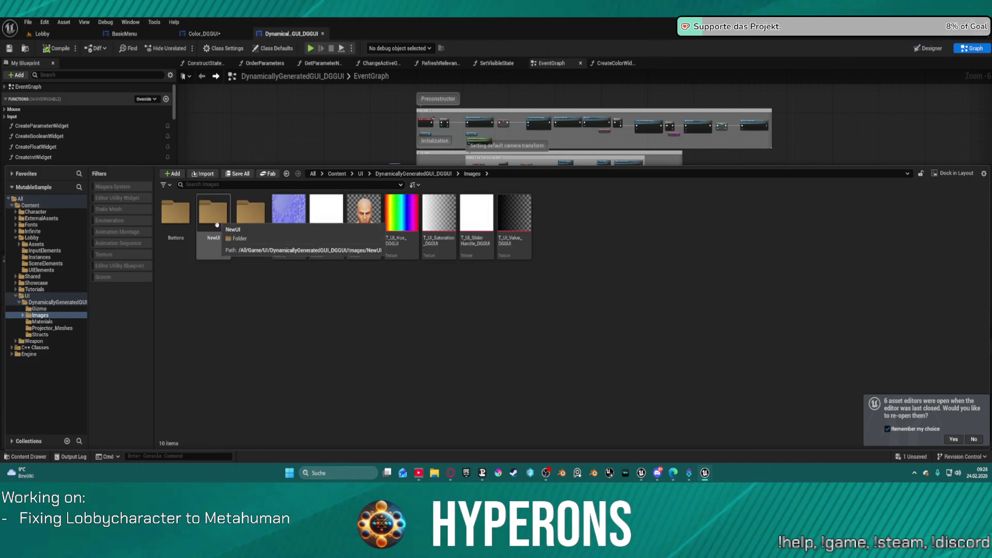
pyautogui.click(173, 234)
pyautogui.doubleClick(173, 234)
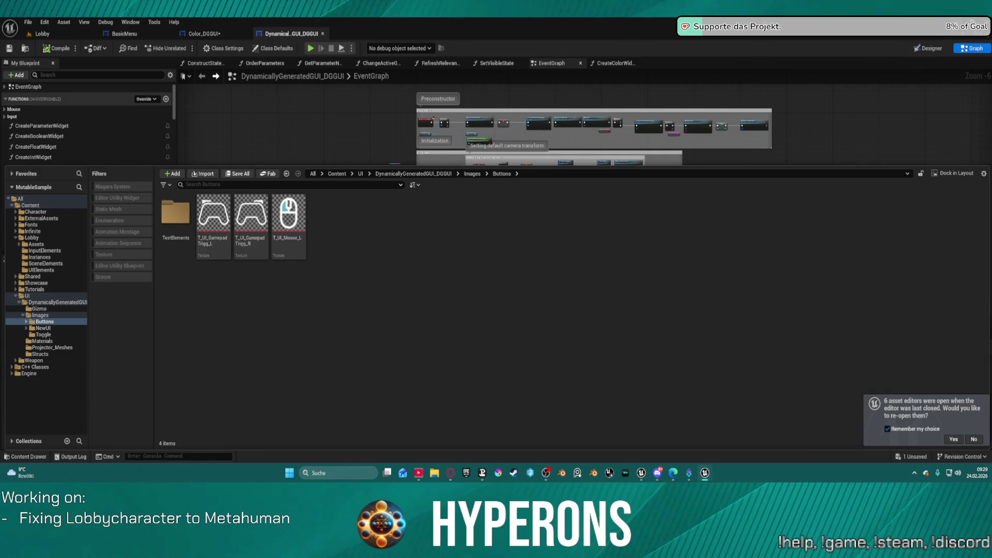
pyautogui.click(365, 108)
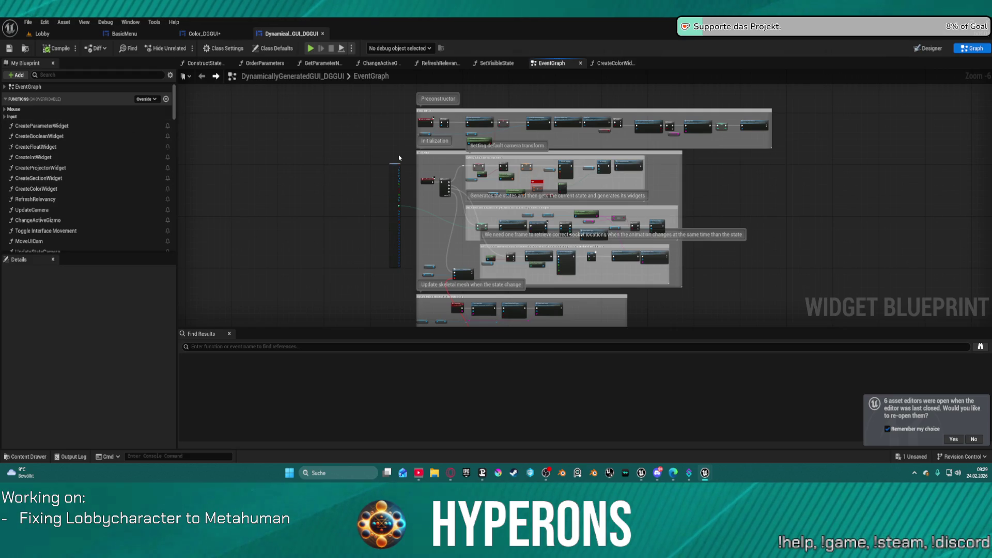
# Look through Tutorials, search Content for 'bindin', then close the DynamicallyGeneratedGUI_DGGUI editor
pyautogui.hotkey('ctrl', 'space')
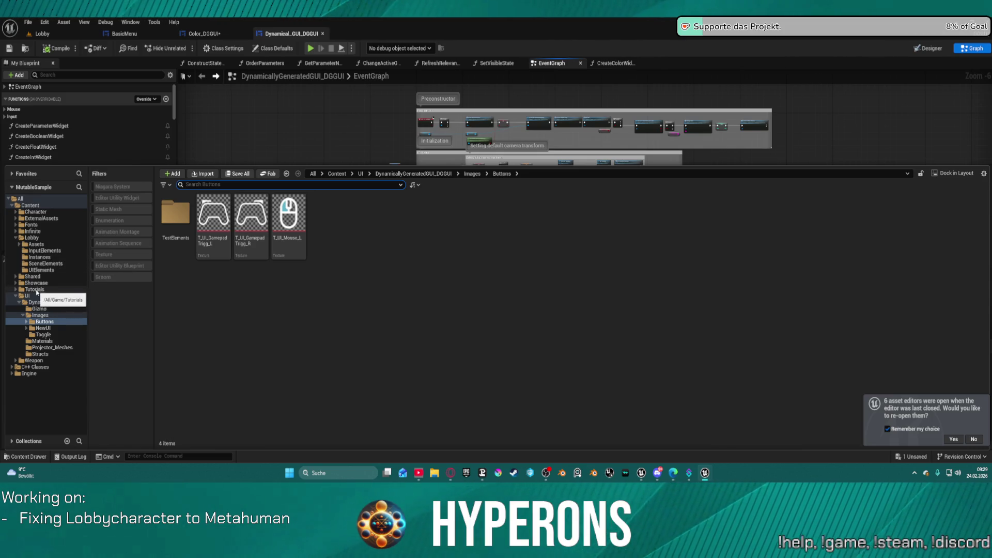
pyautogui.click(36, 289)
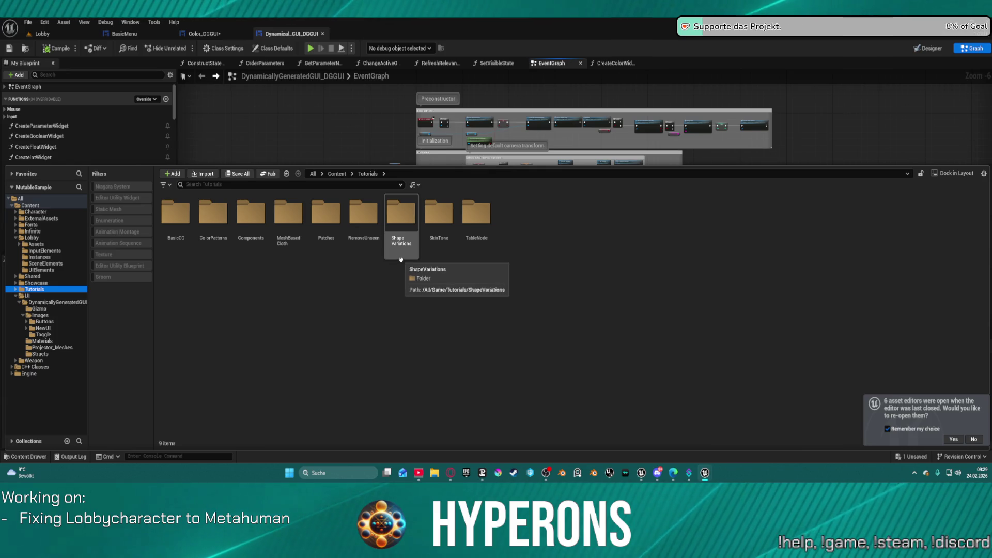
pyautogui.click(30, 205)
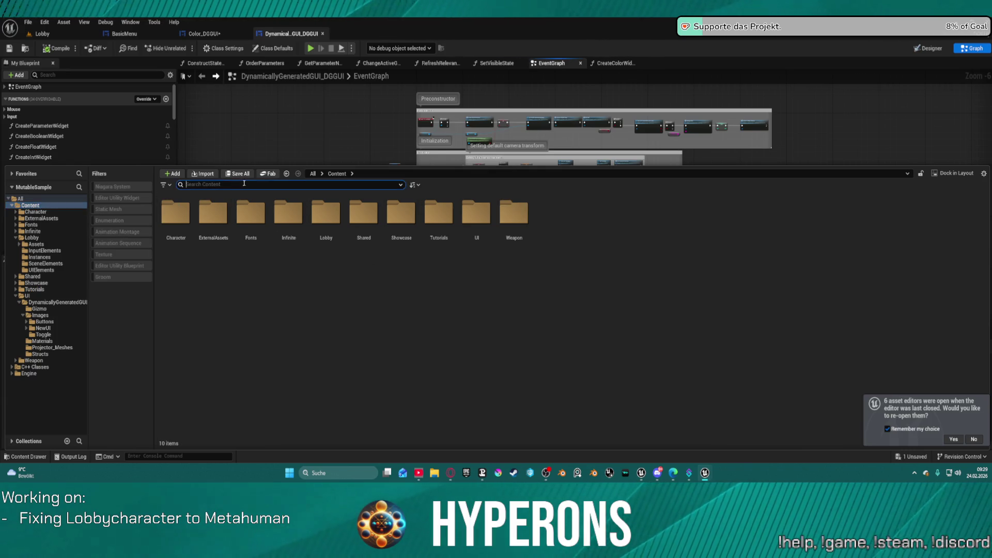
pyautogui.write('bindin')
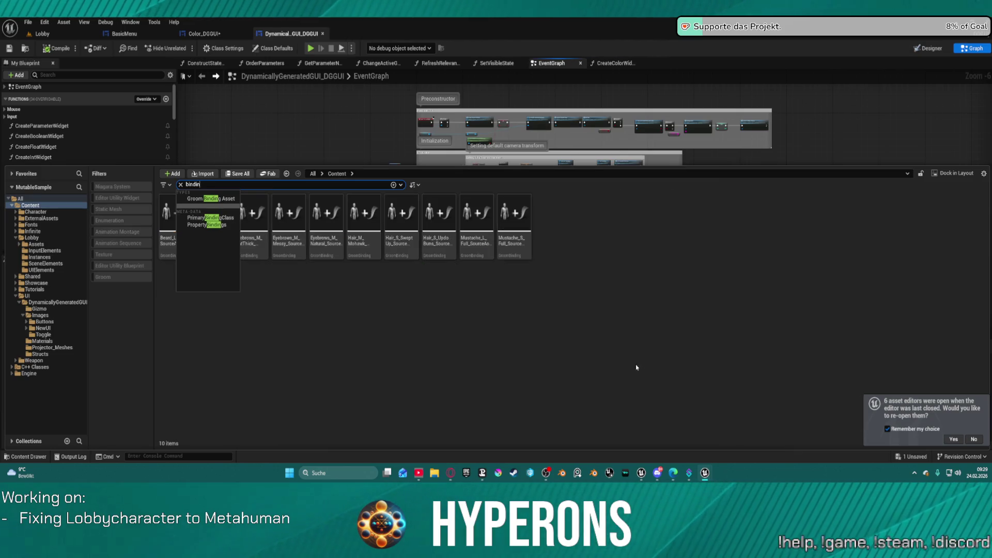
pyautogui.click(627, 350)
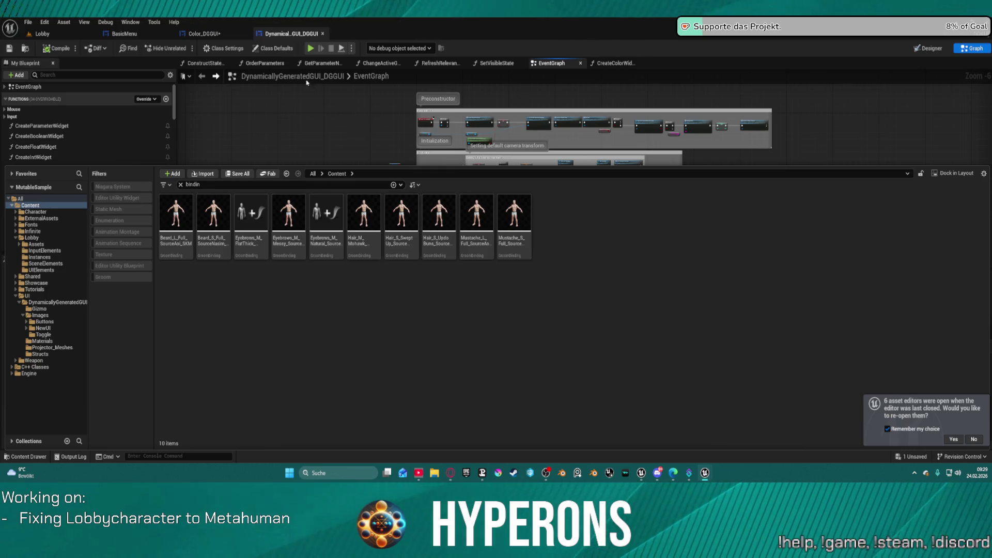
pyautogui.click(322, 34)
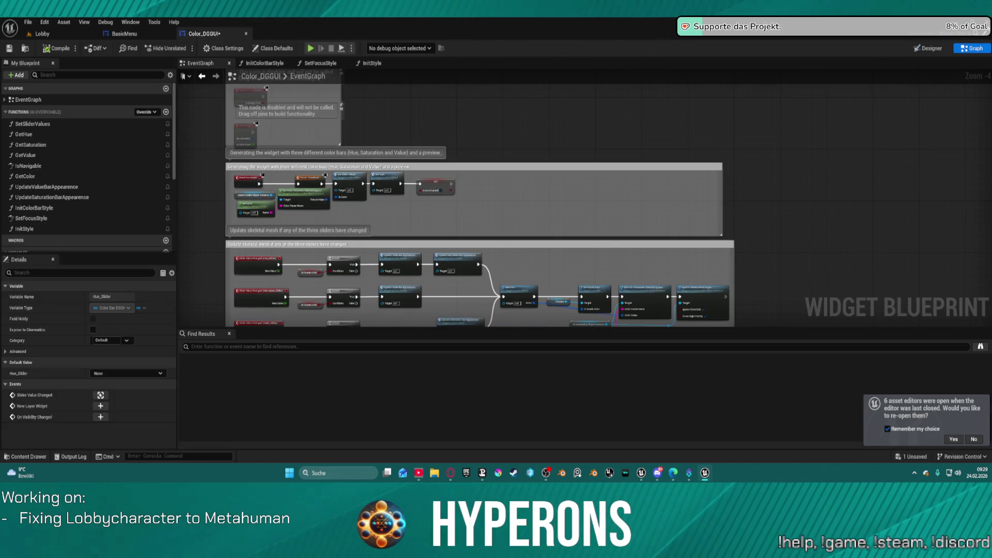
# Save Color_DGGUI via Save Selected, then view BP_ClassSelectionWidget's SetVisualIndex graph
pyautogui.hotkey('ctrl', 'shift', 's')
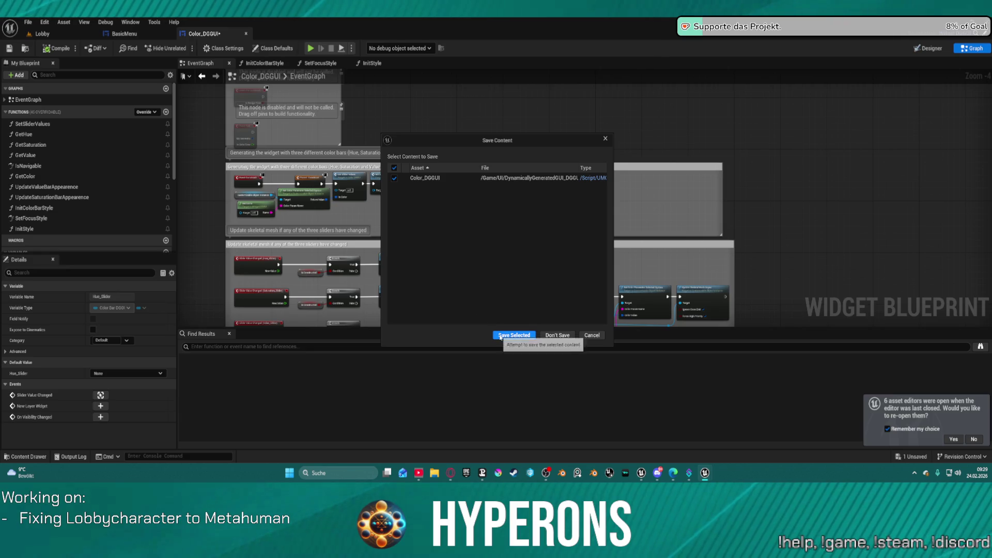
pyautogui.click(551, 337)
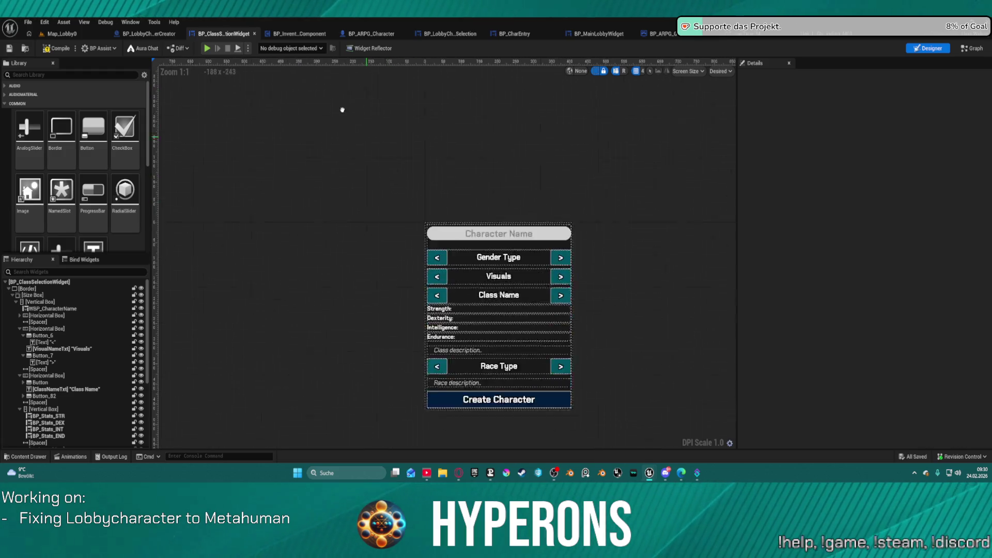
pyautogui.scroll(2, 475, 227)
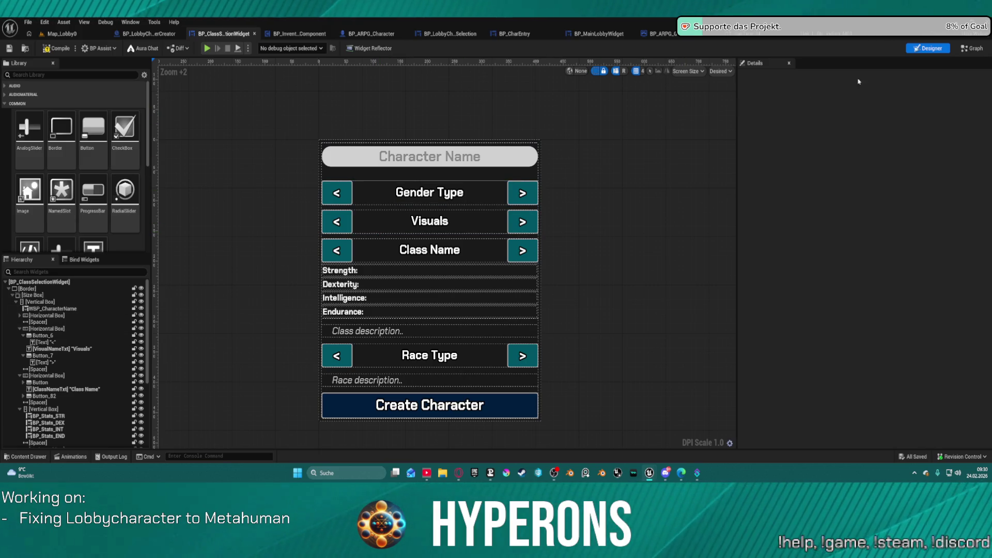
pyautogui.click(959, 50)
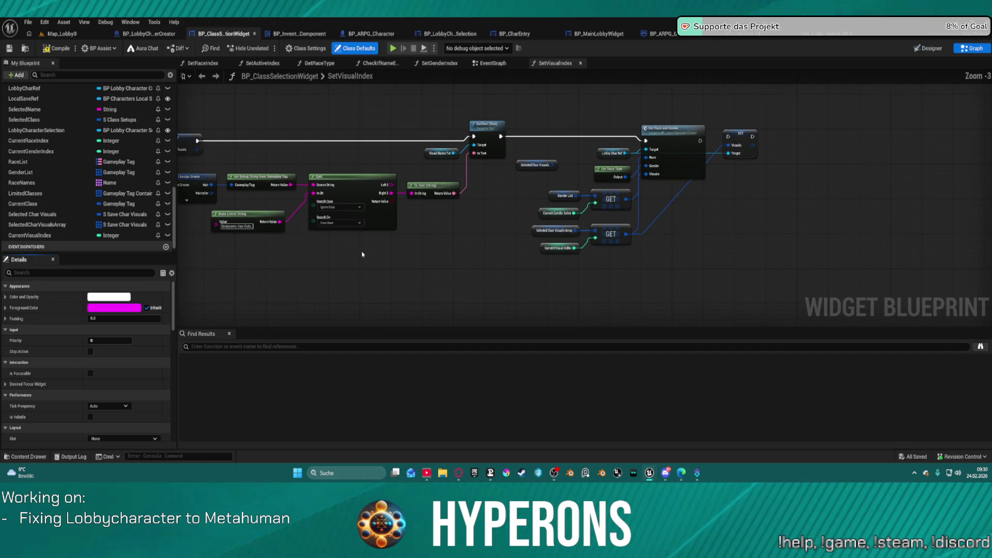
# Inspect the Previous hair type logic in BP_ClassSelectionWidget's EventGraph, then toggle the Content Drawer
pyautogui.click(492, 64)
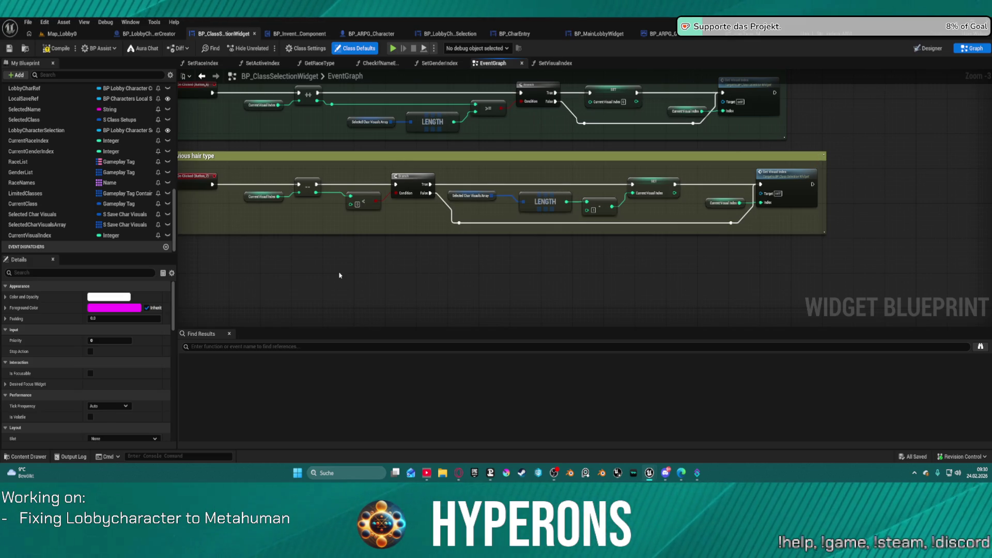
pyautogui.moveTo(339, 276)
pyautogui.mouseDown()
pyautogui.moveTo(485, 277)
pyautogui.moveTo(422, 274)
pyautogui.mouseUp()
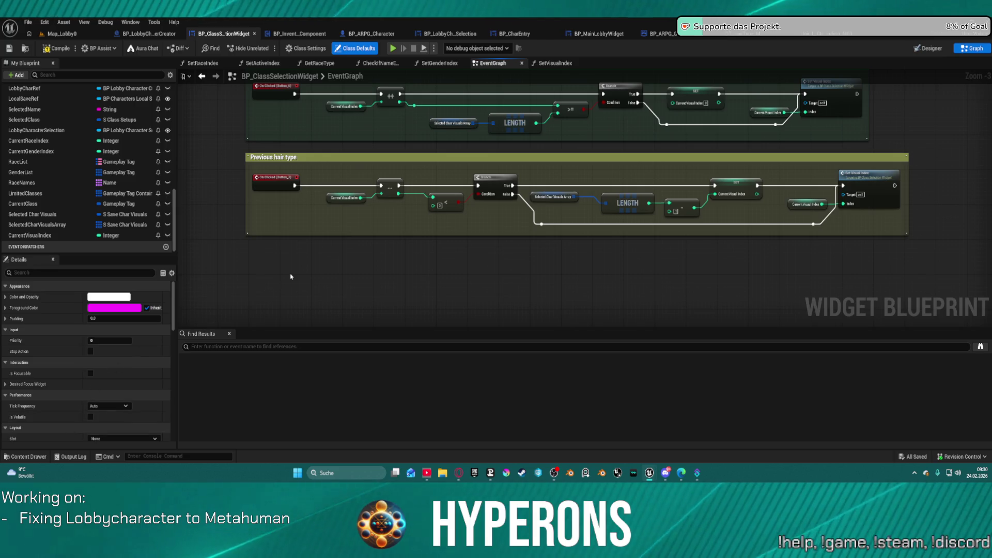
pyautogui.scroll(5, 293, 271)
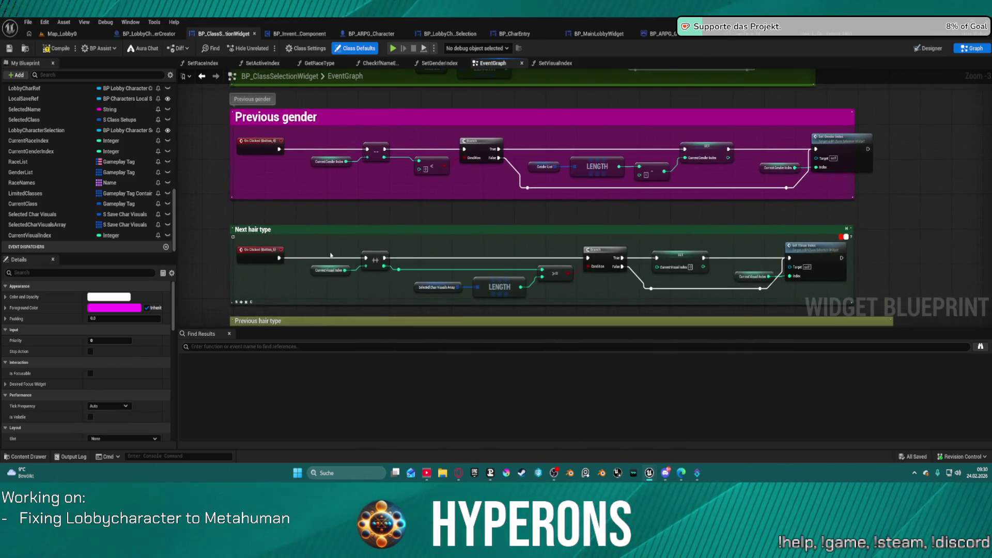
pyautogui.moveTo(324, 247)
pyautogui.mouseDown()
pyautogui.moveTo(395, 141)
pyautogui.moveTo(445, 23)
pyautogui.moveTo(436, 44)
pyautogui.mouseUp()
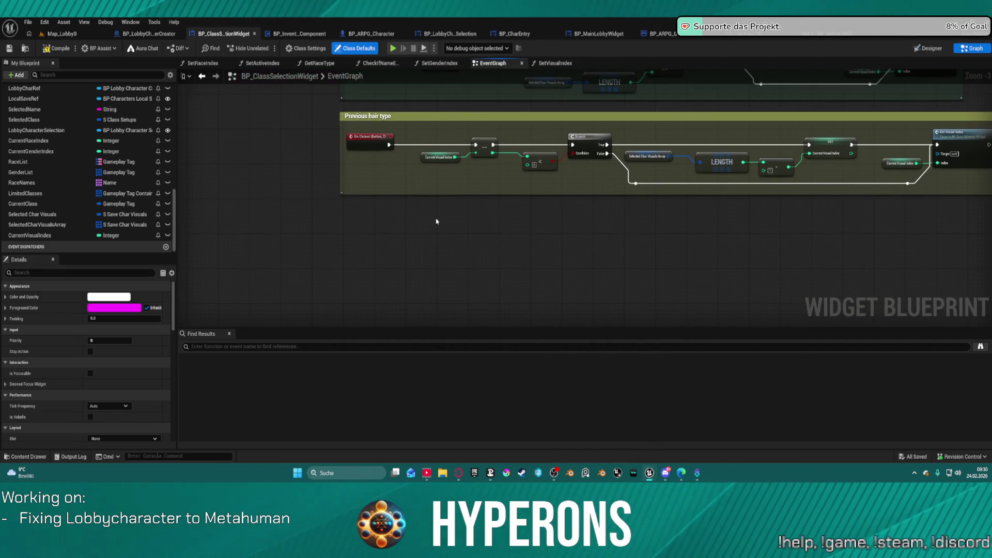
pyautogui.hotkey('ctrl', 'space')
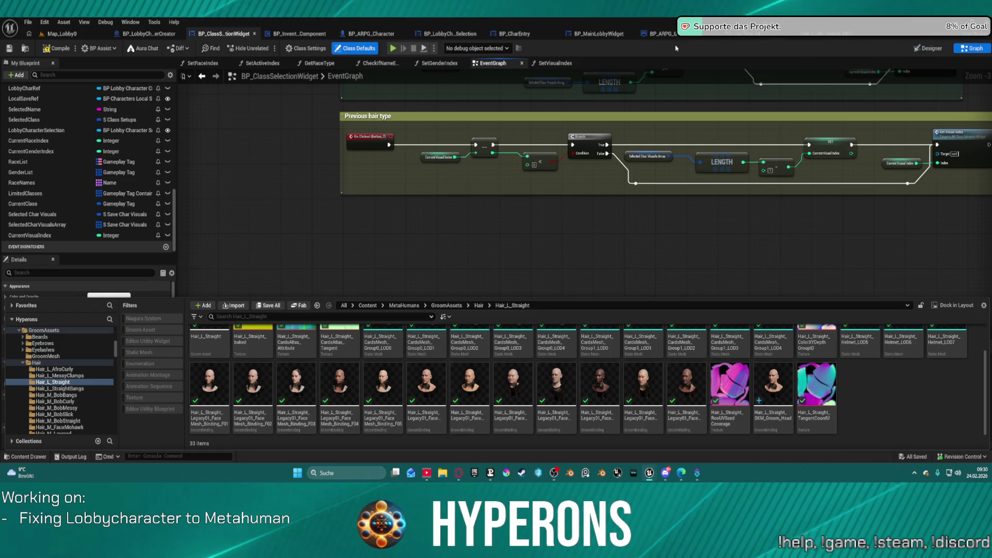
pyautogui.hotkey('ctrl', 'space')
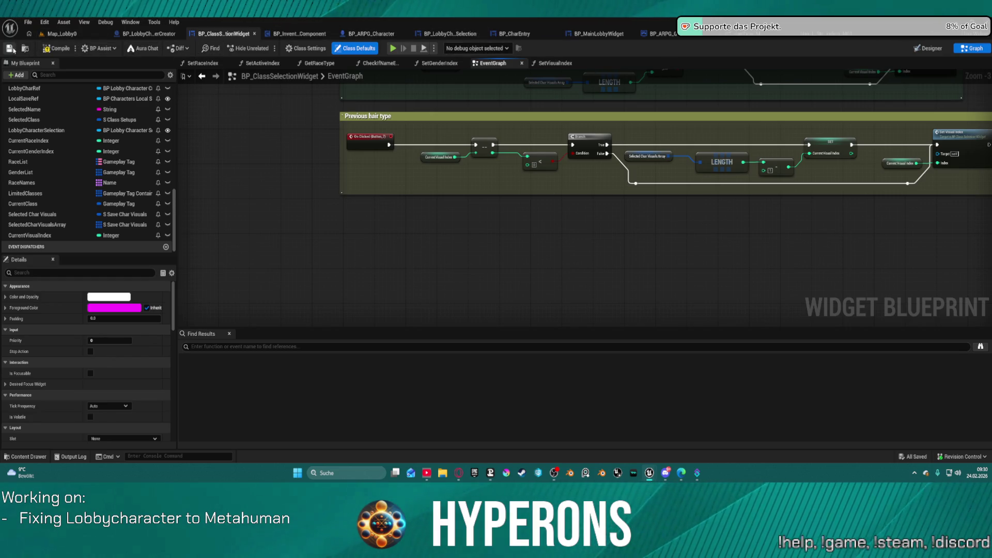
# In the Lobby folder, create a User Interface > Widget Blueprint with User Widget parent, named BP_HairButton
pyautogui.hotkey('ctrl', 'space')
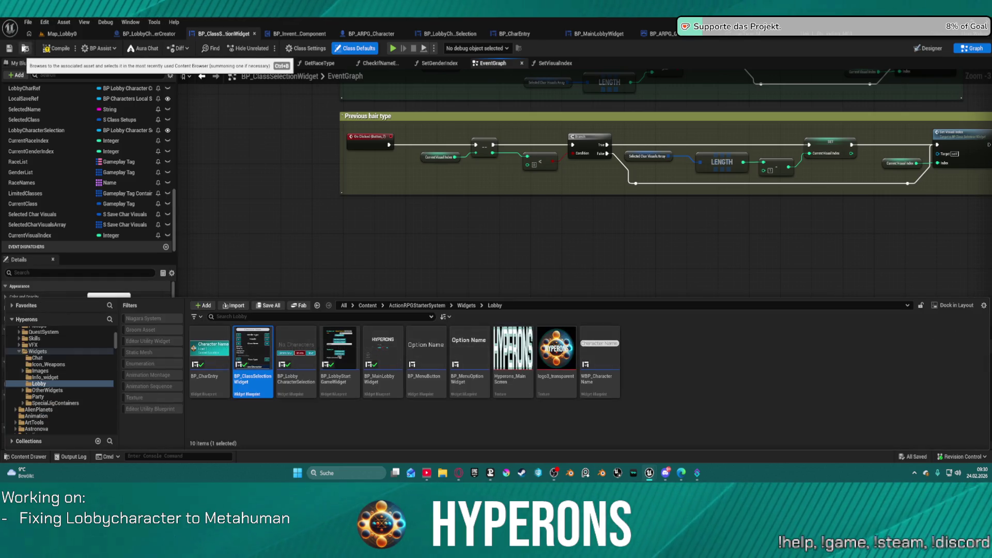
pyautogui.rightClick(642, 387)
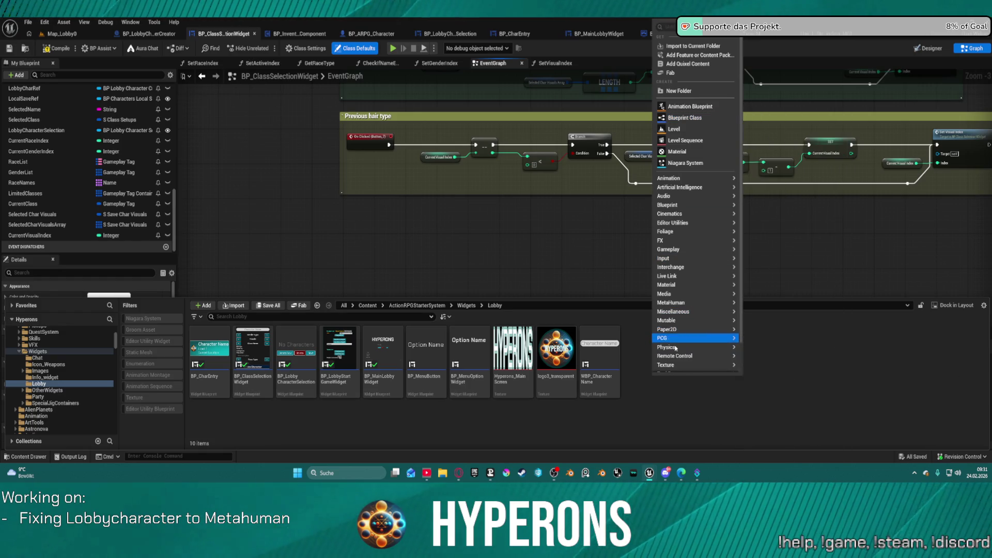
pyautogui.scroll(-2, 671, 361)
pyautogui.moveTo(676, 361)
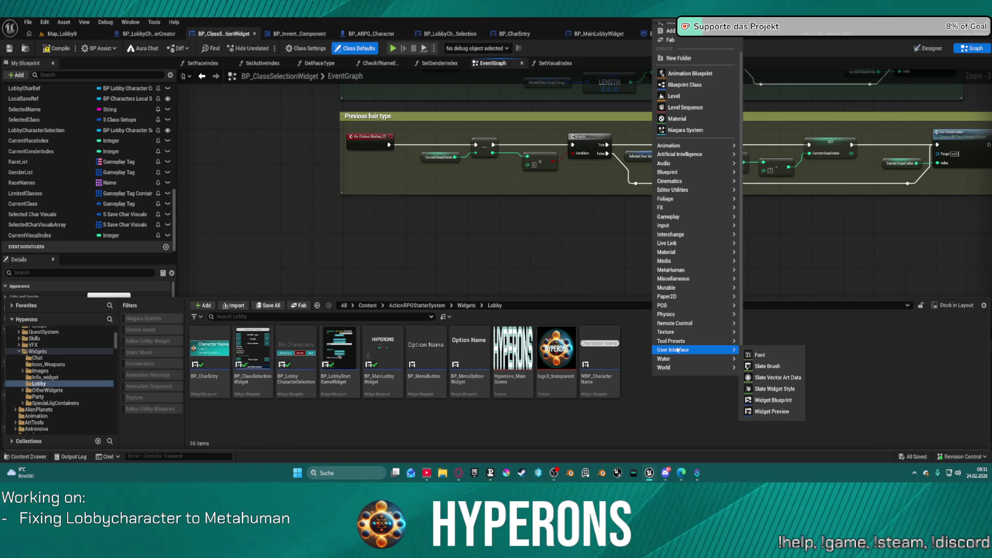
pyautogui.click(773, 400)
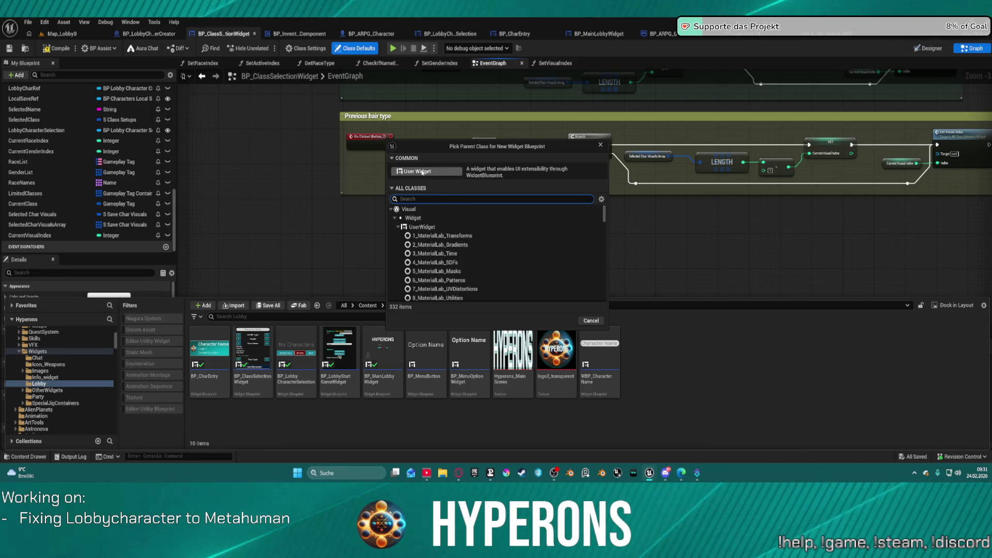
pyautogui.click(422, 172)
pyautogui.write('W')
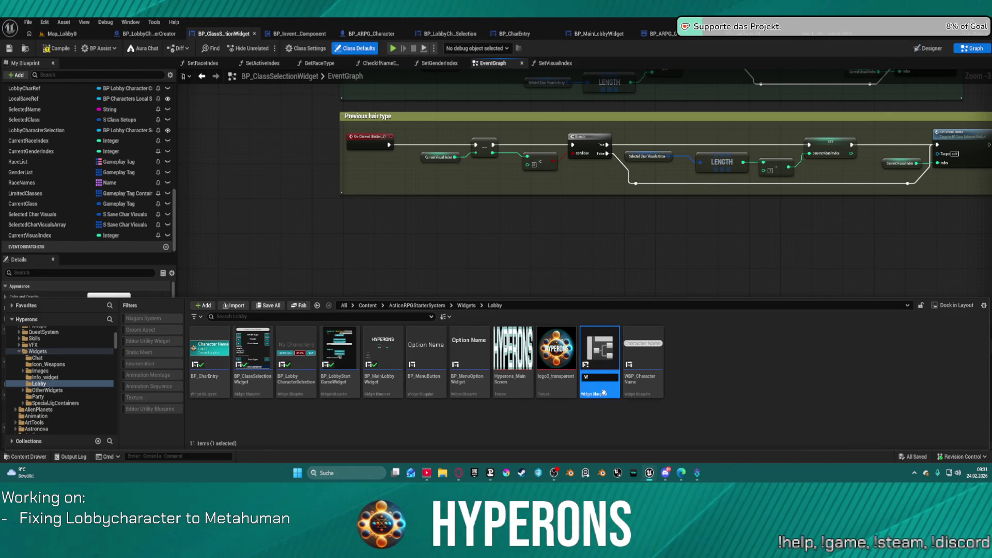
pyautogui.press('BackSpace')
pyautogui.write('BP_')
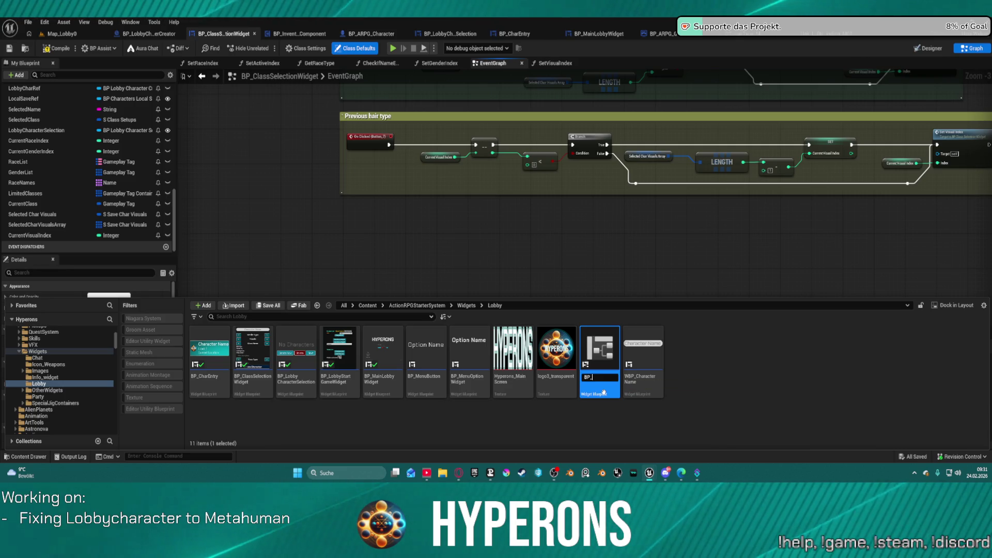
pyautogui.write('HairButton')
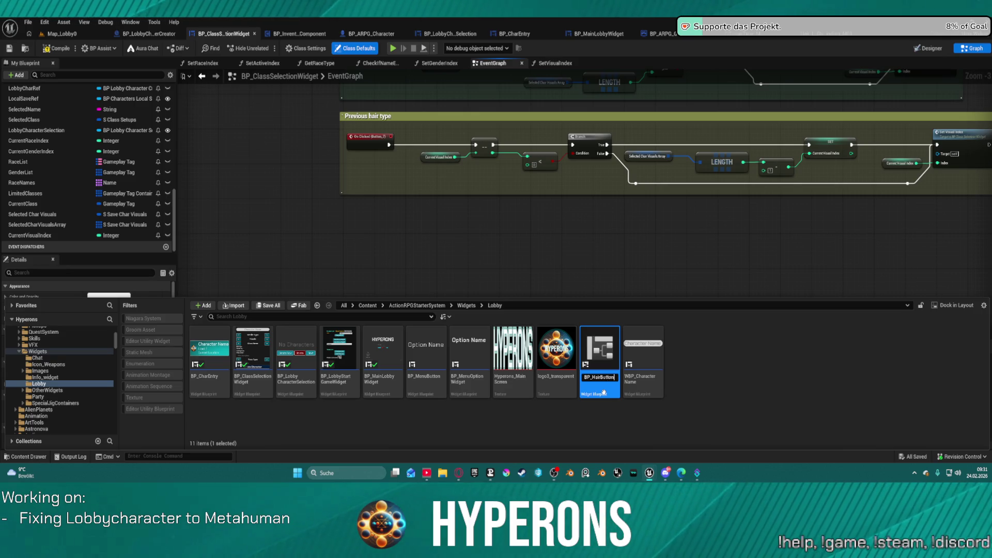
pyautogui.press('Return')
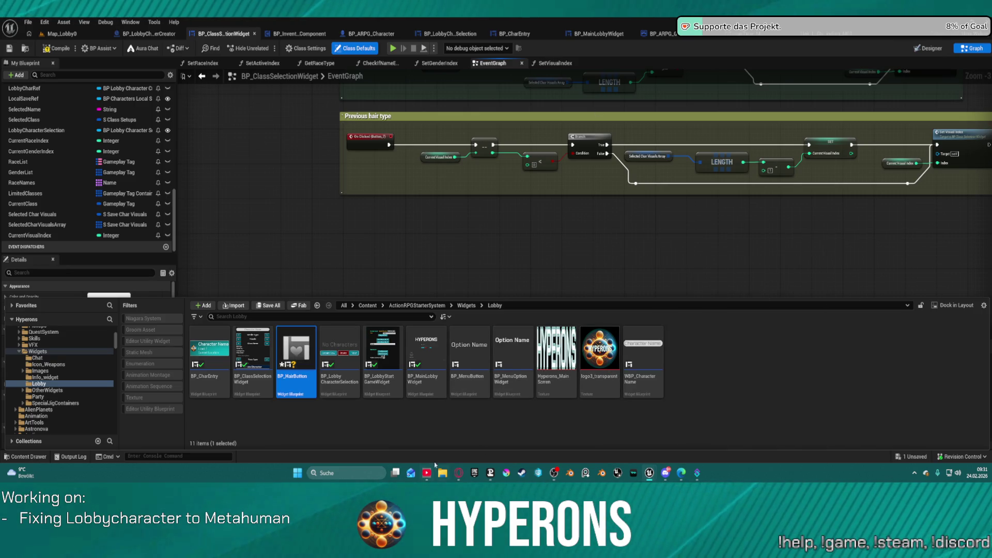
# Open BP_HairButton and add a Border under its root widget
pyautogui.doubleClick(298, 354)
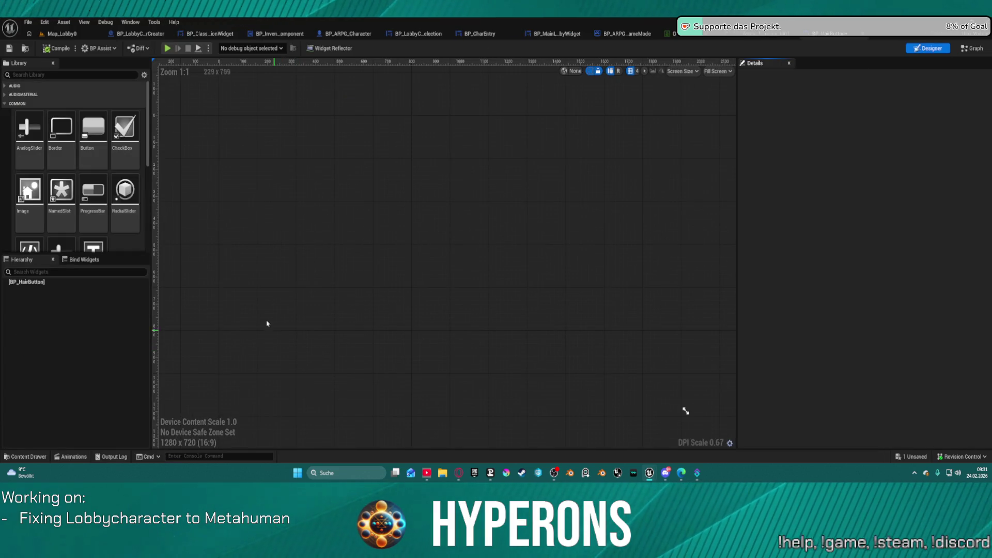
pyautogui.click(31, 281)
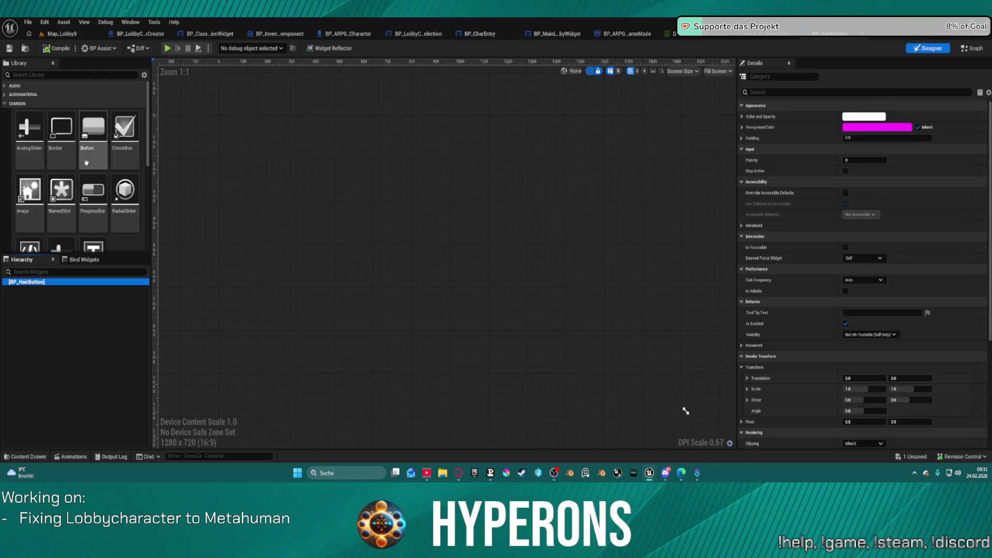
pyautogui.click(66, 133)
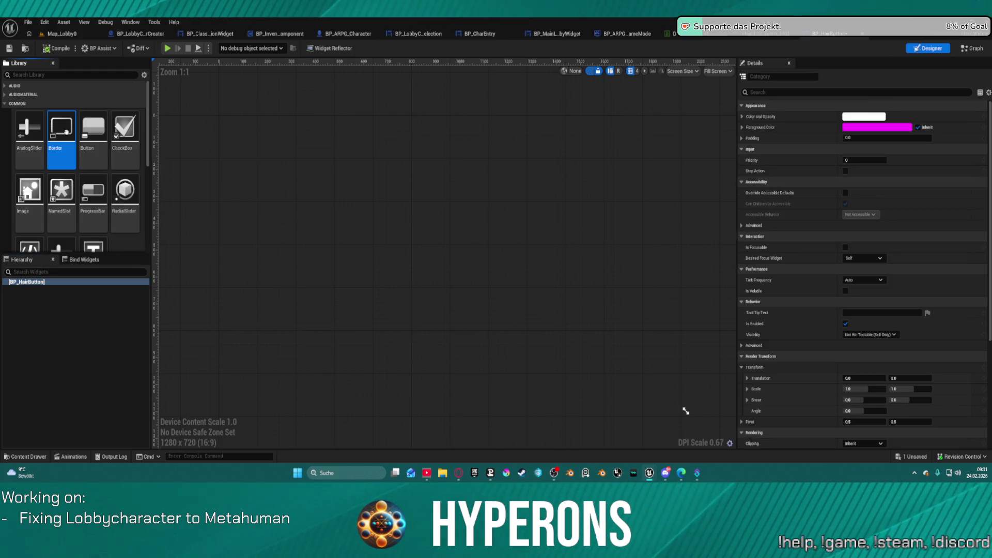
pyautogui.moveTo(66, 132)
pyautogui.mouseDown()
pyautogui.moveTo(72, 269)
pyautogui.moveTo(45, 284)
pyautogui.mouseUp()
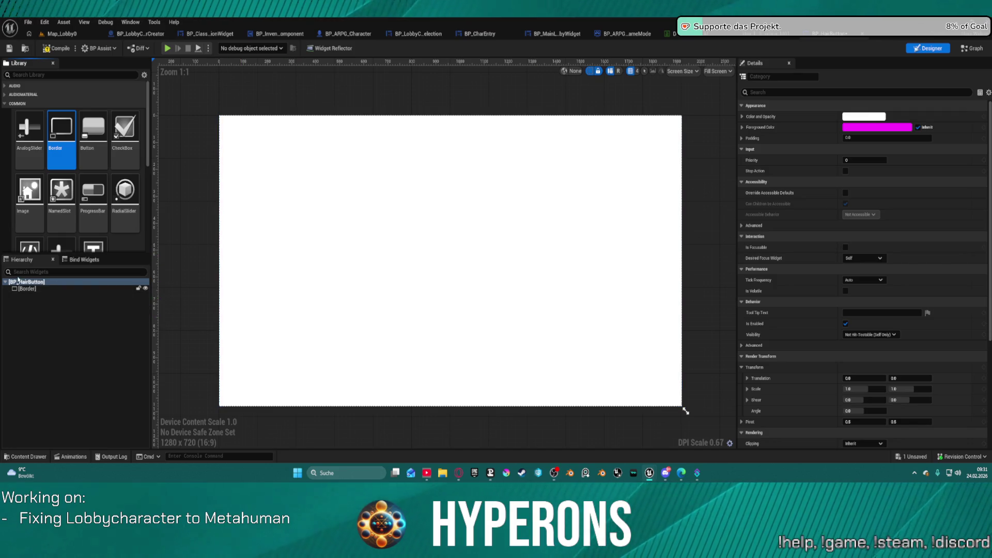
pyautogui.click(39, 290)
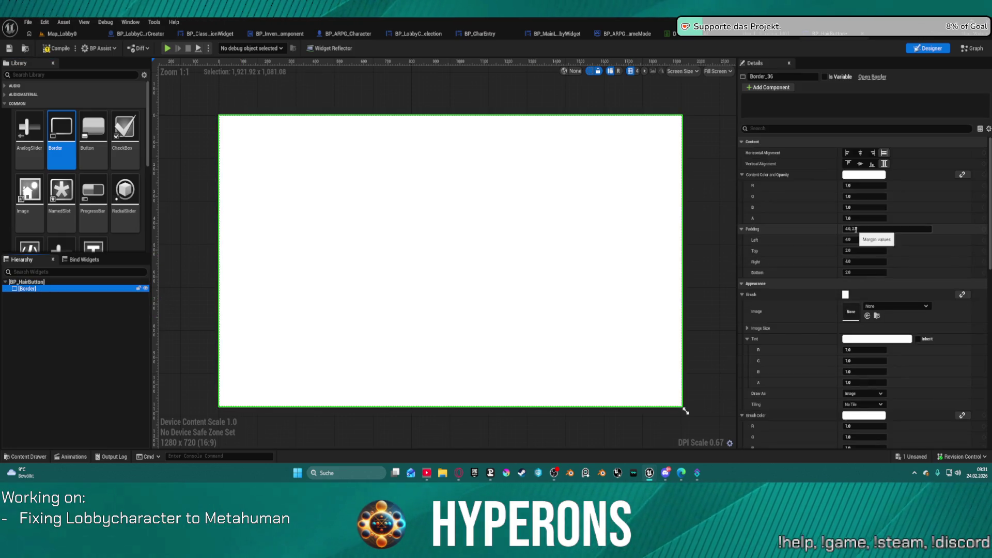
# Place a Size Box inside the Border, toggle its width and height overrides, then delete it
pyautogui.scroll(-2, 64, 164)
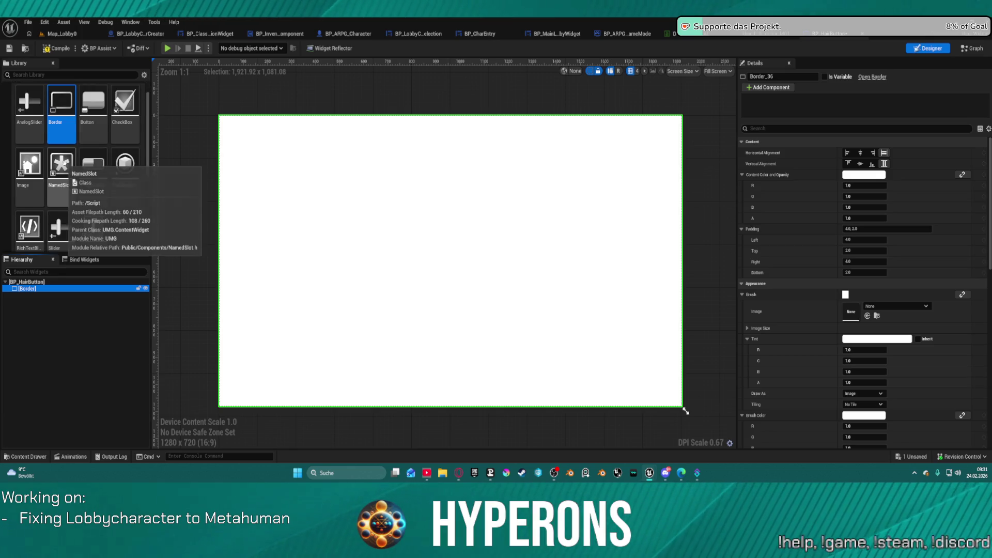
pyautogui.scroll(-2, 64, 165)
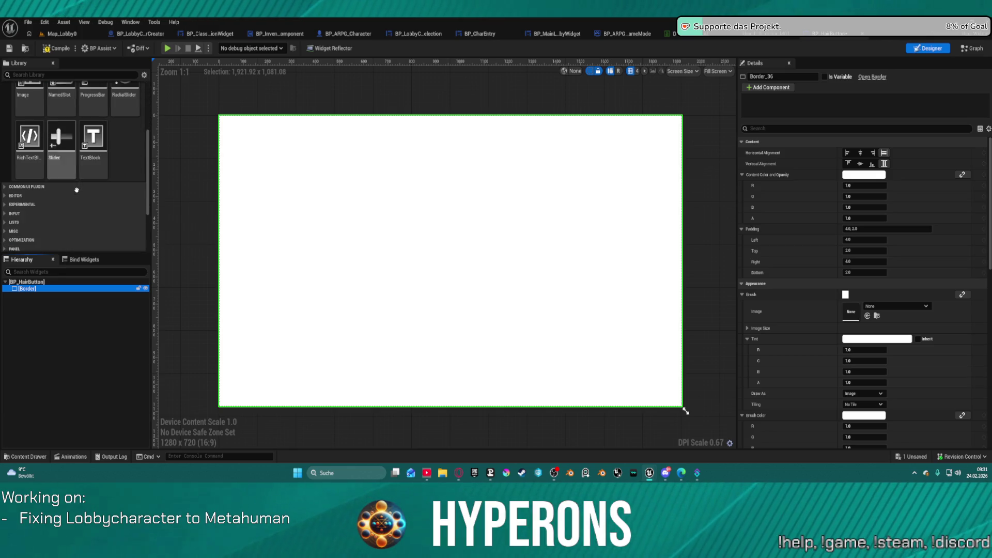
pyautogui.click(56, 75)
pyautogui.write('si')
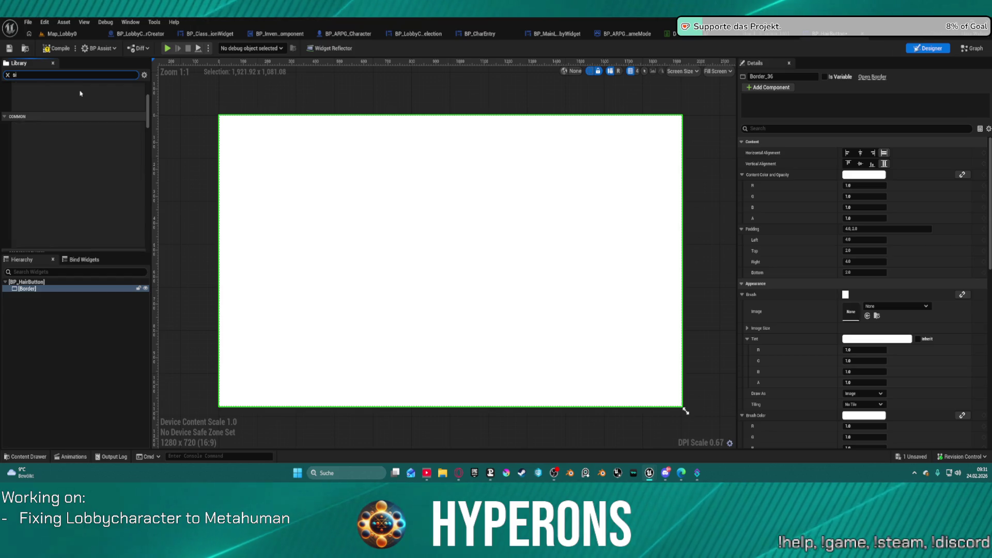
pyautogui.write('ze')
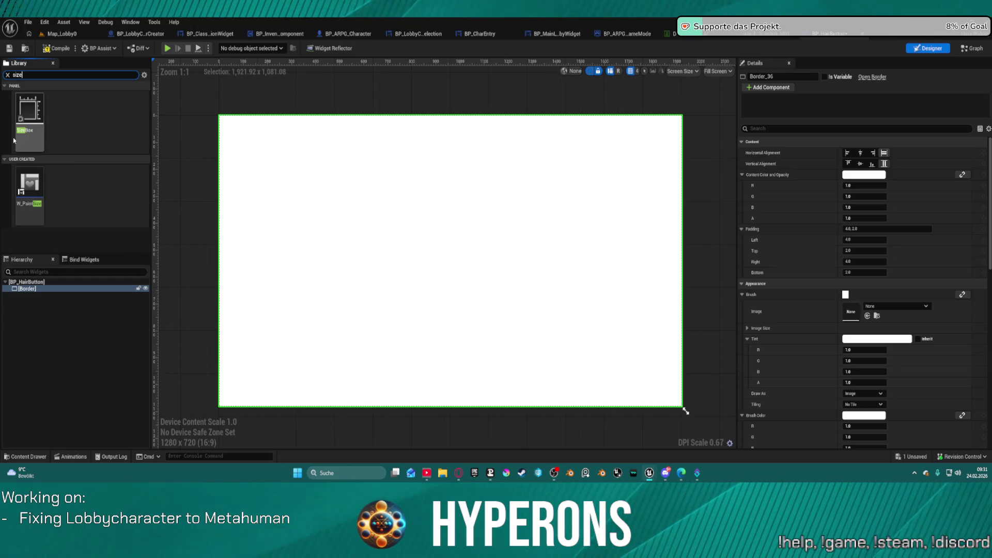
pyautogui.moveTo(26, 124)
pyautogui.mouseDown()
pyautogui.moveTo(24, 292)
pyautogui.moveTo(33, 283)
pyautogui.moveTo(24, 285)
pyautogui.mouseUp()
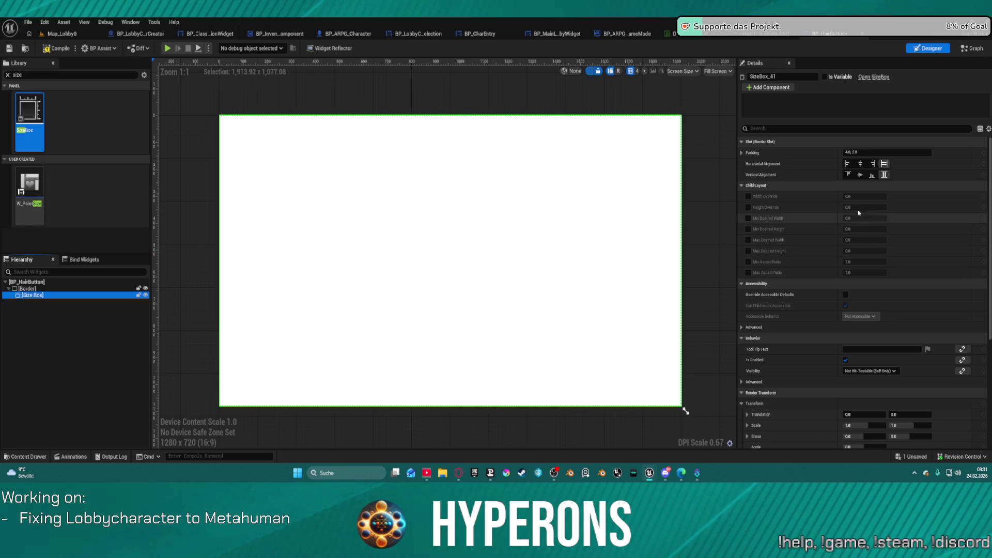
pyautogui.click(748, 208)
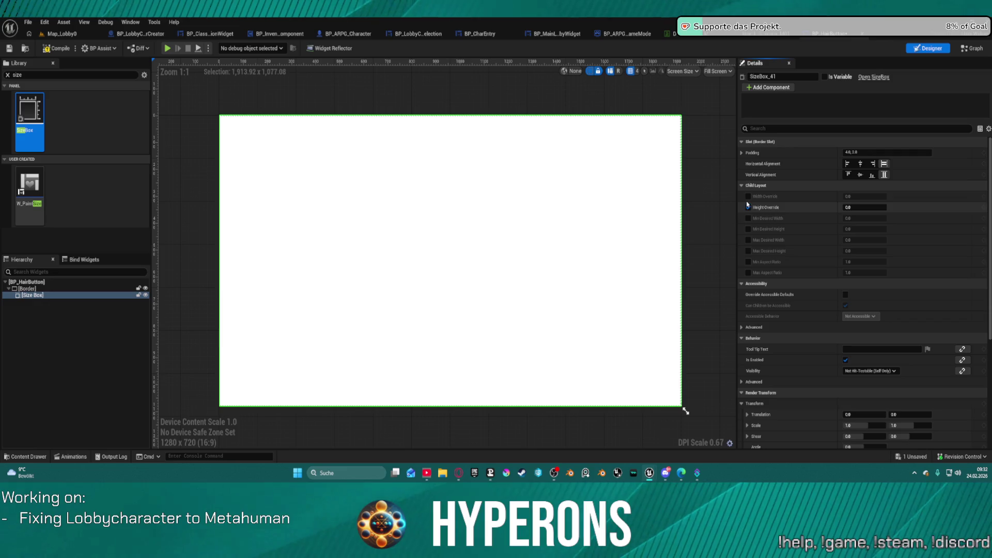
pyautogui.click(748, 196)
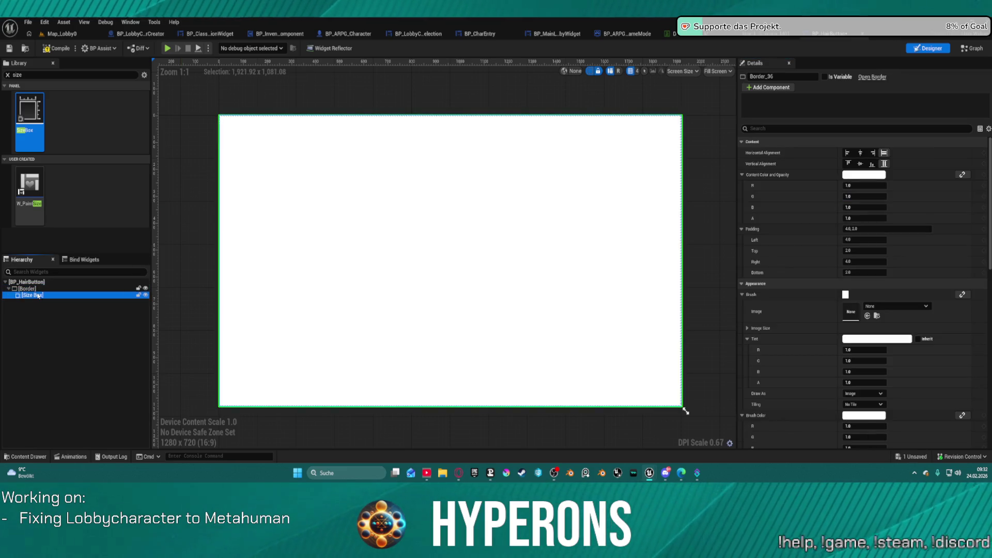
pyautogui.press('Delete')
pyautogui.press('Delete')
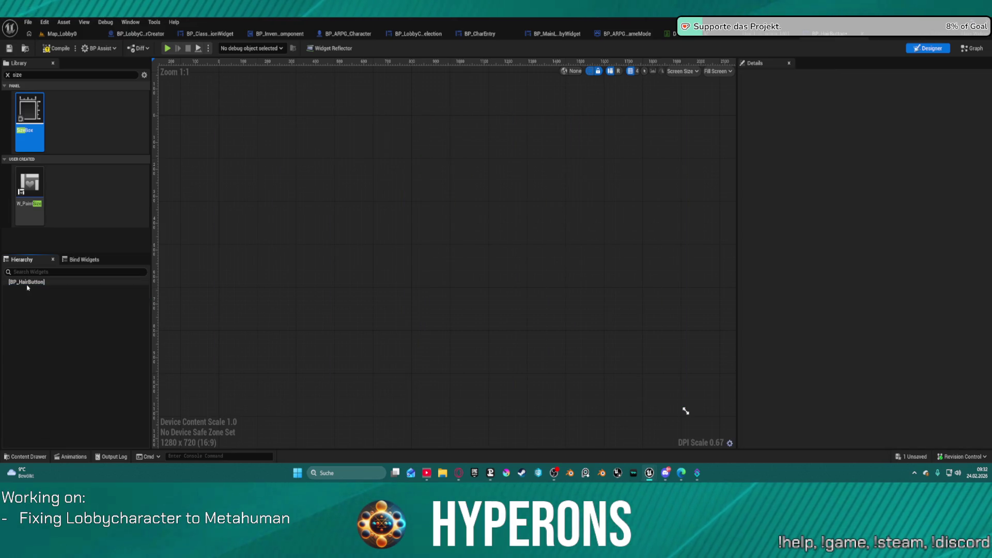
pyautogui.rightClick(28, 285)
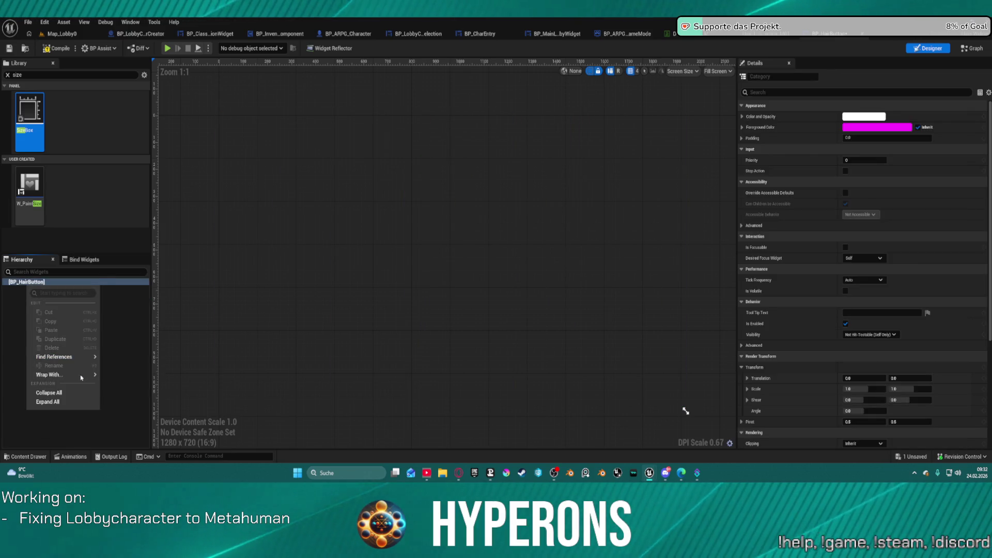
pyautogui.moveTo(81, 376)
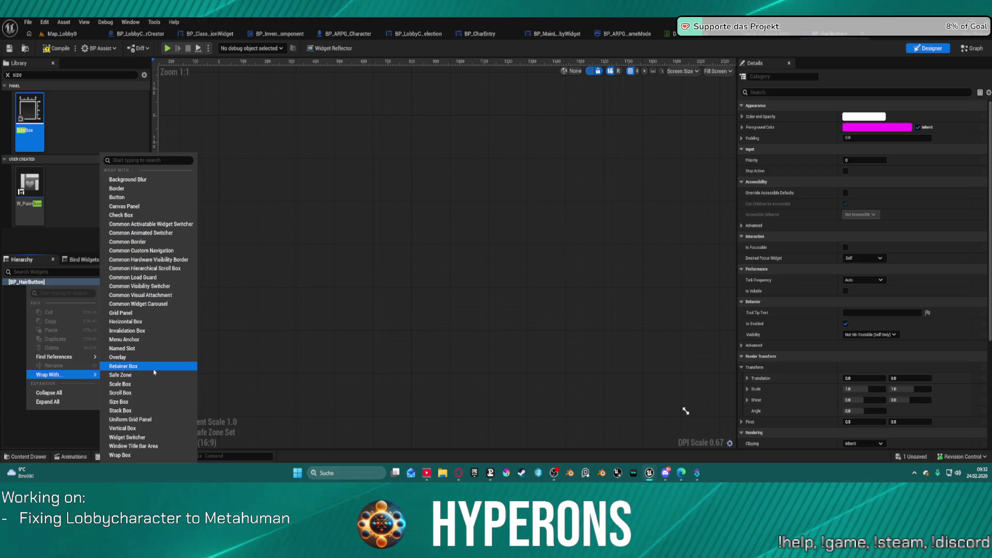
pyautogui.click(118, 357)
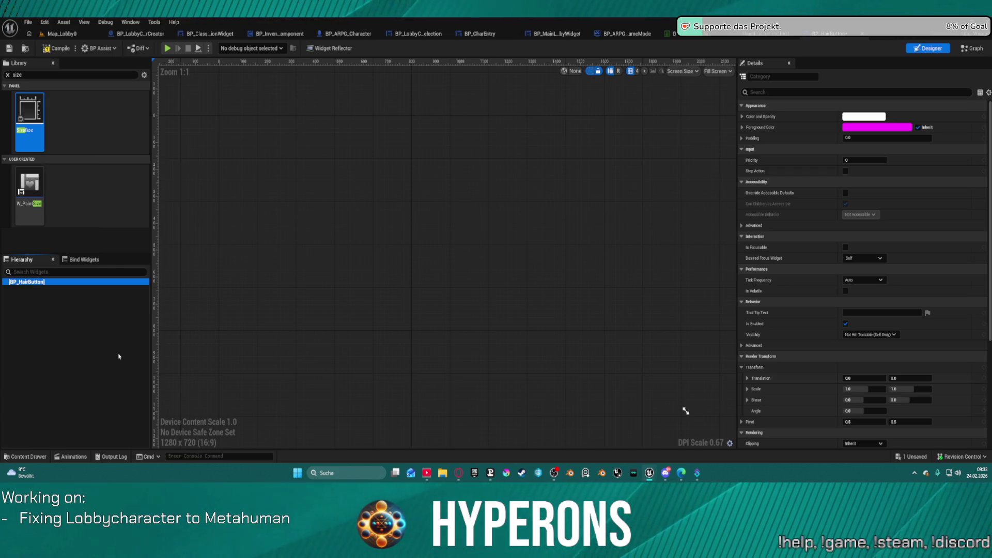
pyautogui.click(27, 75)
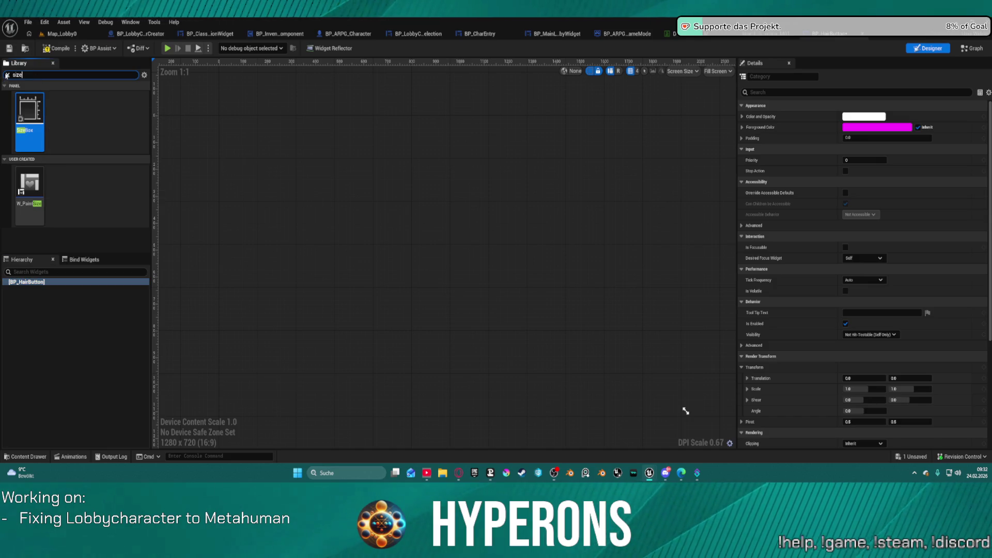
pyautogui.click(7, 75)
pyautogui.scroll(-6, 62, 157)
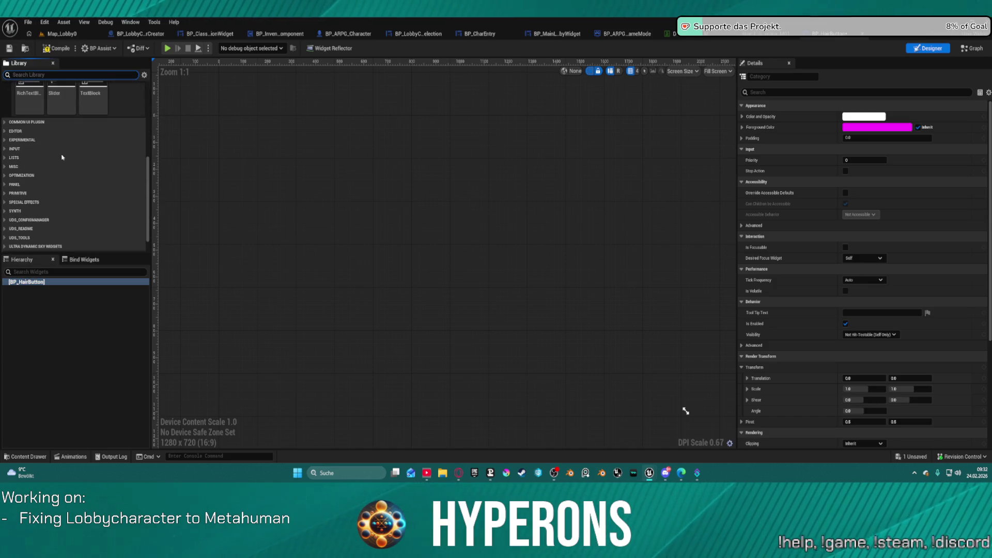
pyautogui.click(6, 121)
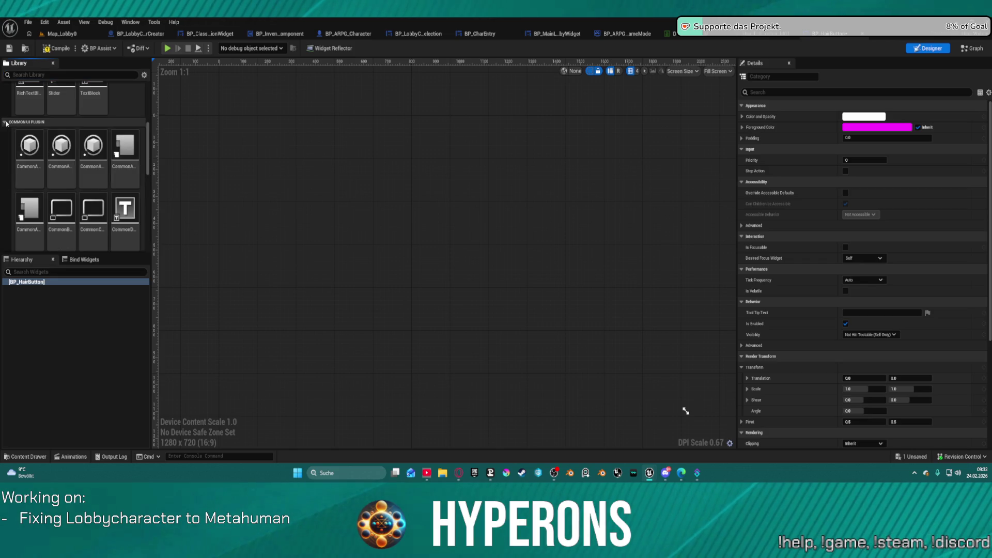
pyautogui.click(6, 122)
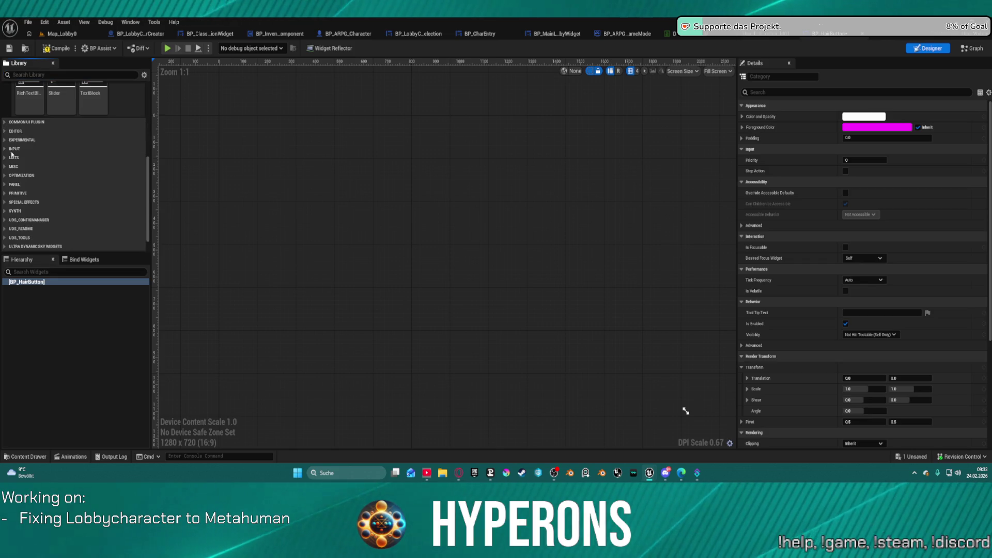
pyautogui.scroll(-1, 12, 221)
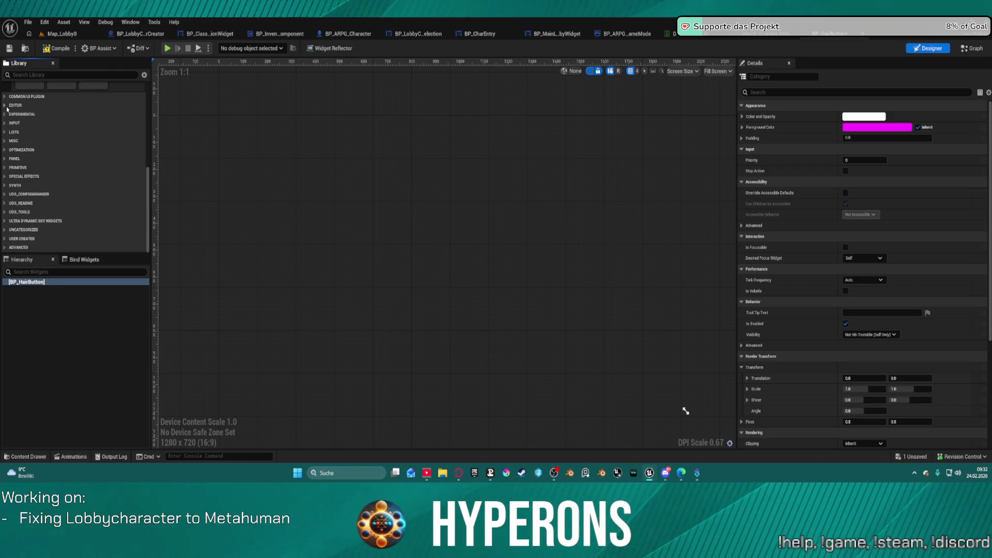
pyautogui.click(6, 105)
pyautogui.click(6, 105)
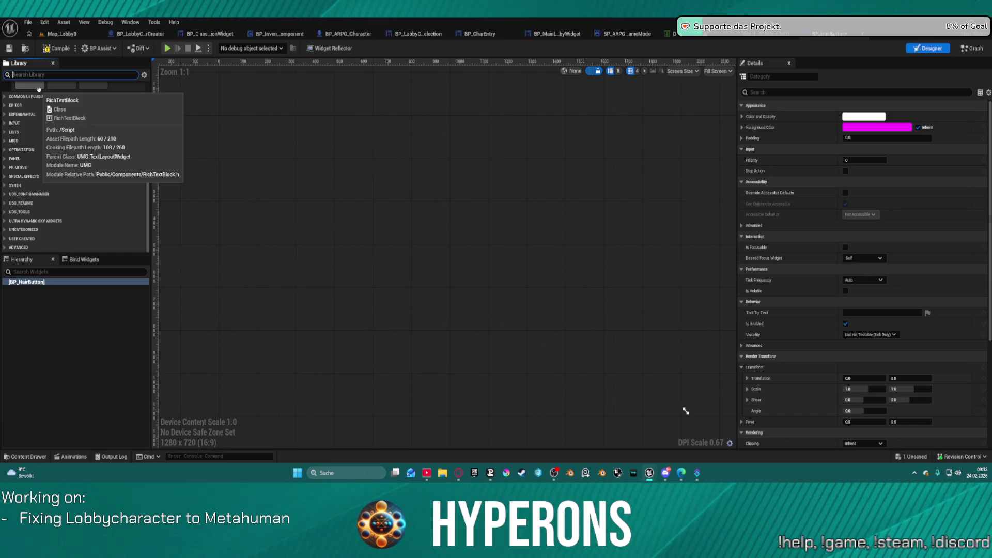
# Browse to Core > SpaceObjects > Stations > Widgets and open WBP_VBShipSelection
pyautogui.hotkey('ctrl', 'space')
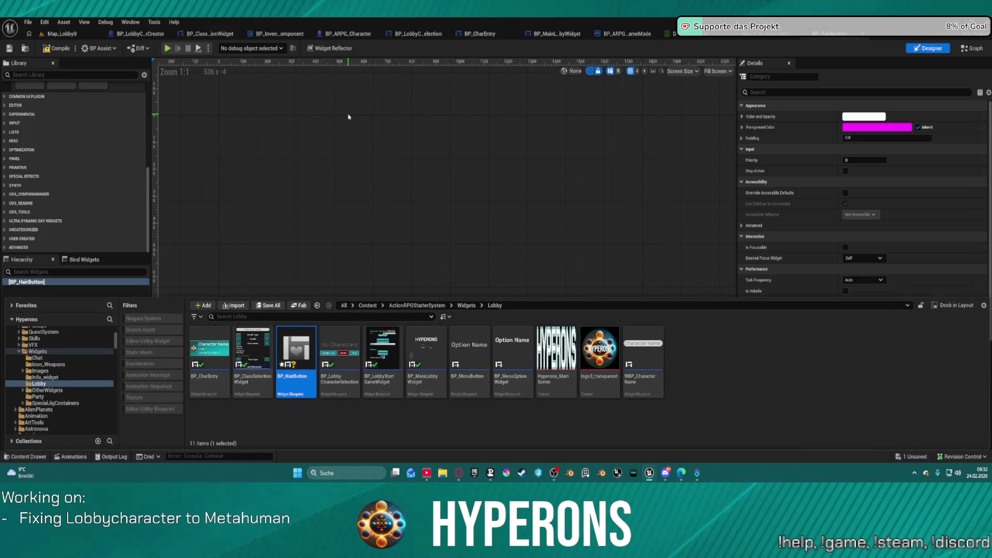
pyautogui.scroll(2, 62, 398)
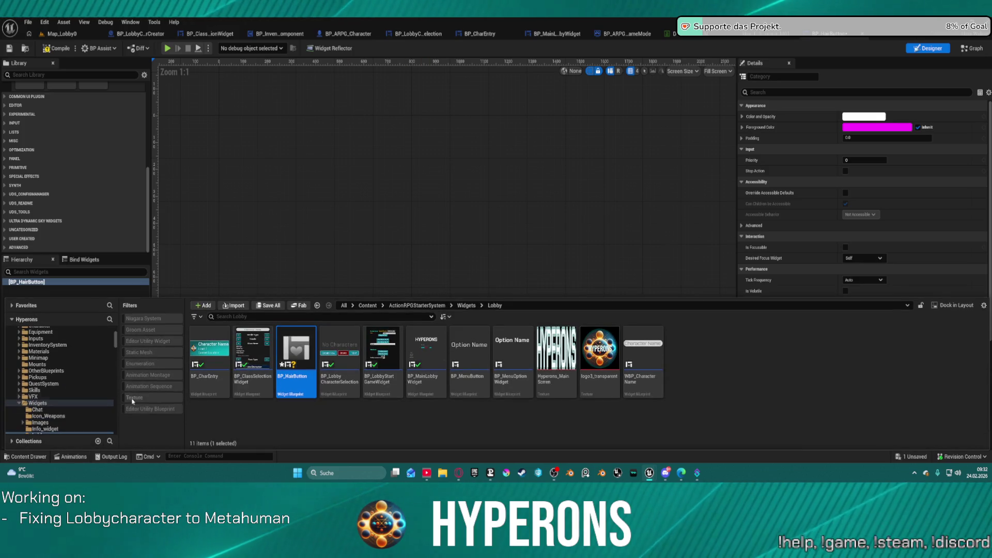
pyautogui.scroll(1, 46, 382)
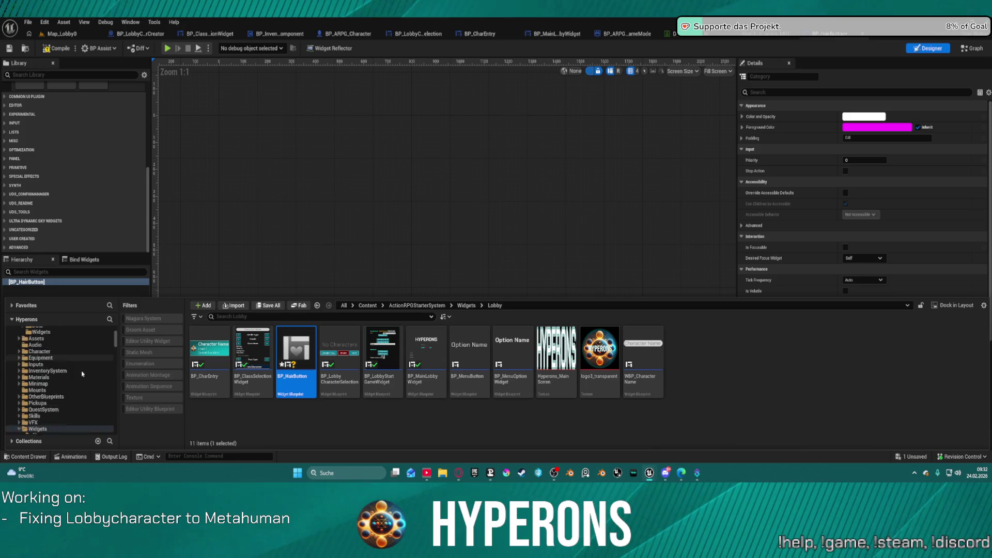
pyautogui.scroll(10, 88, 374)
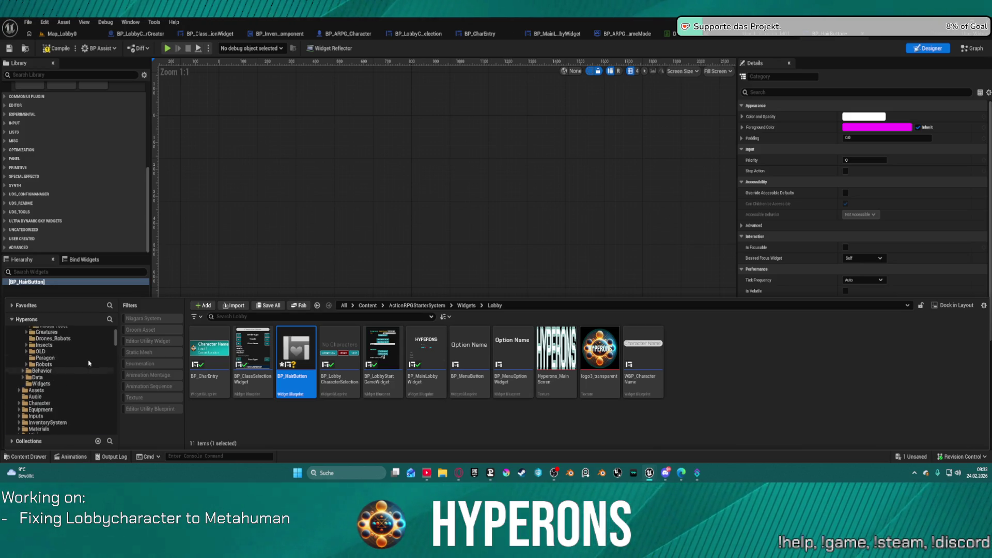
pyautogui.scroll(-10, 99, 378)
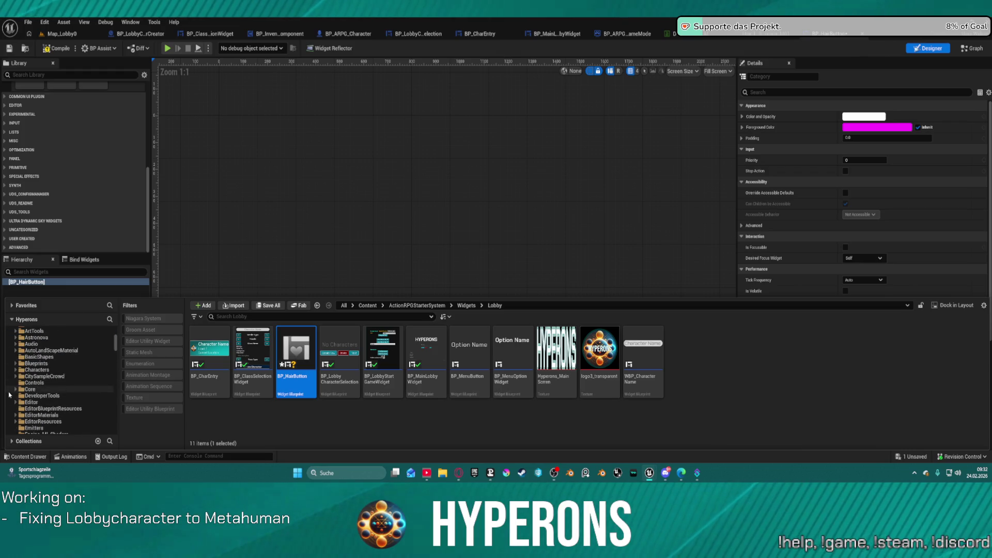
pyautogui.scroll(-10, 59, 396)
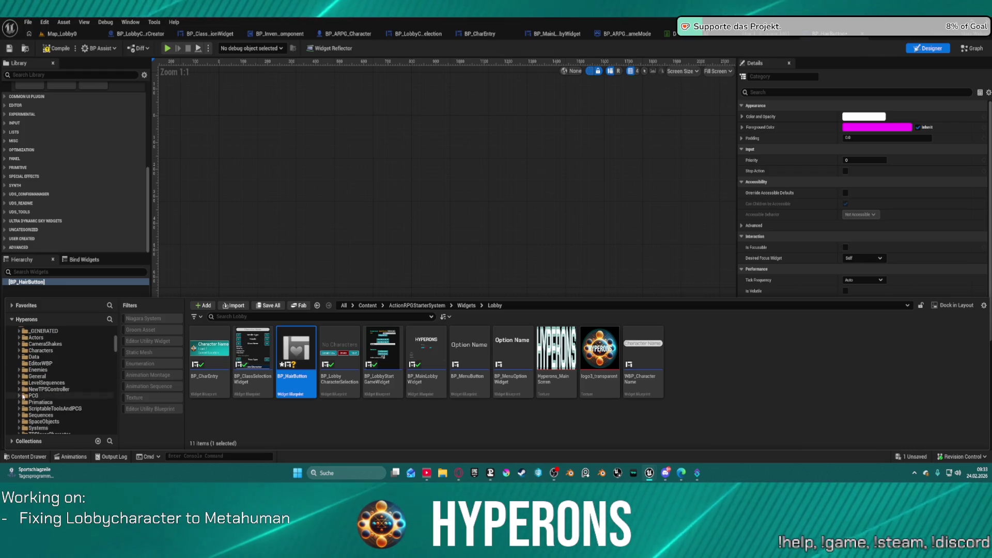
pyautogui.scroll(-3, 60, 396)
pyautogui.click(60, 395)
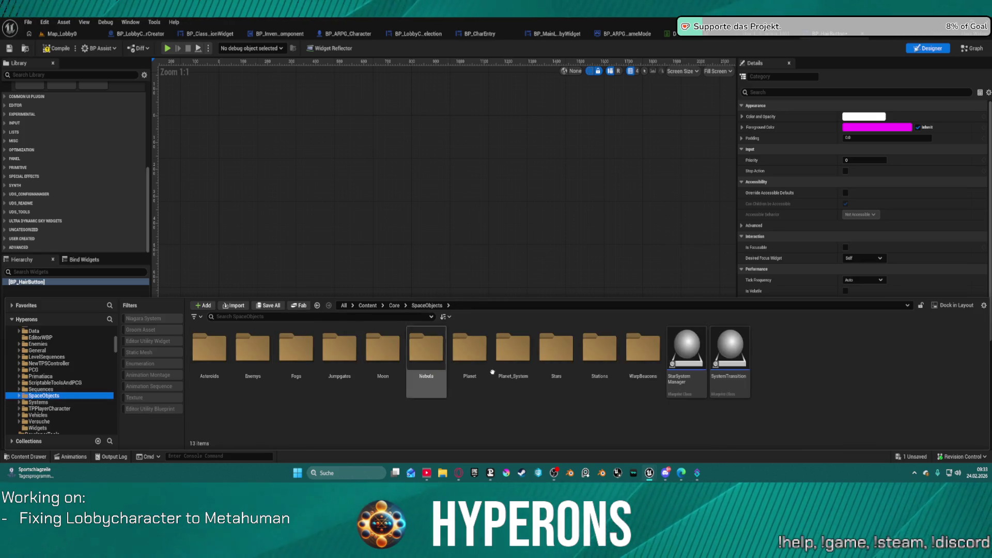
pyautogui.click(605, 343)
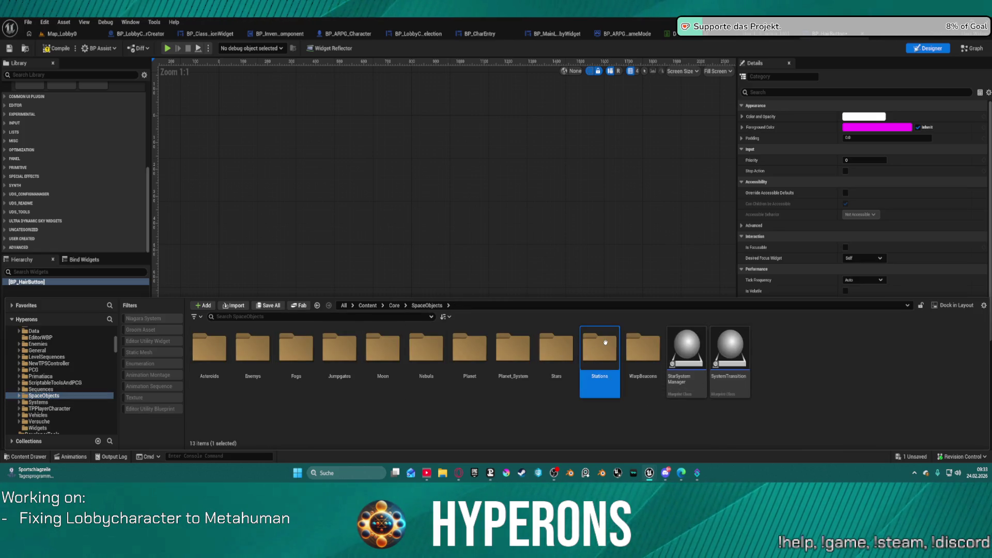
pyautogui.doubleClick(606, 343)
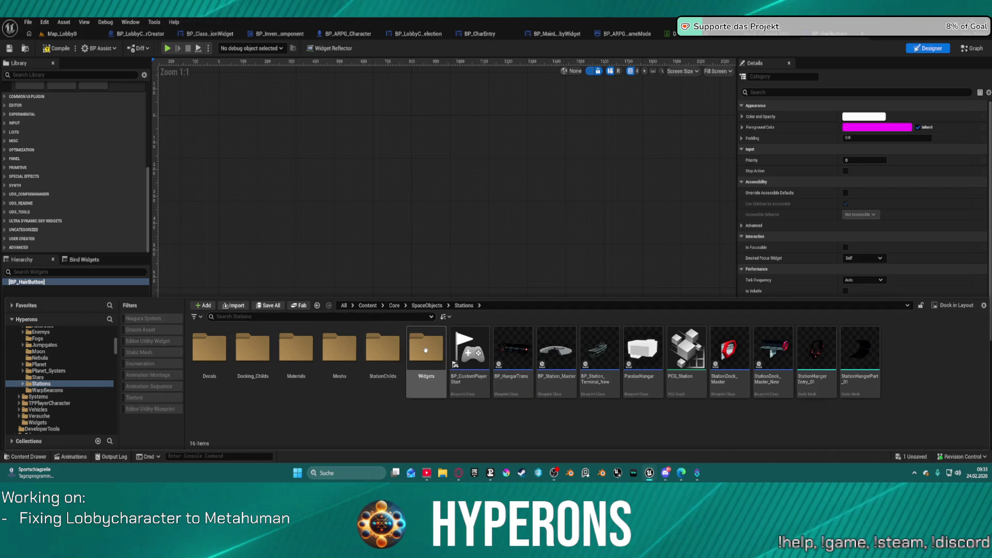
pyautogui.doubleClick(425, 350)
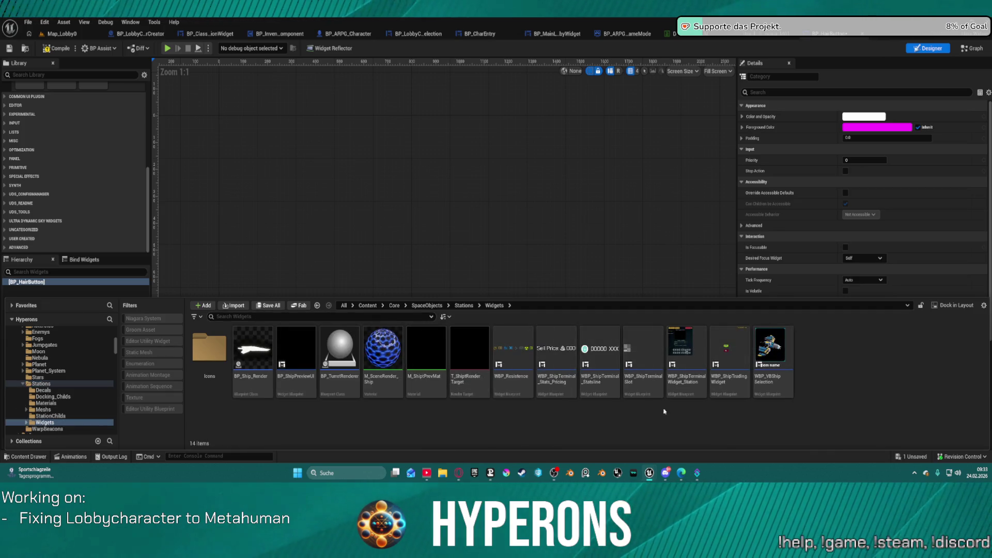
pyautogui.doubleClick(785, 345)
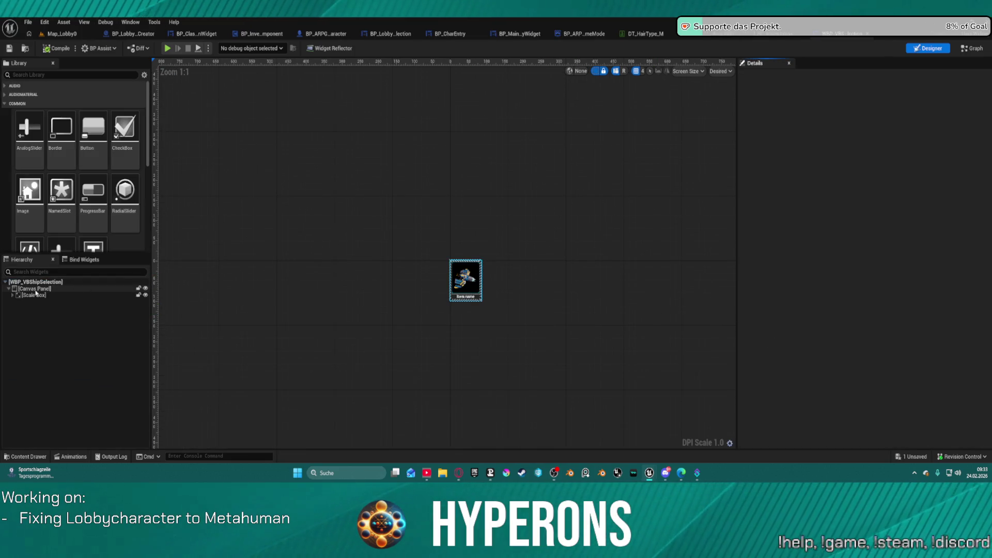
# Select the ship selection's Canvas Panel and Scale Box, then return to BP_HairButton
pyautogui.click(35, 288)
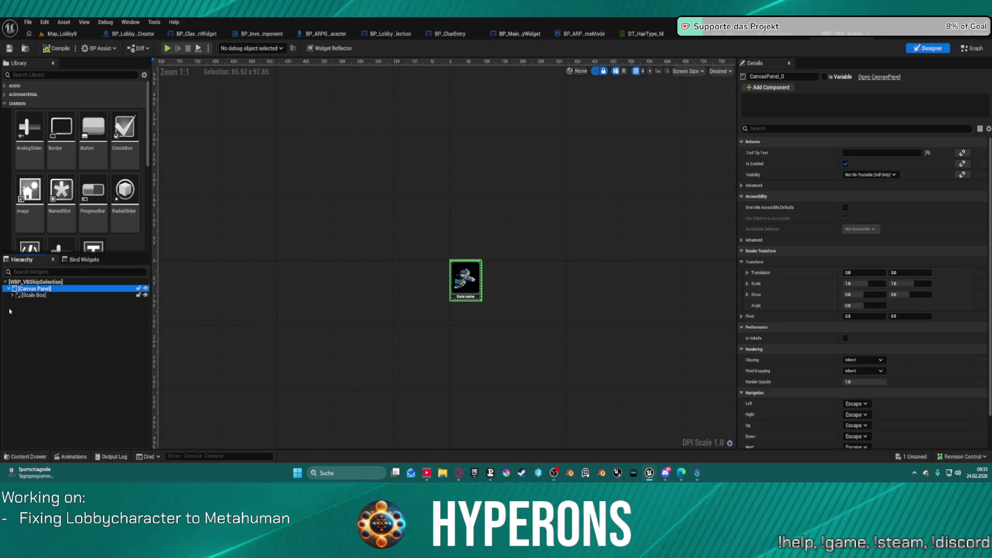
pyautogui.keyDown('ctrl'); pyautogui.click(21, 296); pyautogui.keyUp('ctrl')
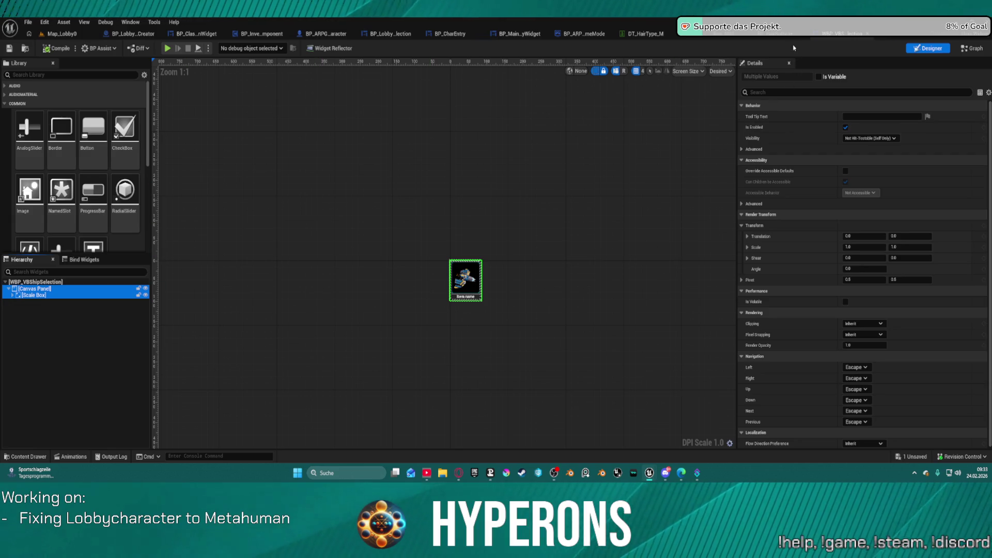
pyautogui.click(787, 35)
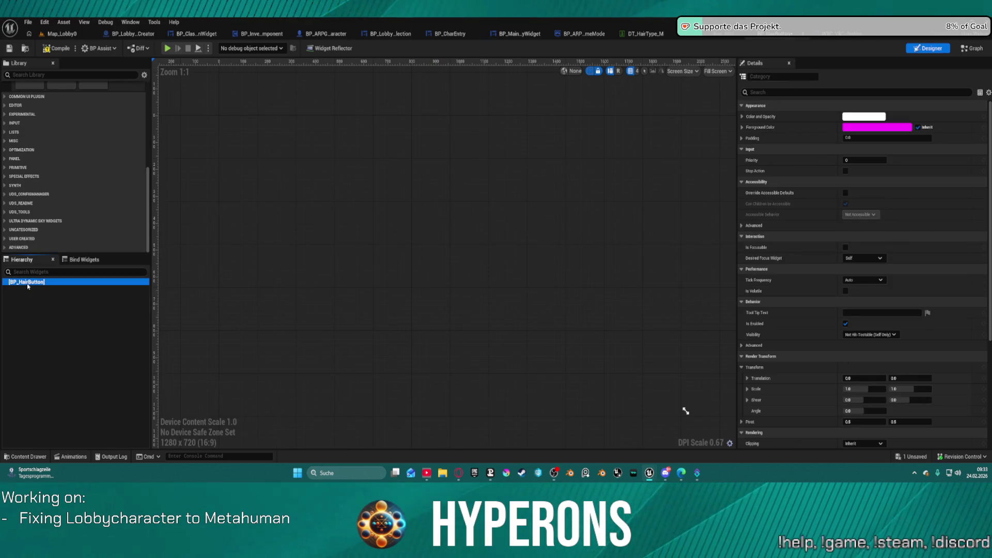
# Paste the ship card tree into BP_HairButton, delete the Vertical Box holding NameTxt, and select Image_Ship
pyautogui.click(49, 290)
pyautogui.scroll(10, 228, 129)
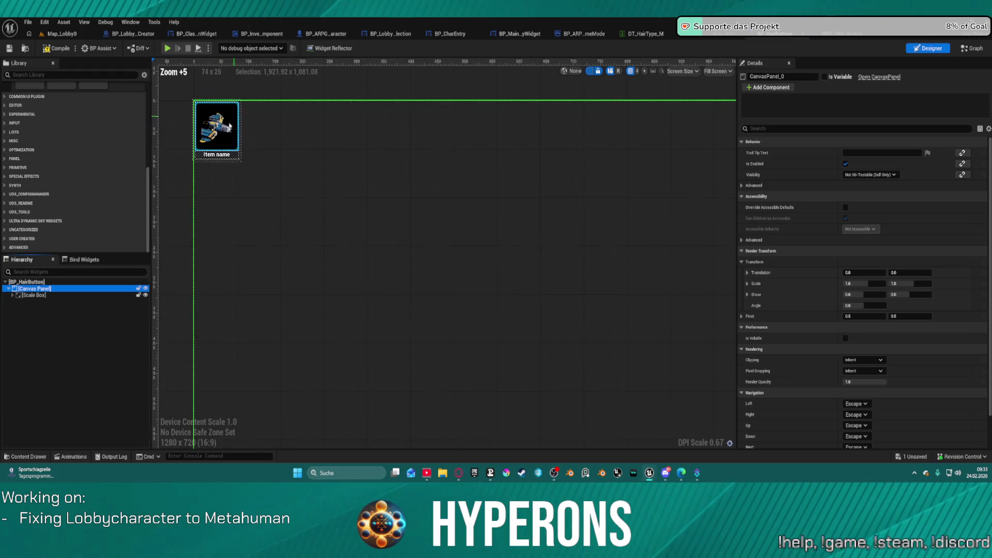
pyautogui.click(223, 129)
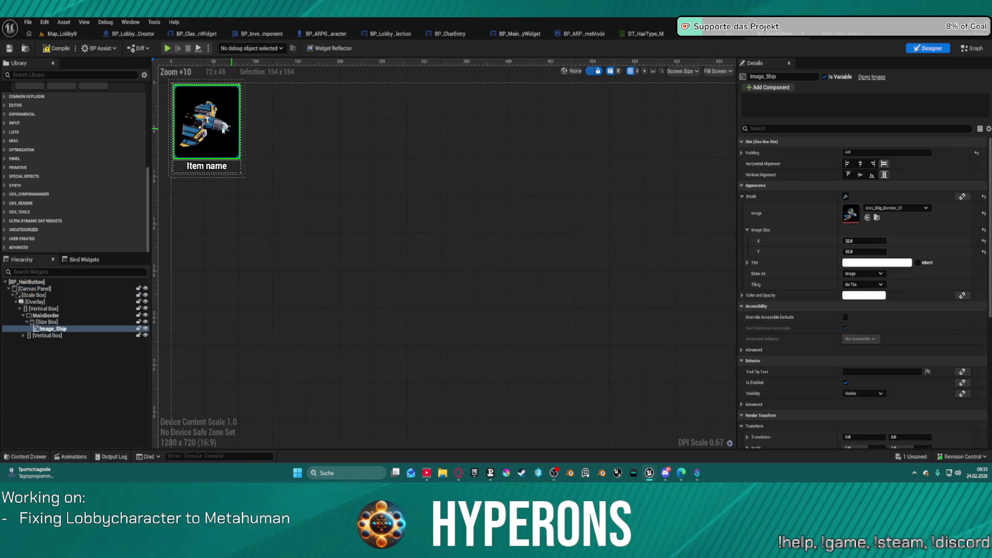
pyautogui.click(211, 169)
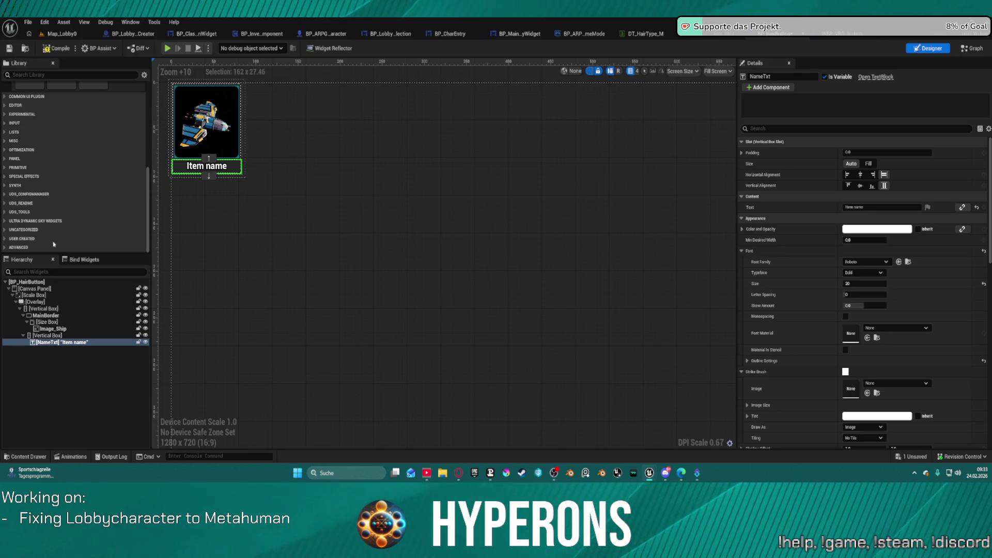
pyautogui.click(45, 335)
pyautogui.press('Delete')
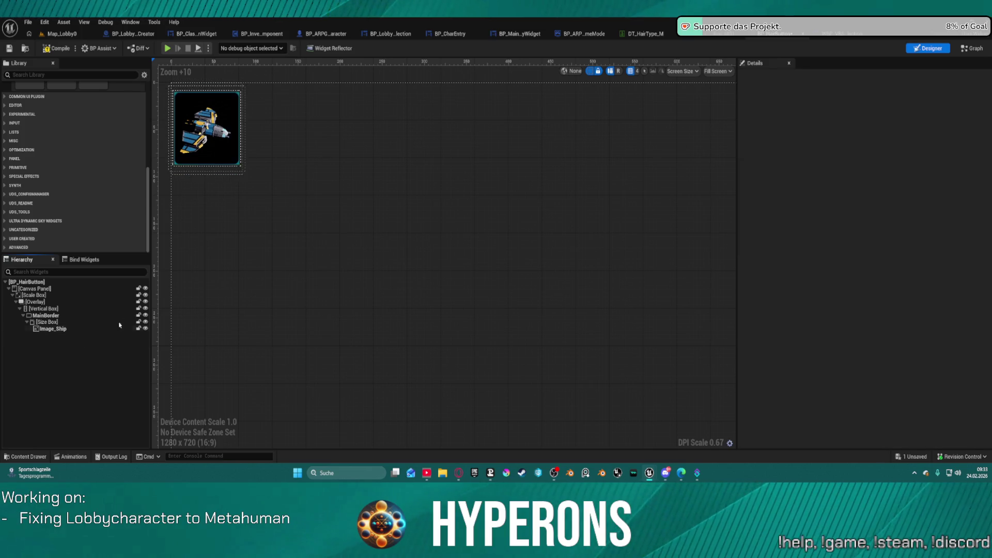
pyautogui.click(45, 315)
pyautogui.click(44, 308)
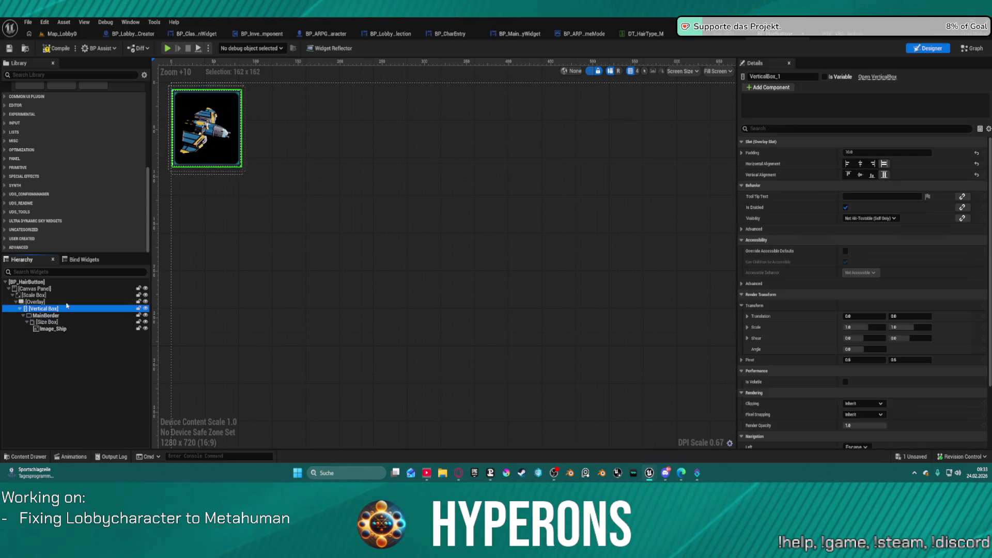
pyautogui.click(233, 97)
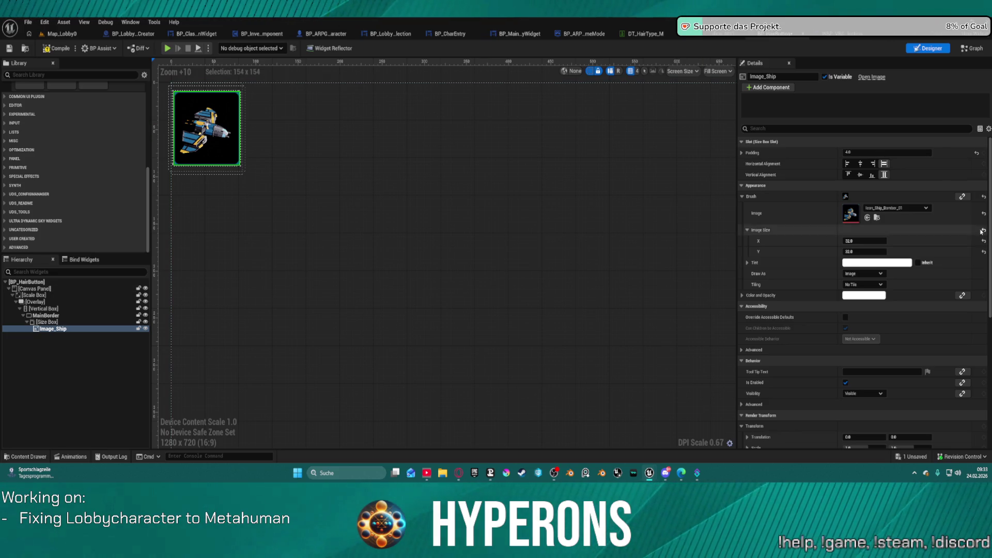
# Search the Image_Ship brush texture picker, then close it without changing anything
pyautogui.click(892, 208)
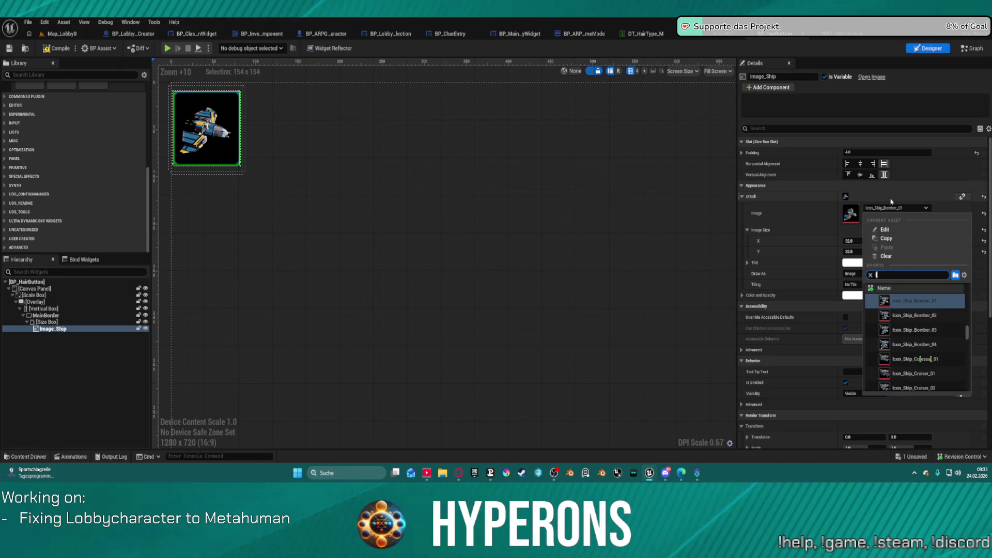
pyautogui.write('ong')
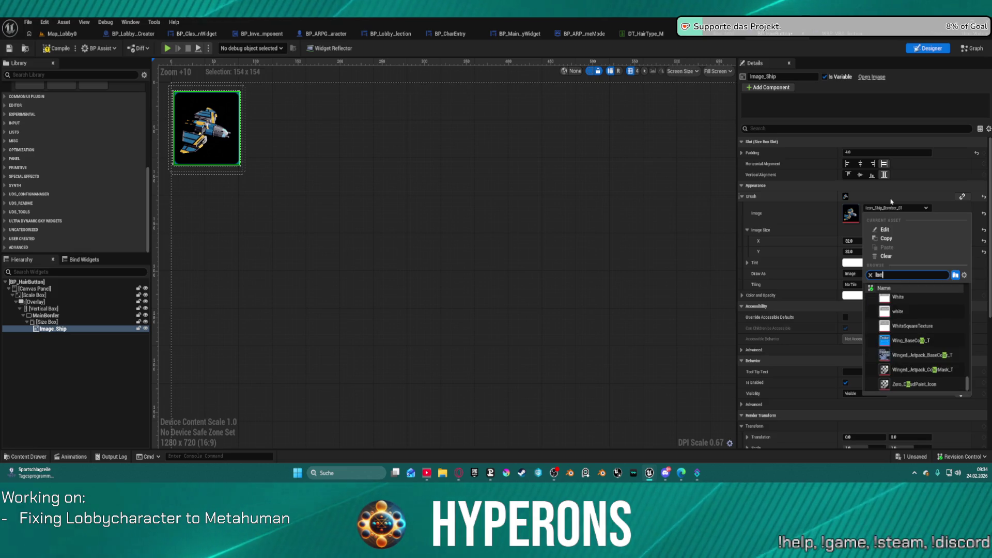
pyautogui.scroll(5, 966, 337)
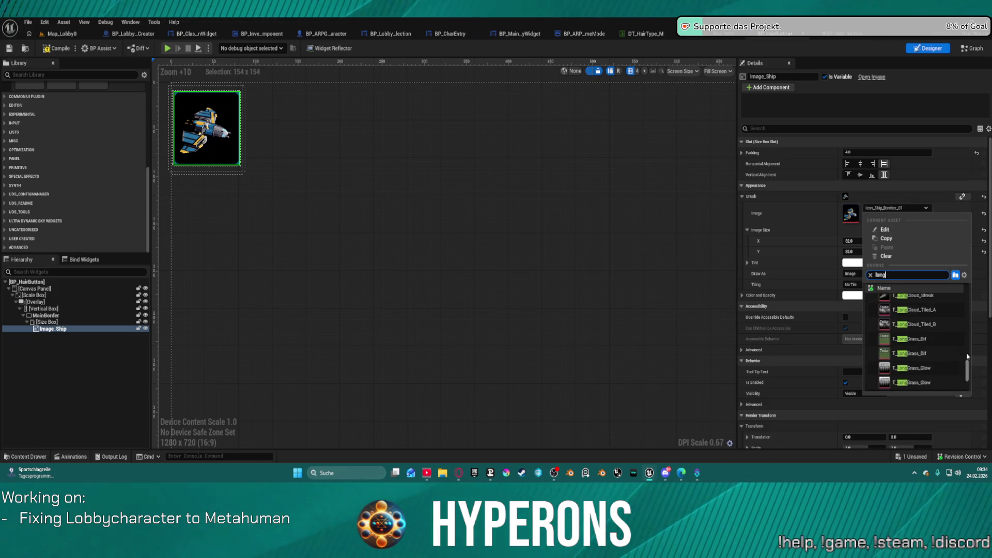
pyautogui.scroll(10, 965, 338)
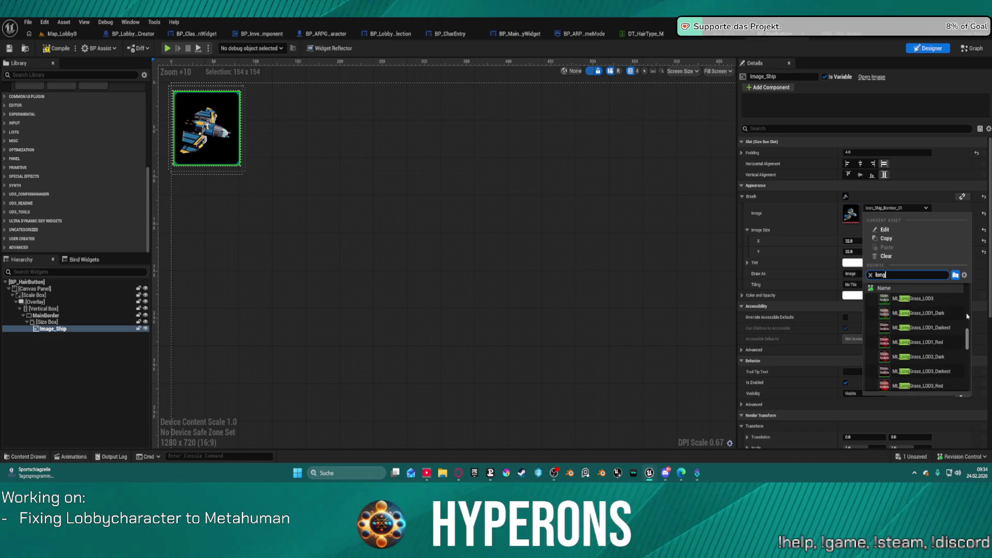
pyautogui.scroll(5, 961, 312)
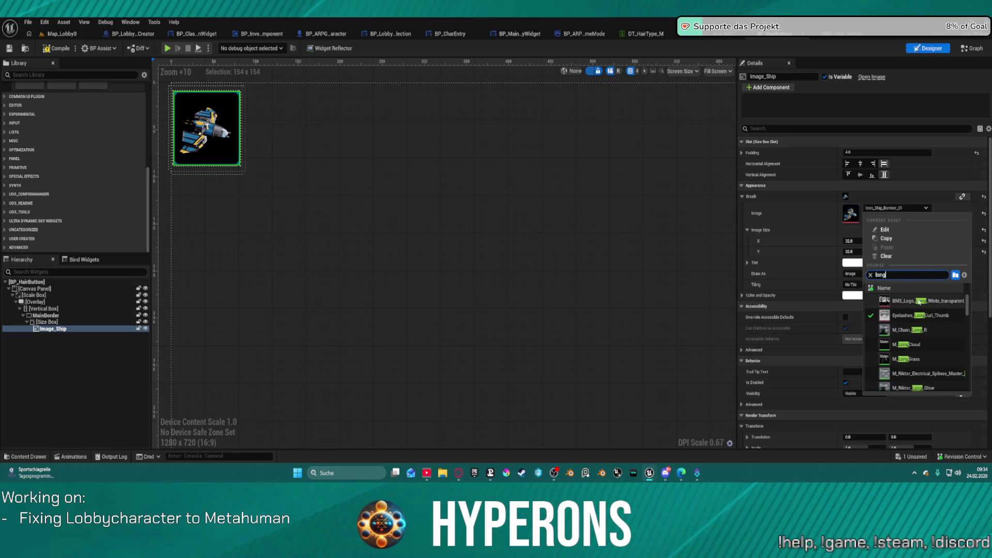
pyautogui.scroll(-5, 937, 338)
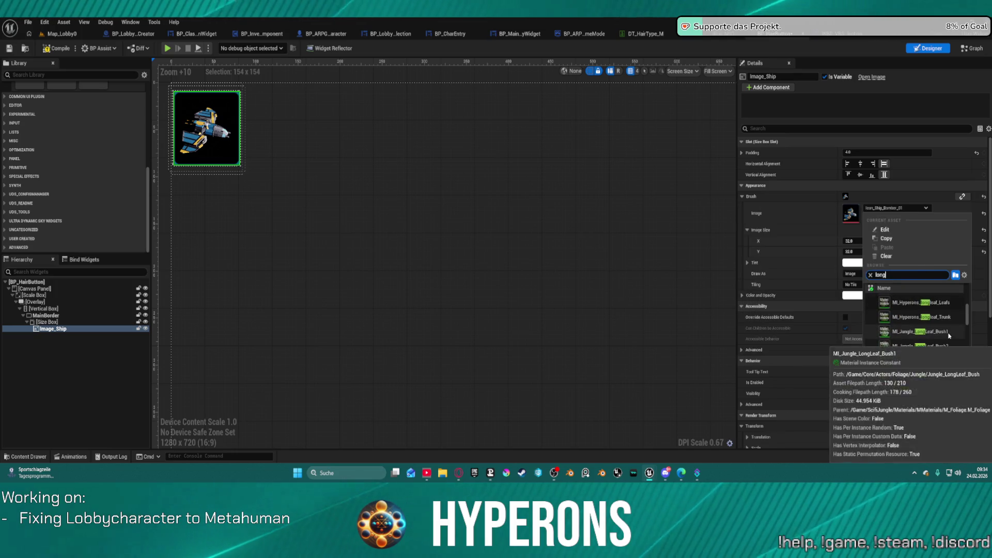
pyautogui.click(833, 237)
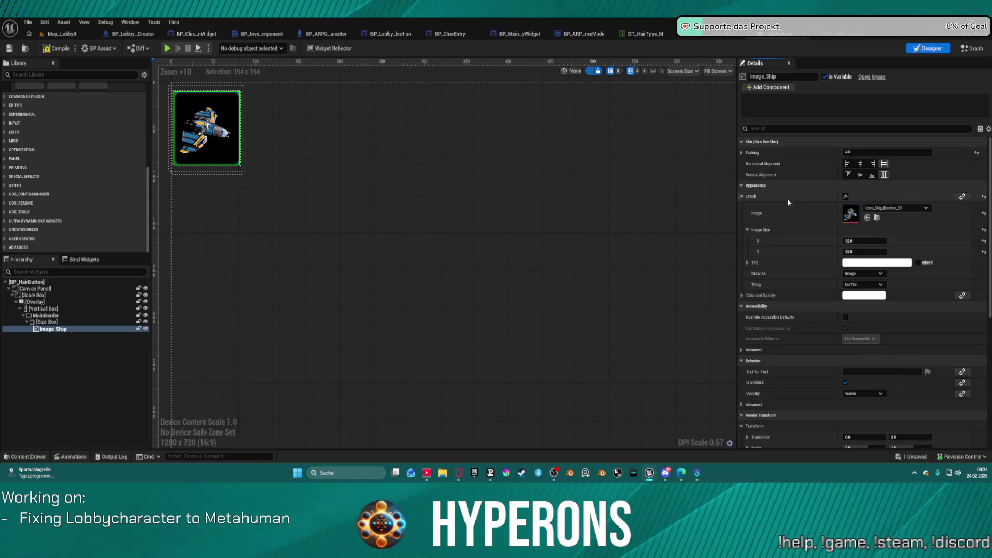
# Browse the Content Drawer to MetaHumans > GroomAssets > Hair
pyautogui.click(38, 458)
pyautogui.scroll(-3, 69, 398)
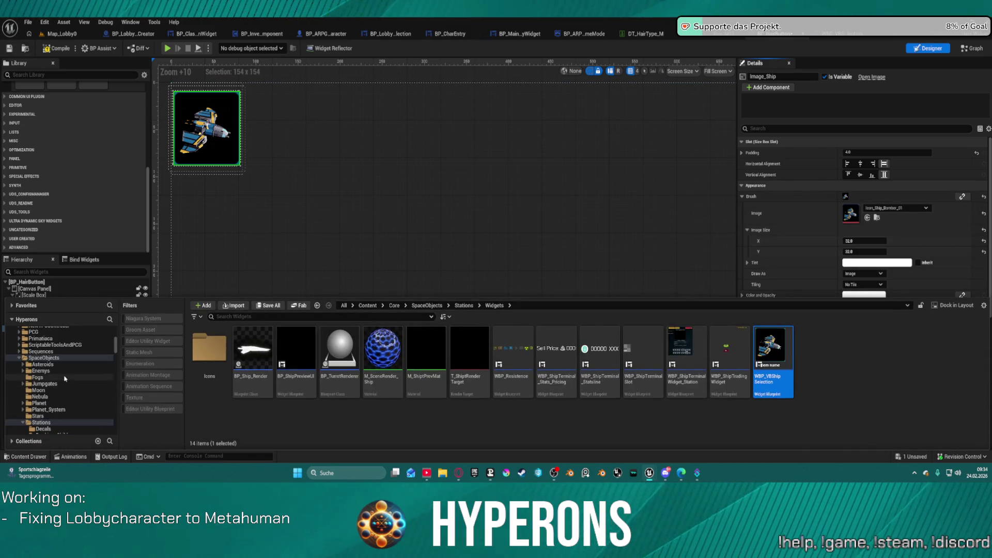
pyautogui.scroll(-5, 69, 398)
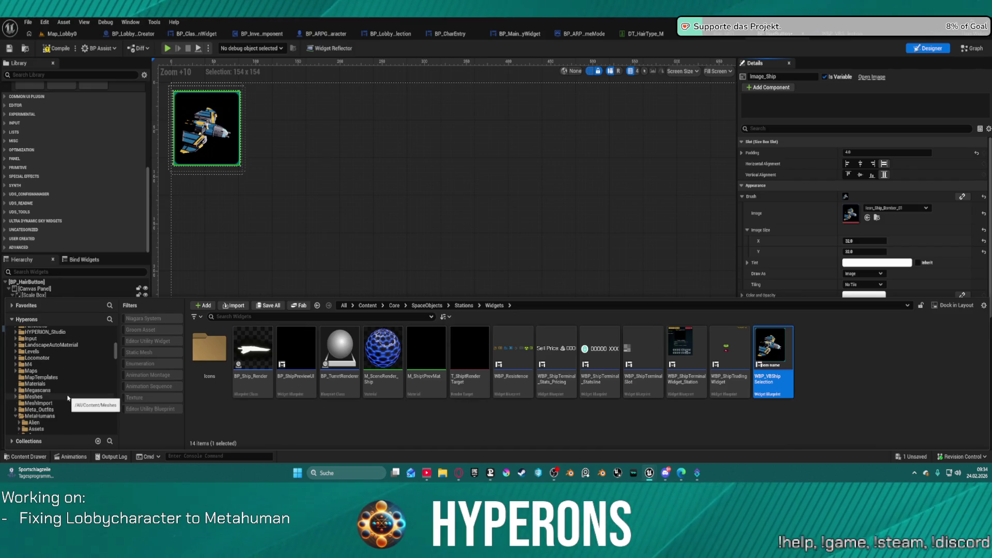
pyautogui.scroll(-4, 68, 397)
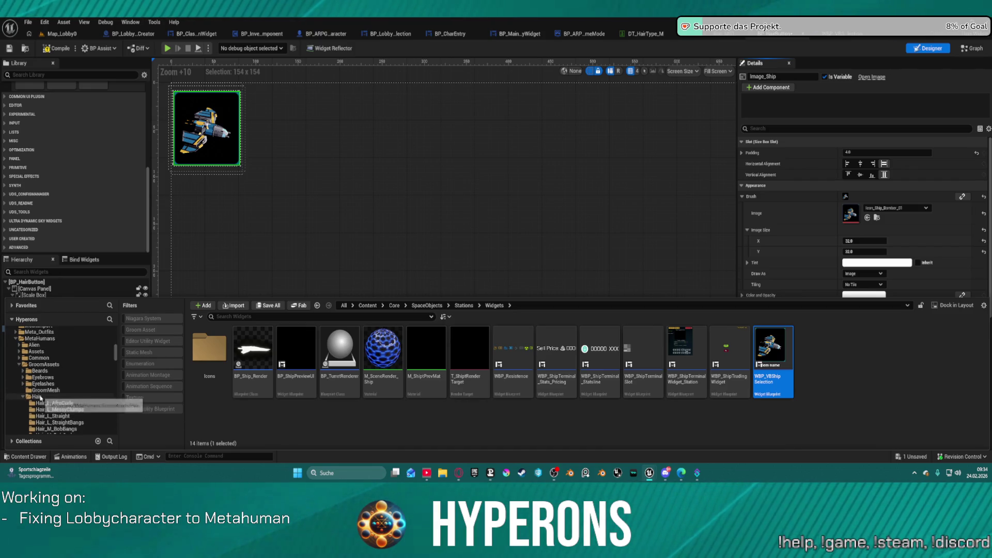
pyautogui.click(51, 396)
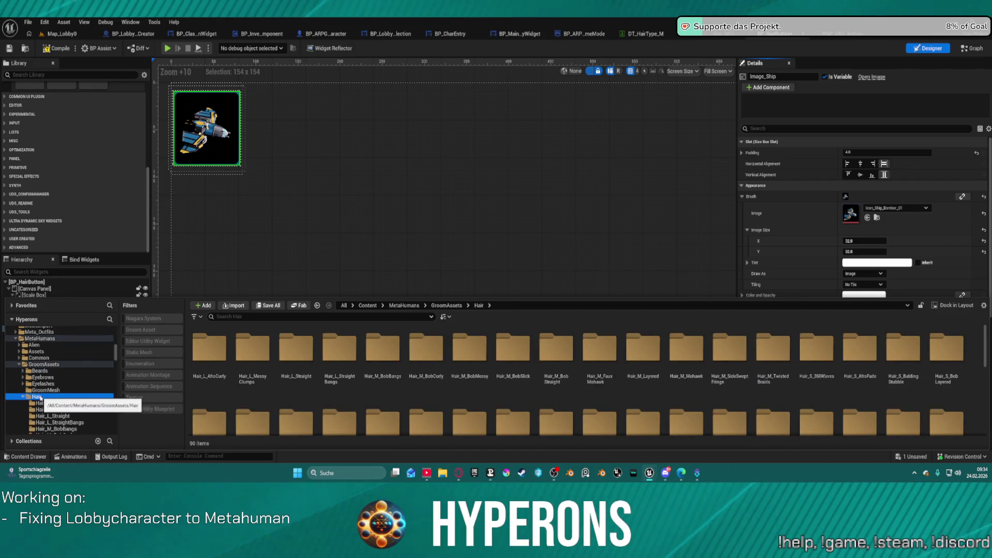
pyautogui.click(44, 364)
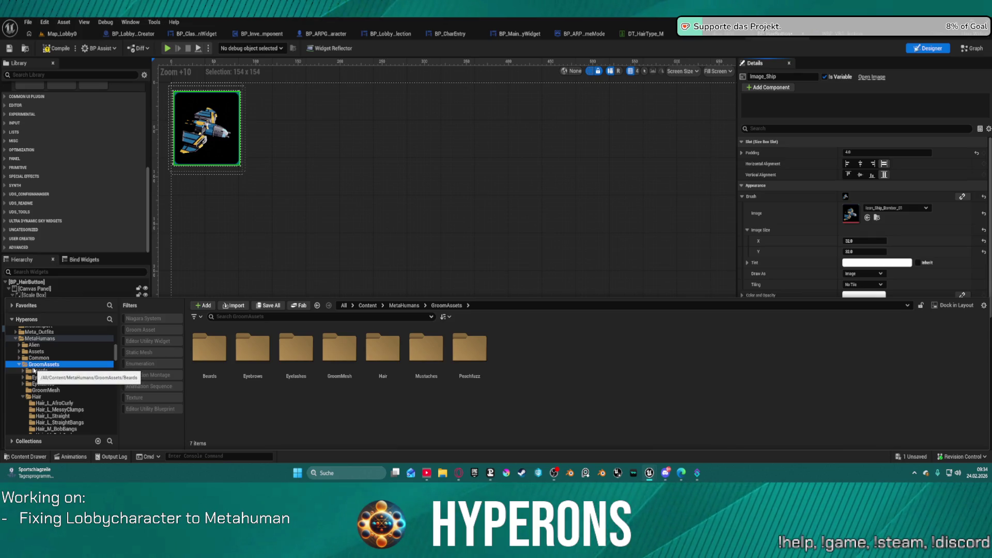
pyautogui.scroll(3, 52, 368)
pyautogui.scroll(-3, 77, 364)
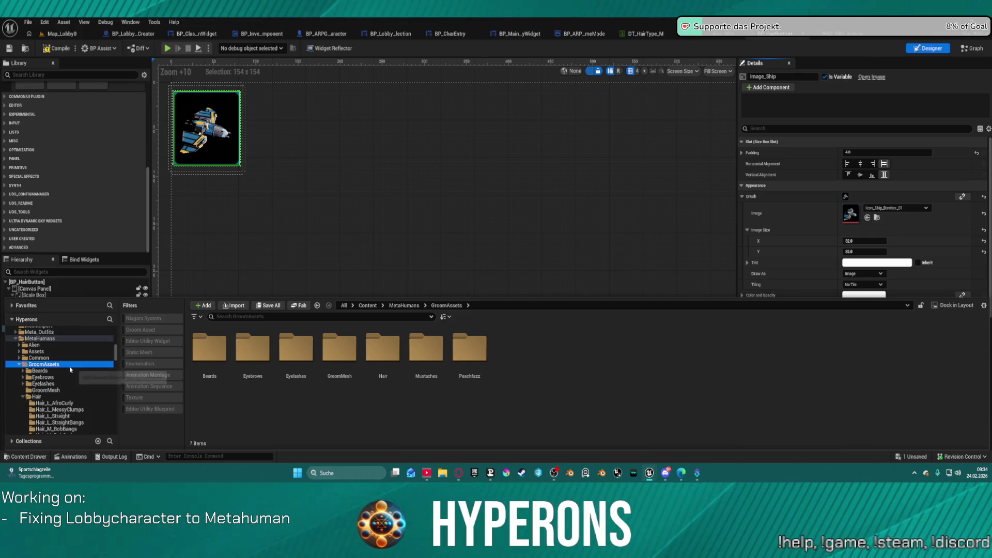
pyautogui.click(48, 397)
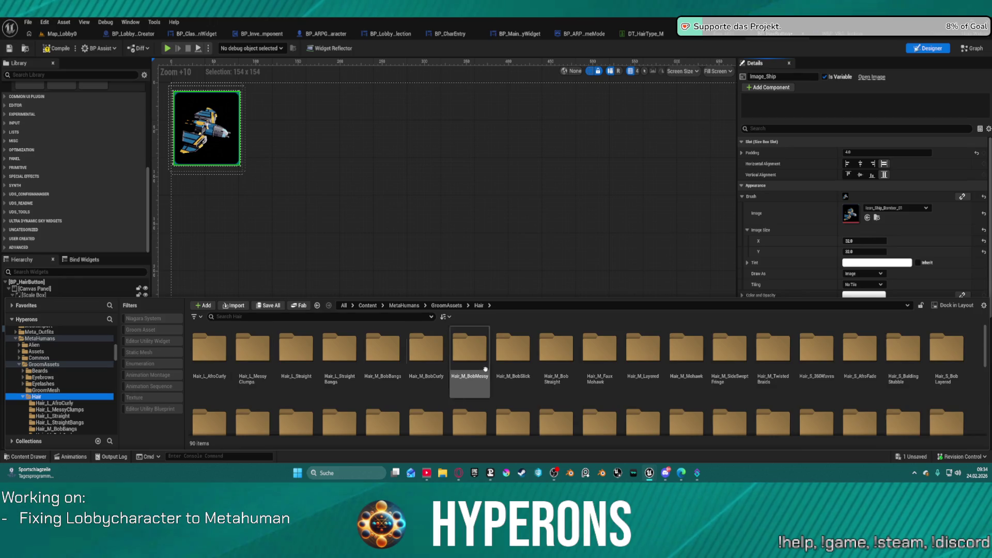
pyautogui.scroll(-2, 455, 388)
pyautogui.scroll(-1, 428, 398)
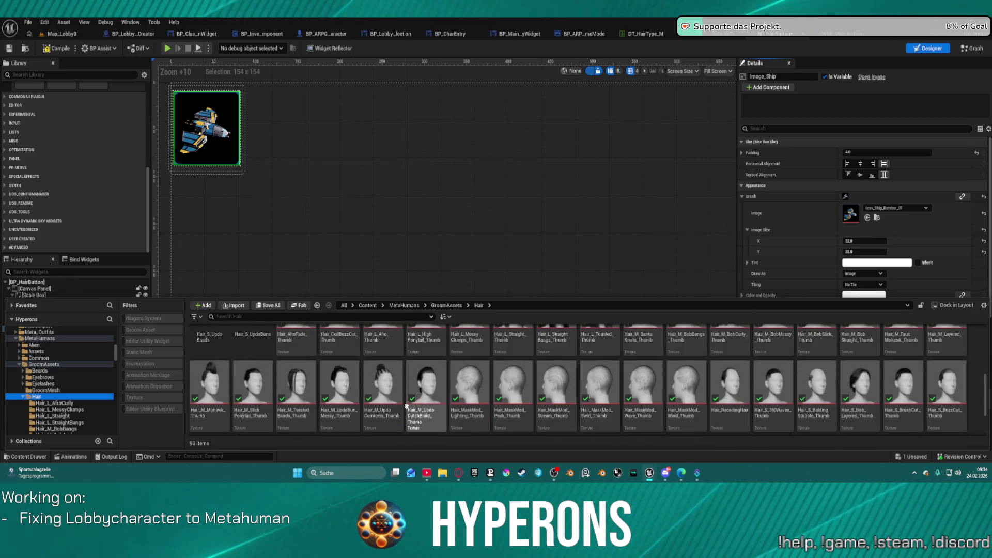
pyautogui.scroll(2, 424, 408)
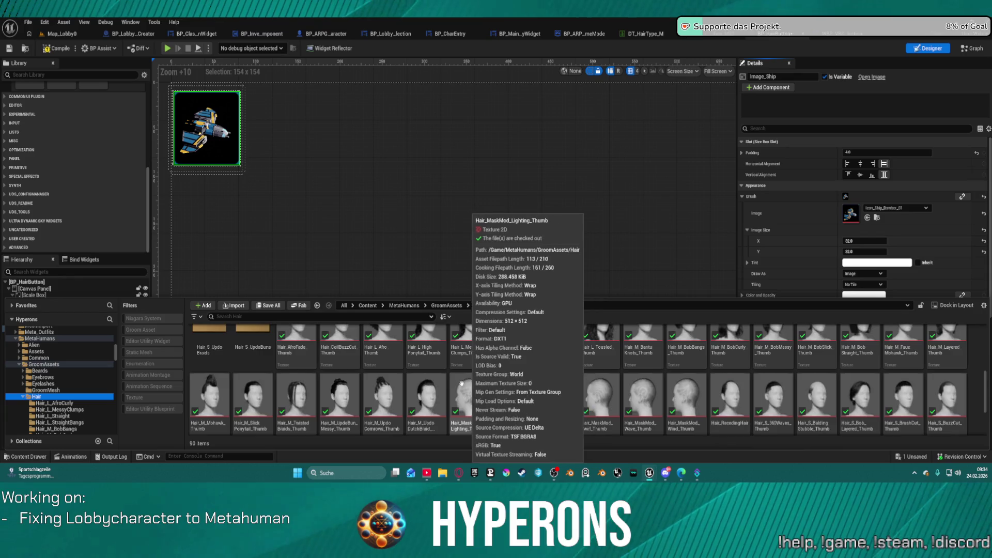
# Assign Hair_L_Afro_Thumb to Image_Ship's brush image and reselect the image widget
pyautogui.click(382, 361)
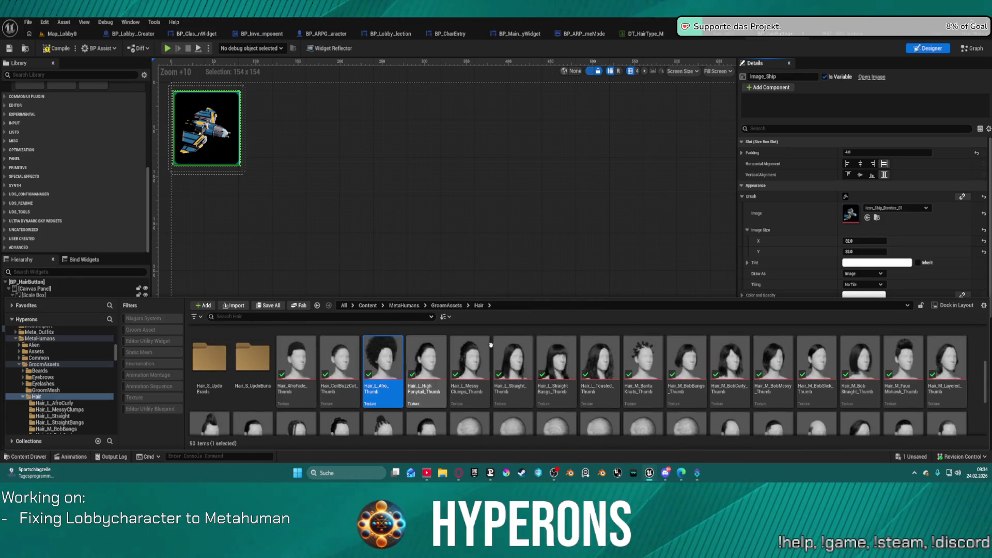
pyautogui.click(867, 217)
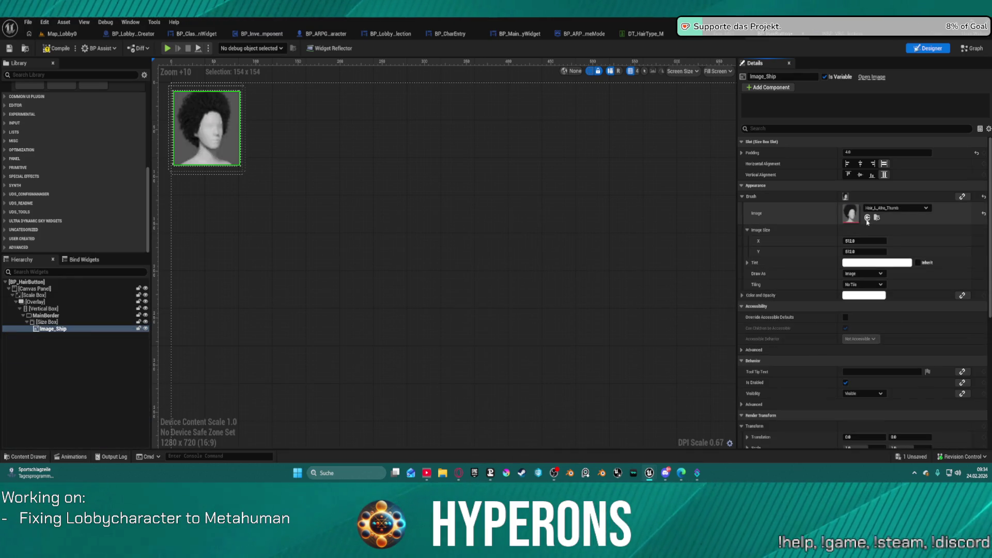
pyautogui.click(347, 158)
pyautogui.scroll(1, 221, 111)
pyautogui.scroll(1, 220, 111)
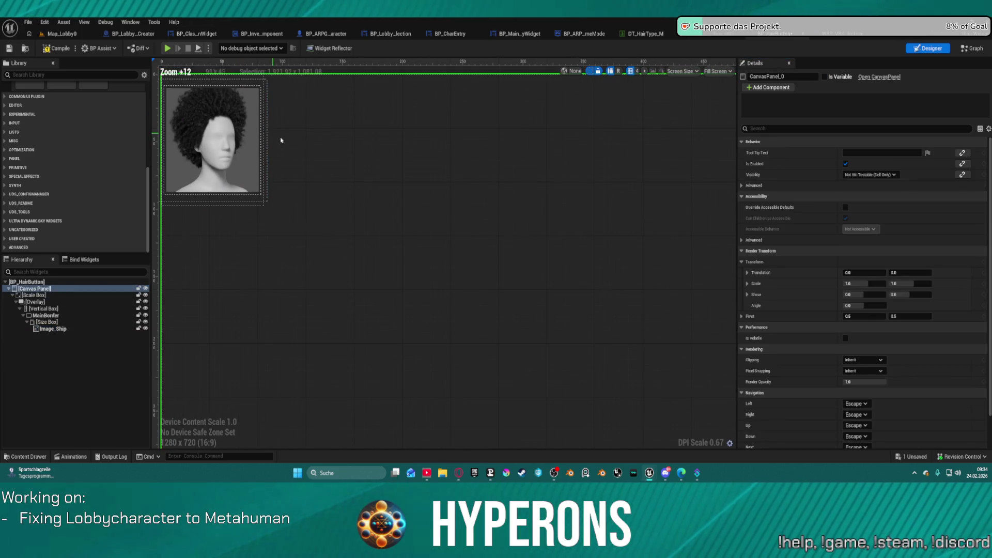
pyautogui.moveTo(317, 156)
pyautogui.mouseDown()
pyautogui.moveTo(372, 166)
pyautogui.moveTo(390, 184)
pyautogui.mouseUp()
pyautogui.click(335, 173)
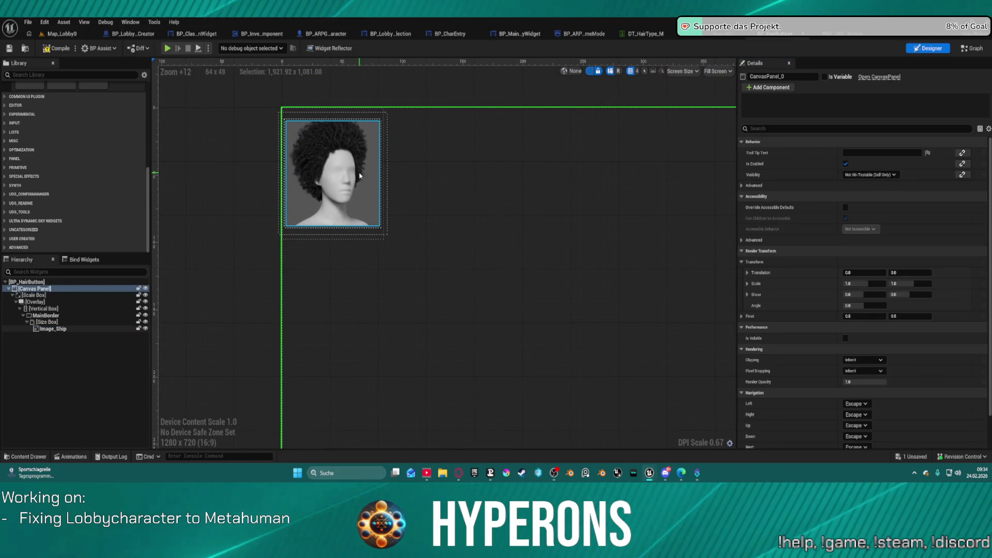
# Set MainBorder's brush image to the EmptyFrame_New texture
pyautogui.click(52, 316)
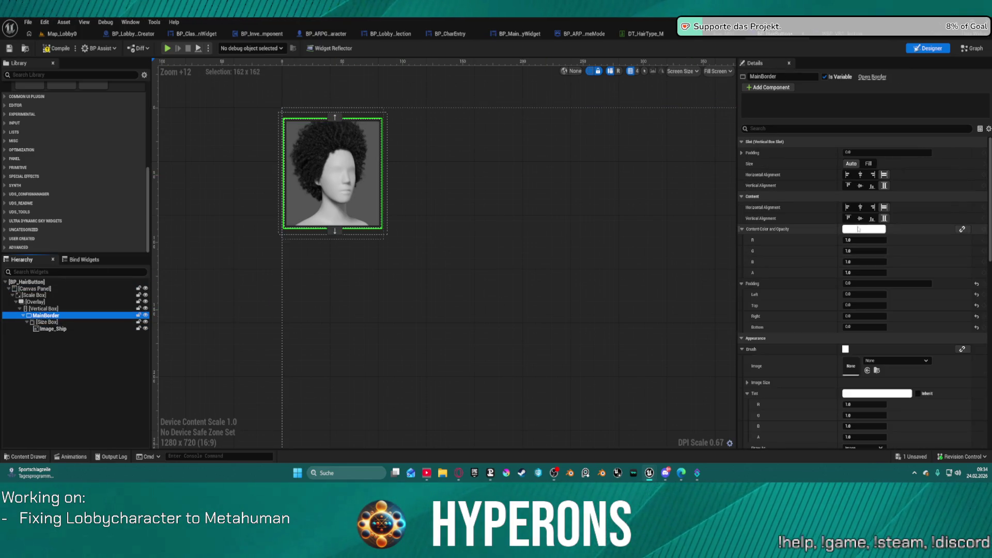
pyautogui.click(874, 362)
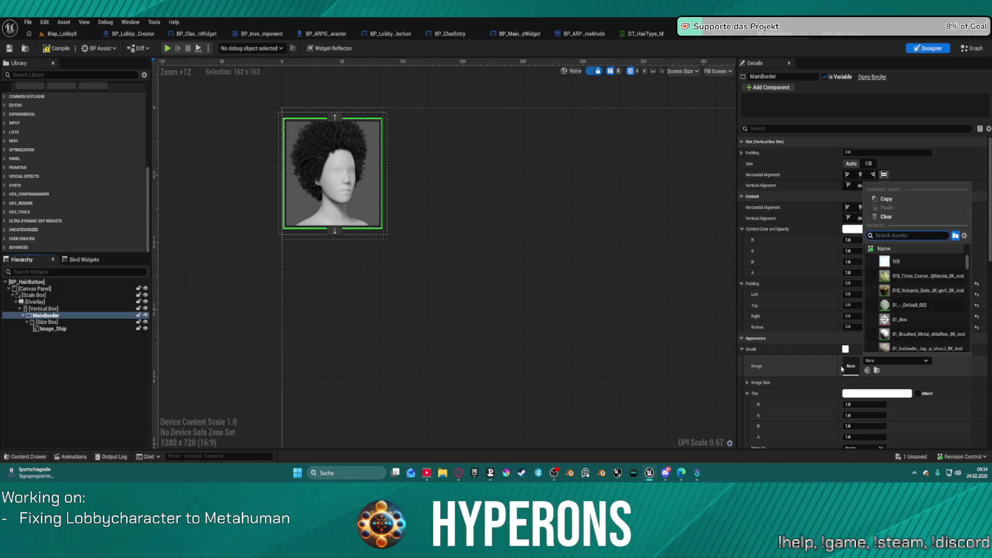
pyautogui.write('frame')
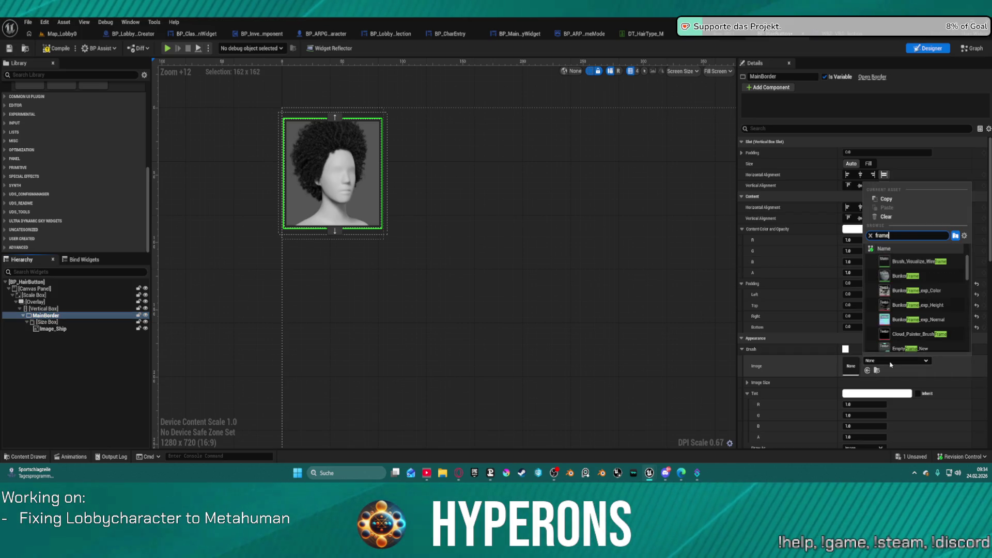
pyautogui.scroll(-3, 911, 325)
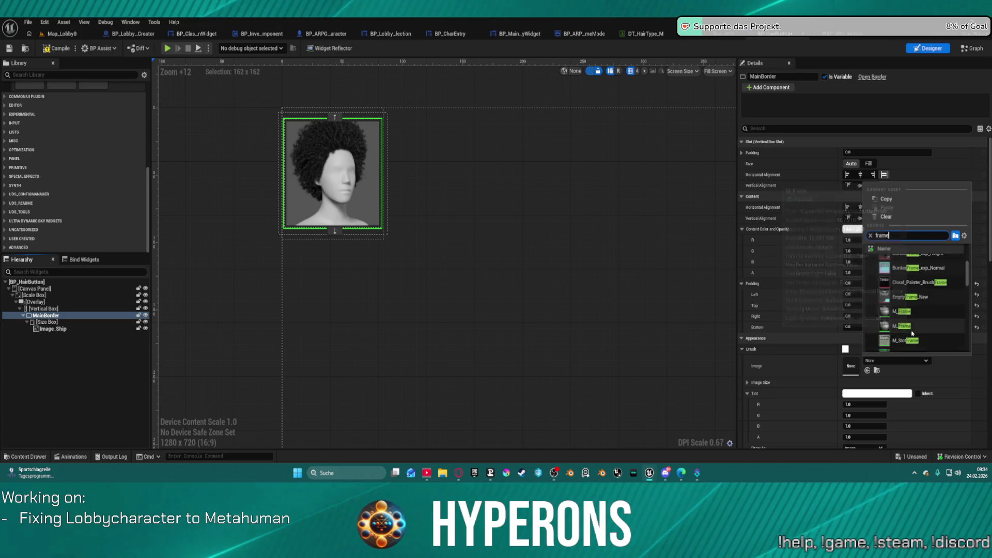
pyautogui.click(925, 301)
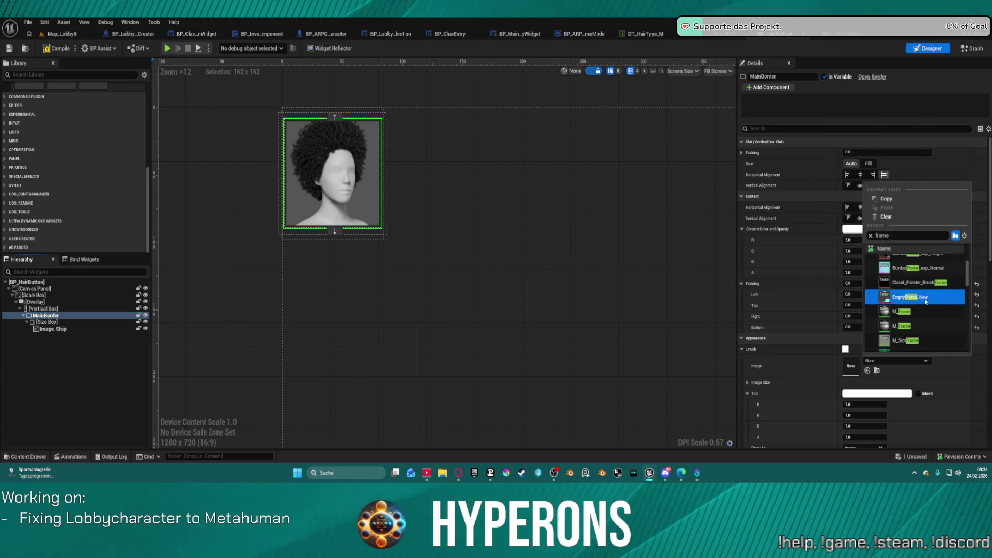
# Reopen the brush image choices and toggle Image_Ship's editor visibility off and back on
pyautogui.click(885, 362)
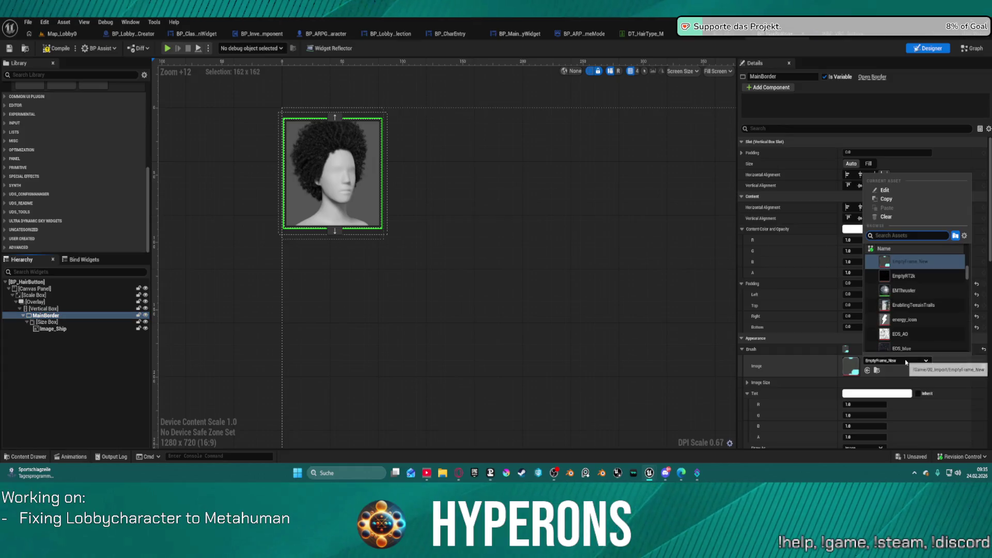
pyautogui.scroll(8, 388, 157)
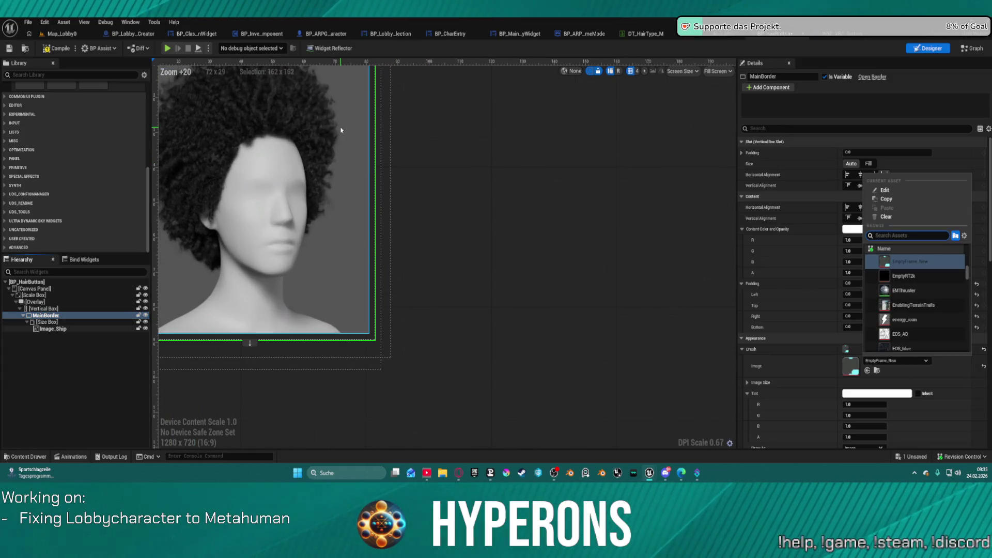
pyautogui.scroll(-5, 341, 130)
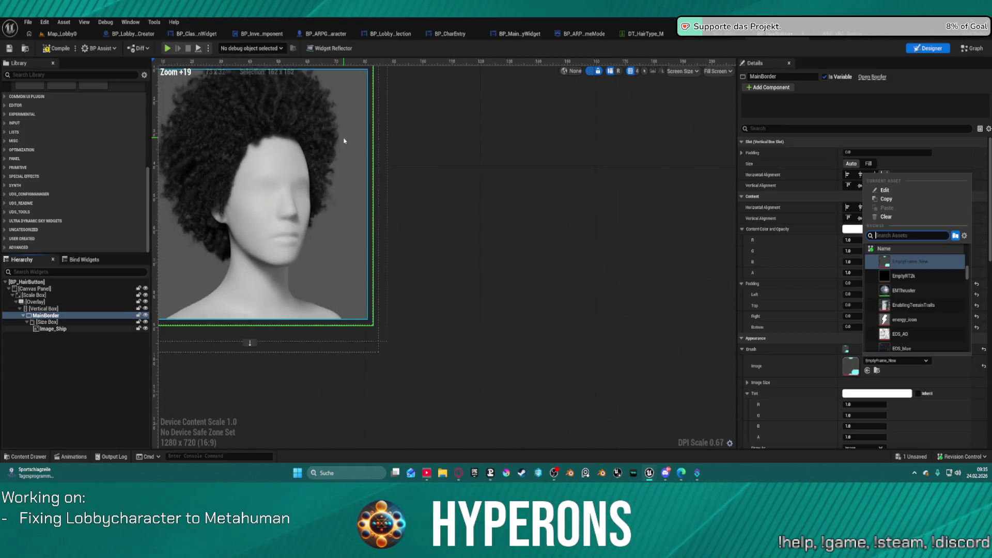
pyautogui.click(146, 328)
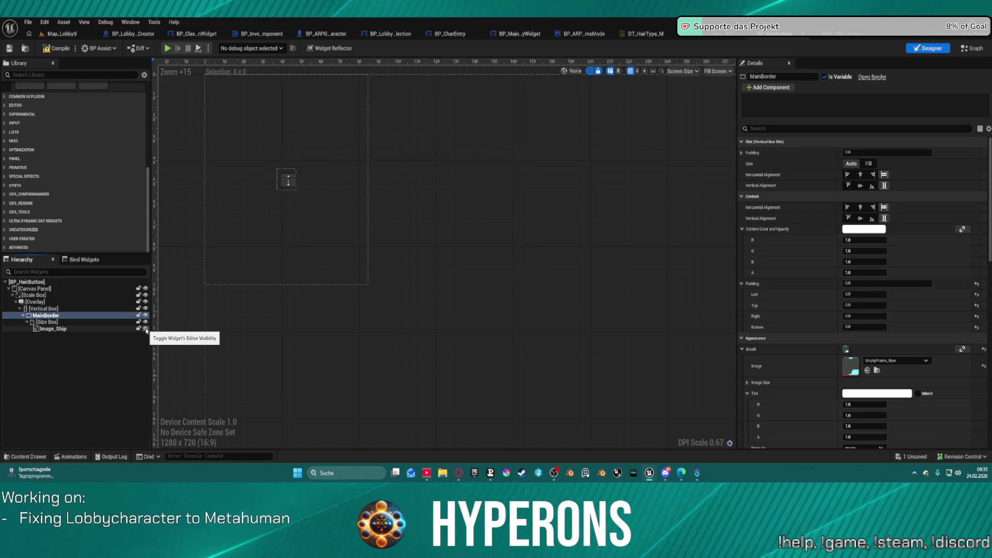
pyautogui.click(146, 330)
pyautogui.click(145, 329)
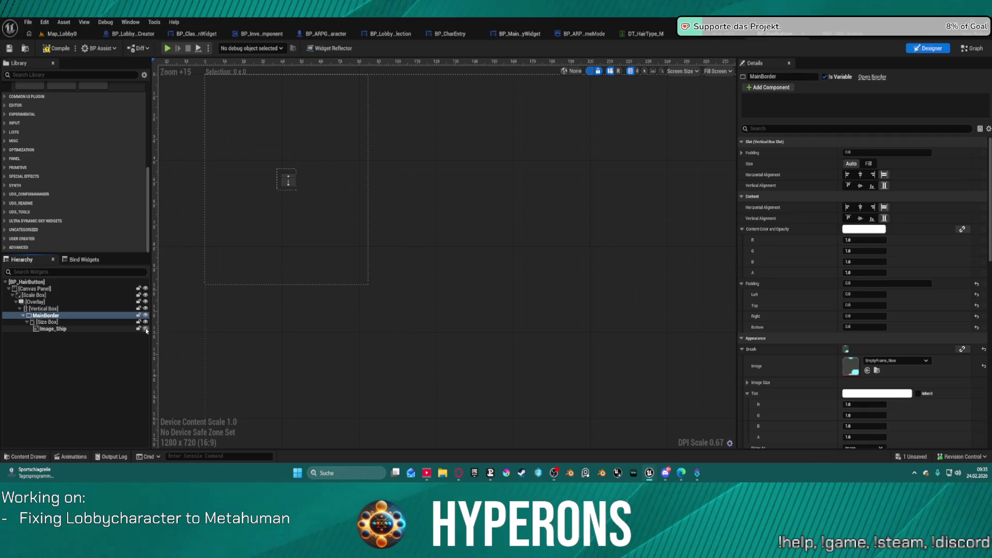
pyautogui.click(146, 329)
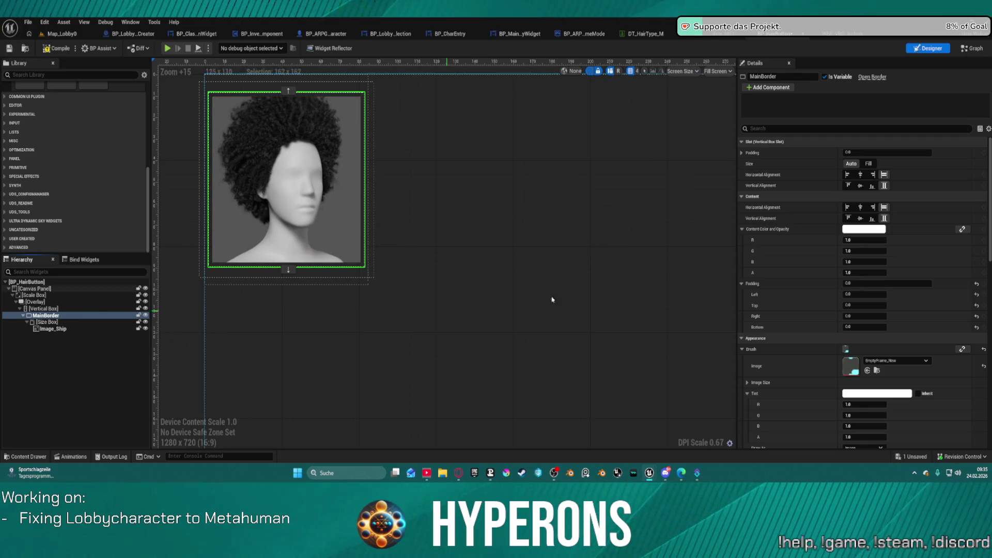
pyautogui.scroll(-5, 870, 348)
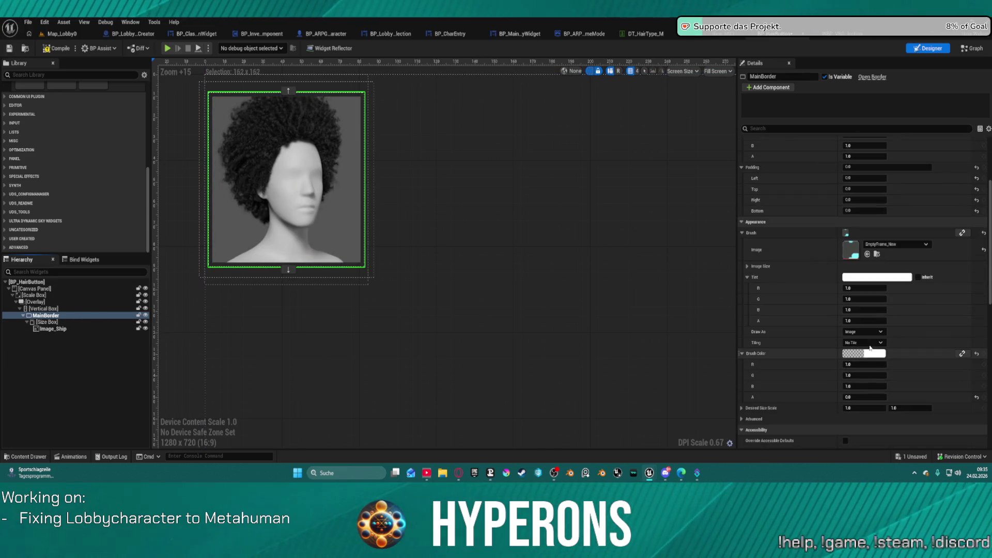
# Try drawing MainBorder's brush as Box, then reset Draw As back to Image
pyautogui.click(863, 331)
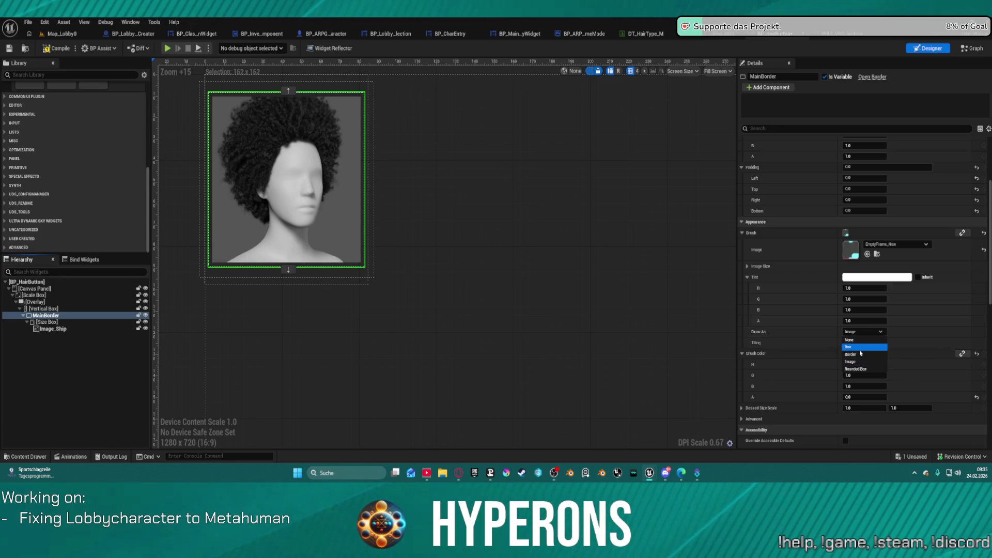
pyautogui.click(860, 346)
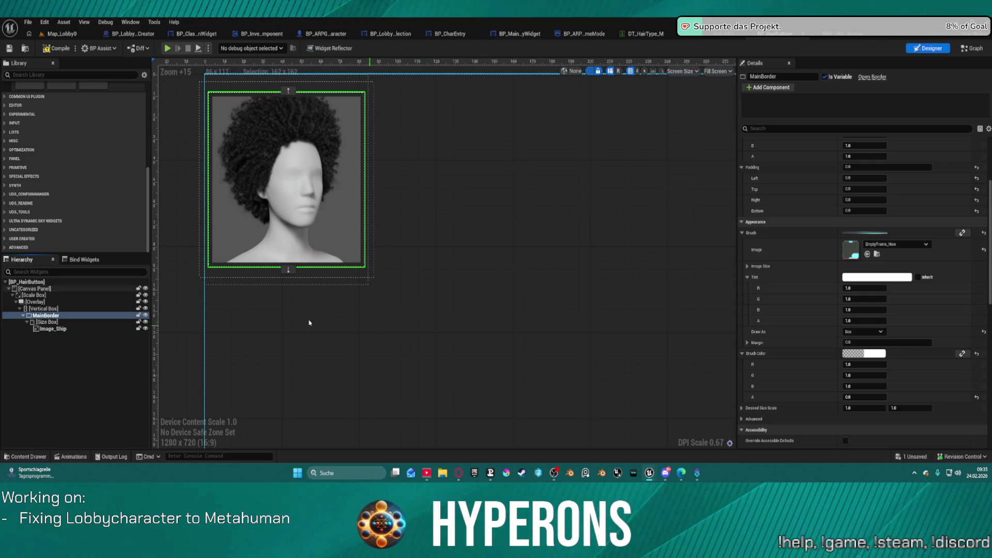
pyautogui.click(92, 304)
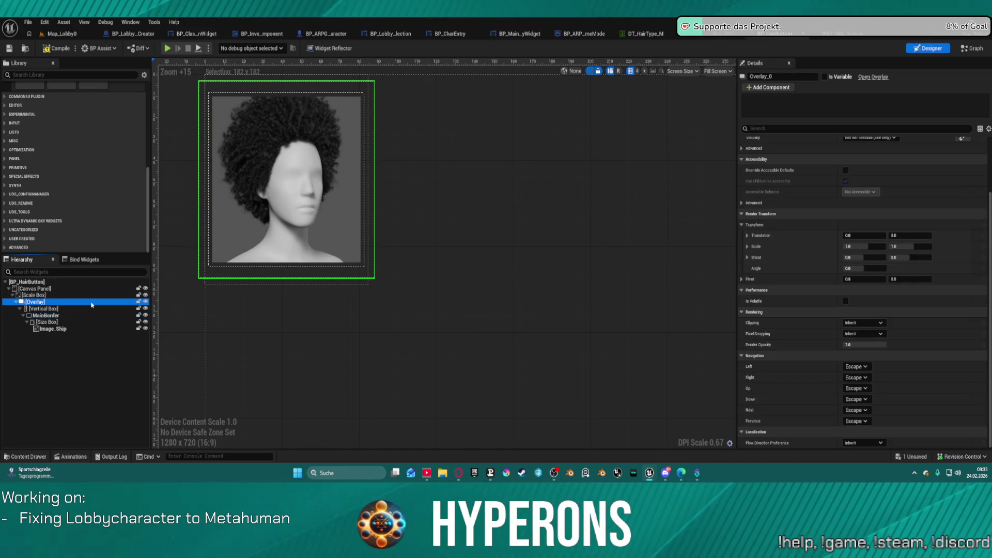
pyautogui.click(67, 316)
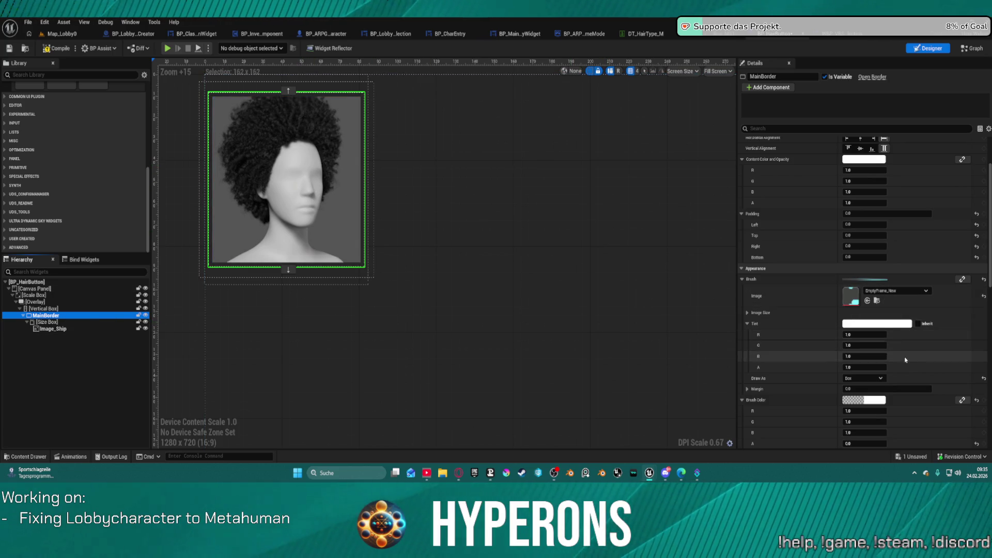
pyautogui.scroll(-2, 904, 367)
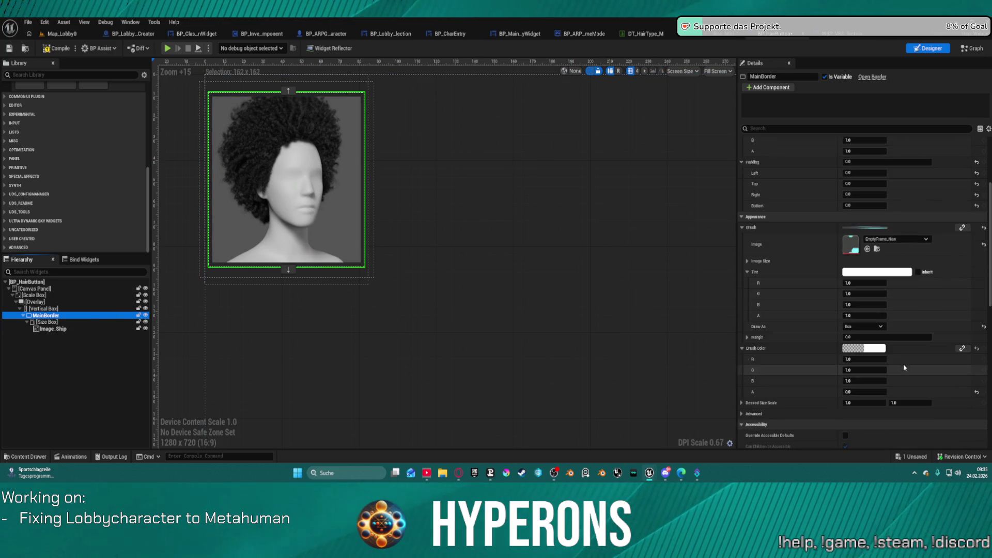
pyautogui.click(983, 327)
pyautogui.click(982, 327)
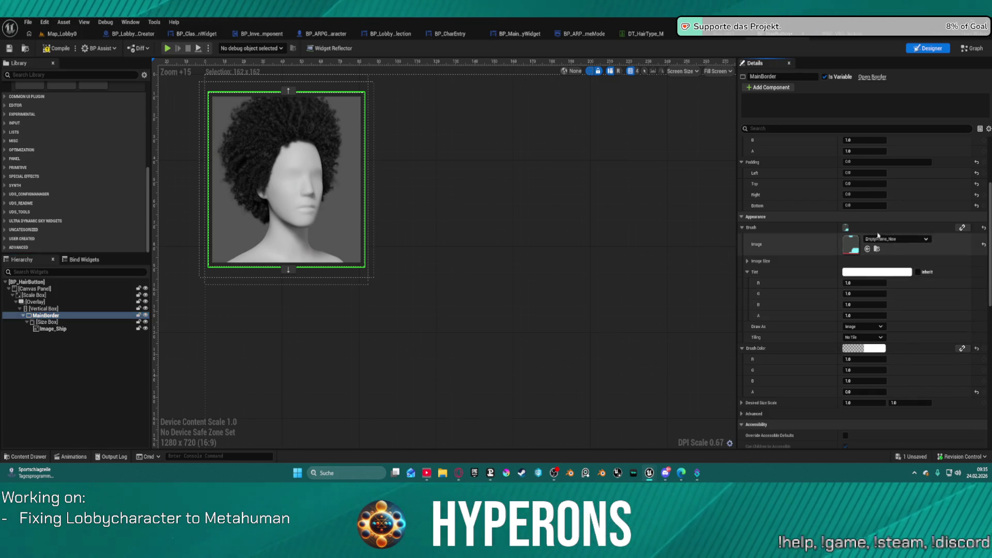
pyautogui.scroll(-2, 940, 318)
pyautogui.scroll(-5, 947, 317)
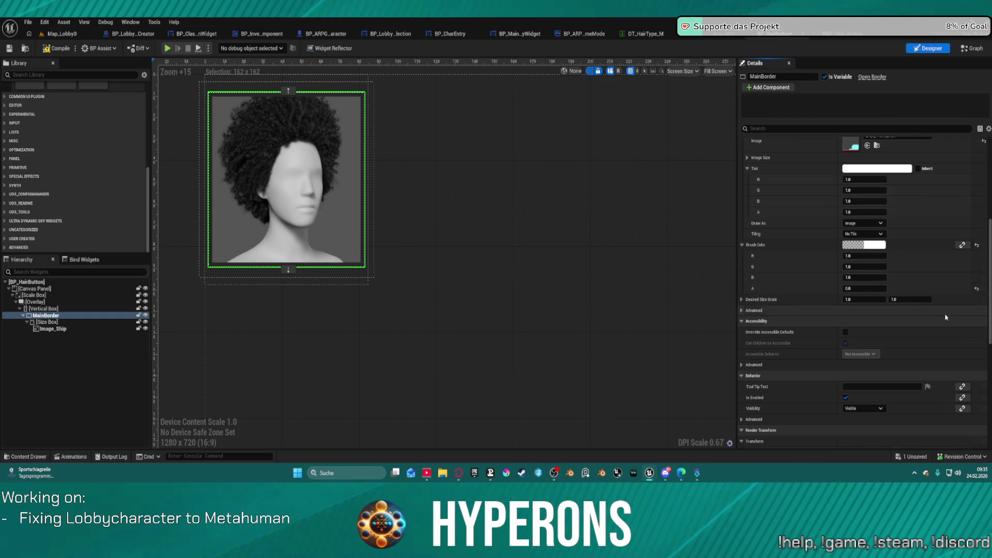
pyautogui.scroll(3, 320, 248)
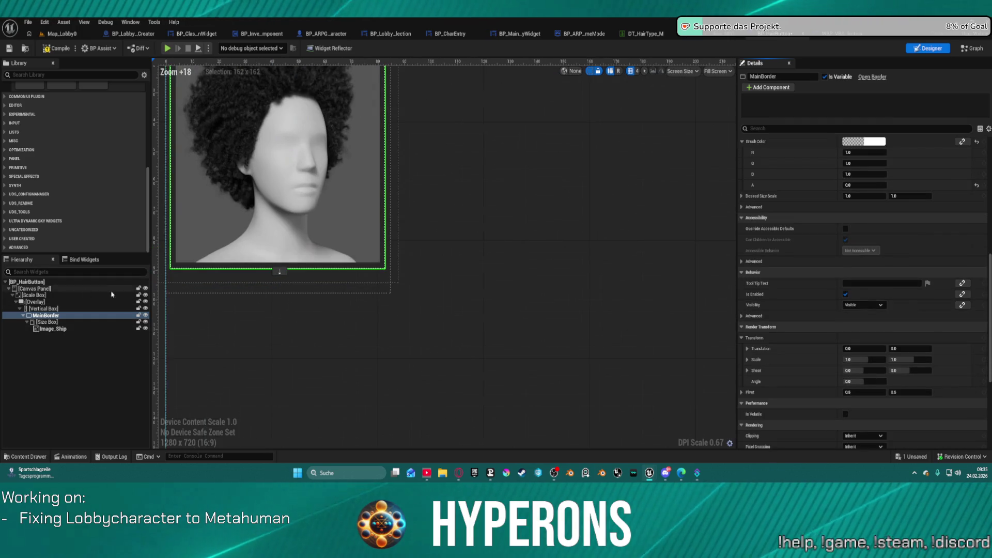
pyautogui.scroll(7, 984, 207)
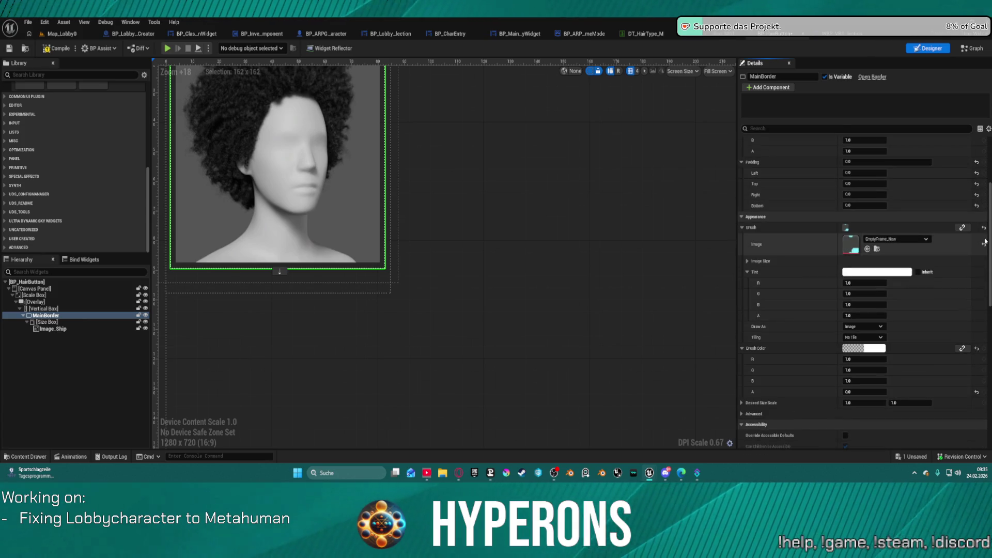
# Set the Size Box's Width Override and Height Override to 100
pyautogui.click(459, 207)
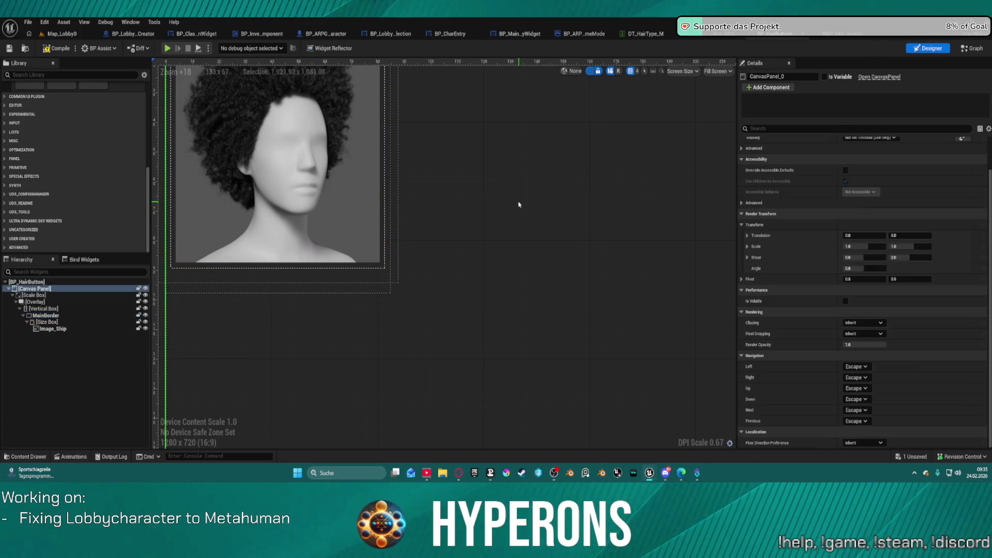
pyautogui.scroll(-2, 456, 171)
pyautogui.scroll(1, 335, 166)
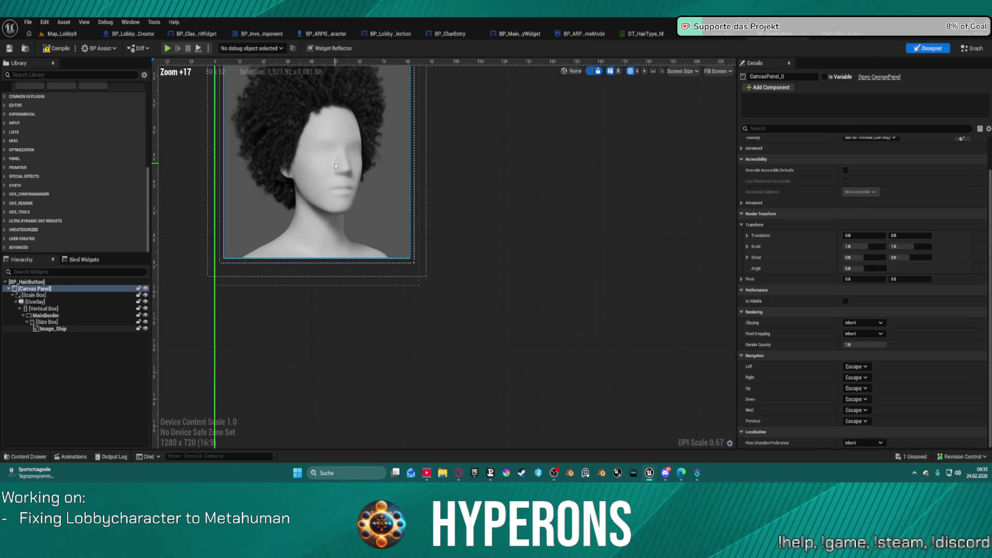
pyautogui.click(92, 322)
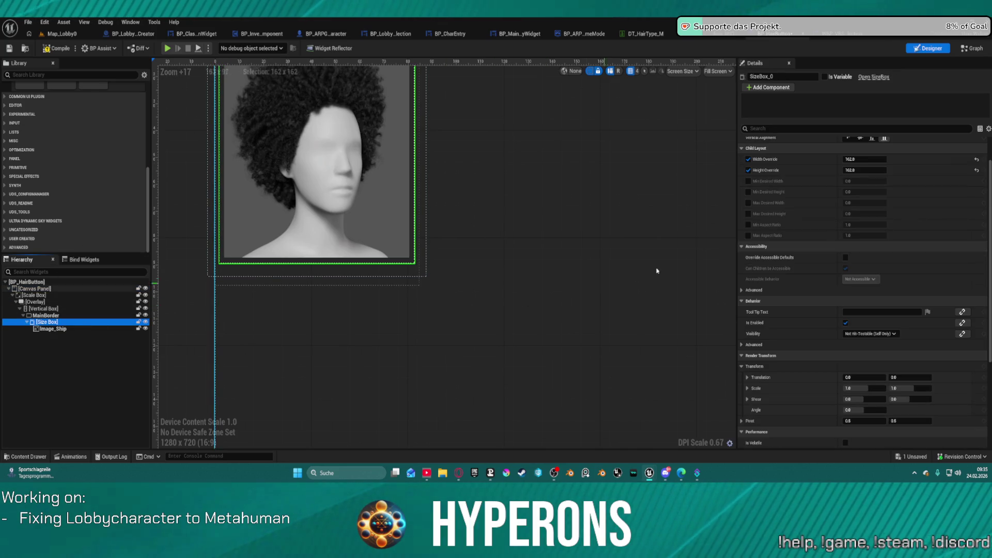
pyautogui.scroll(2, 837, 199)
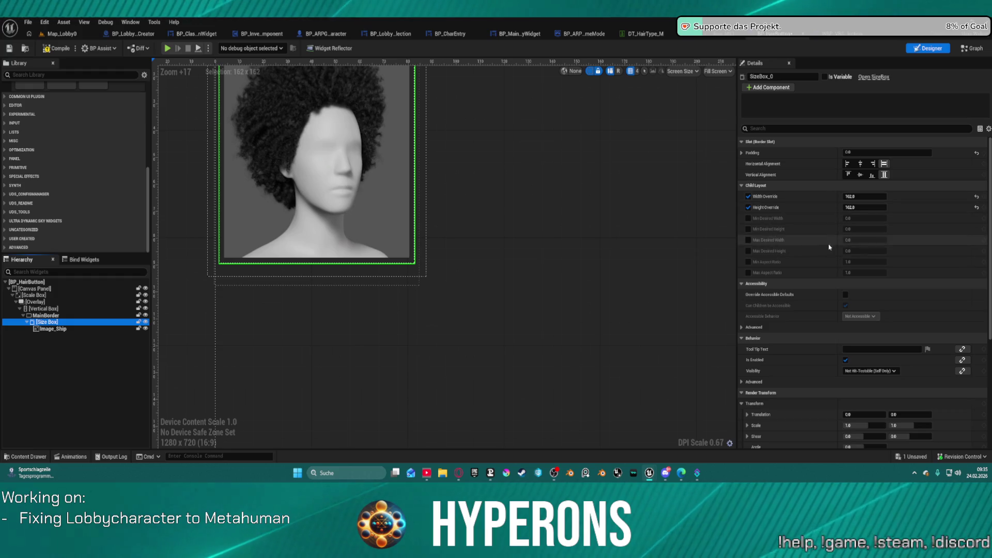
pyautogui.scroll(-6, 287, 171)
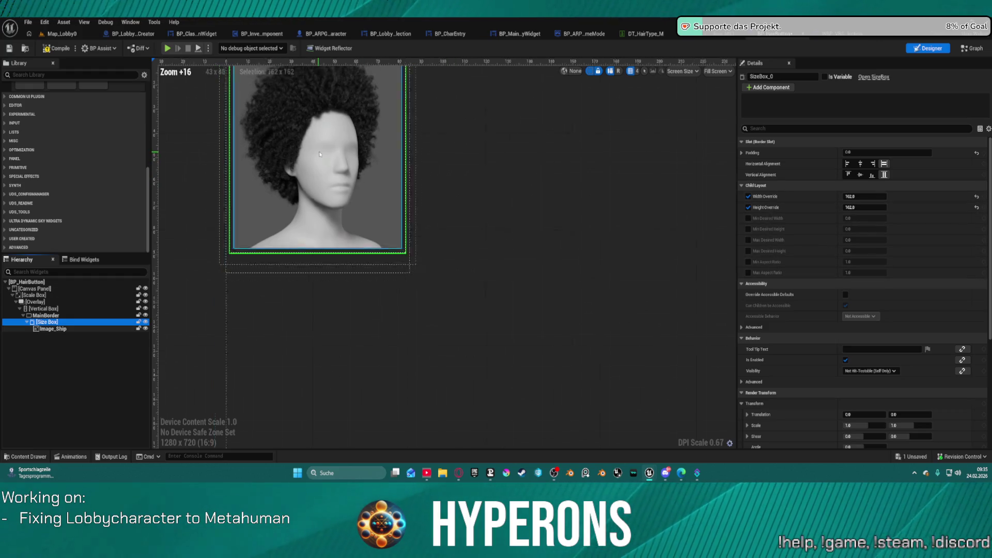
pyautogui.click(864, 194)
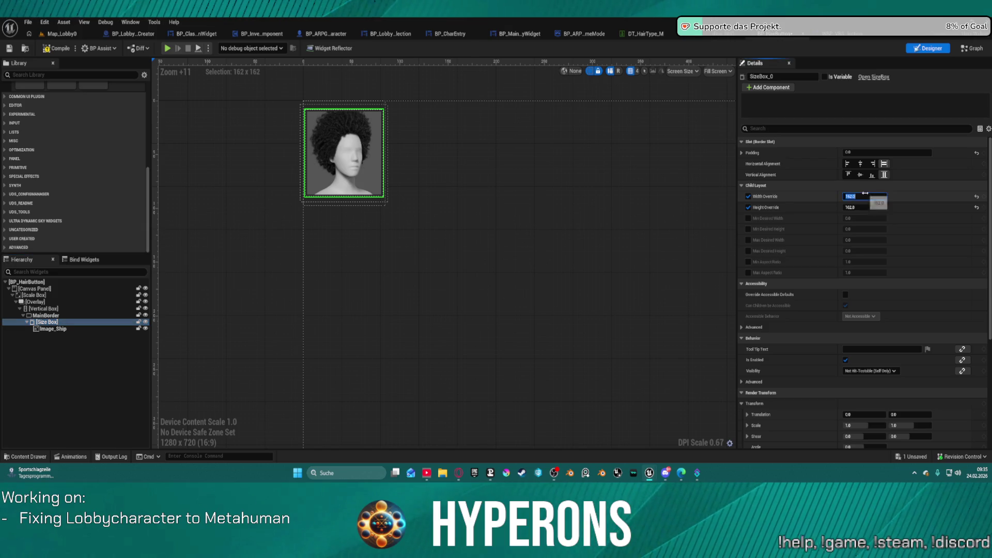
pyautogui.write('180')
pyautogui.press('Return')
pyautogui.write('100')
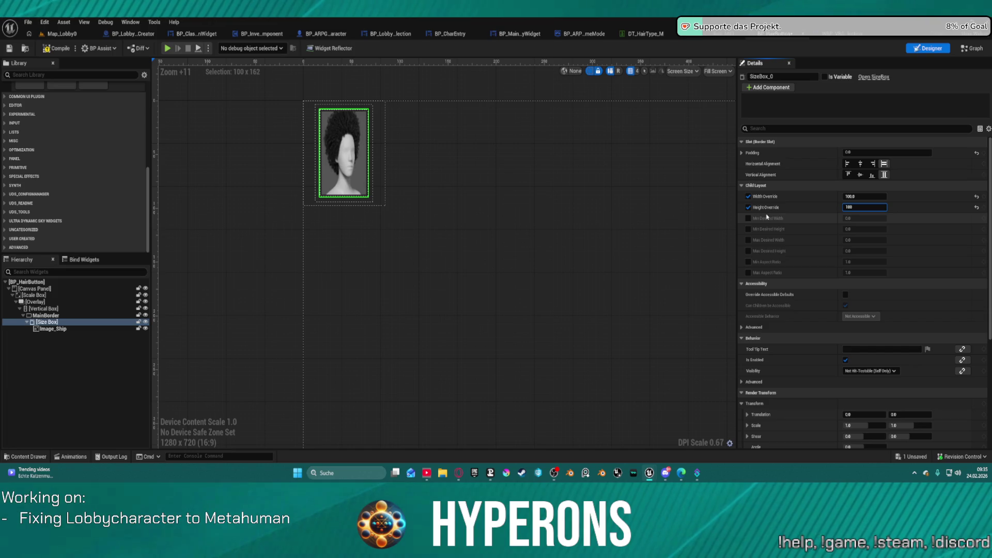
pyautogui.press('Return')
# Change the Designer preview sizing dropdown from Fill Screen to Desired
pyautogui.click(95, 288)
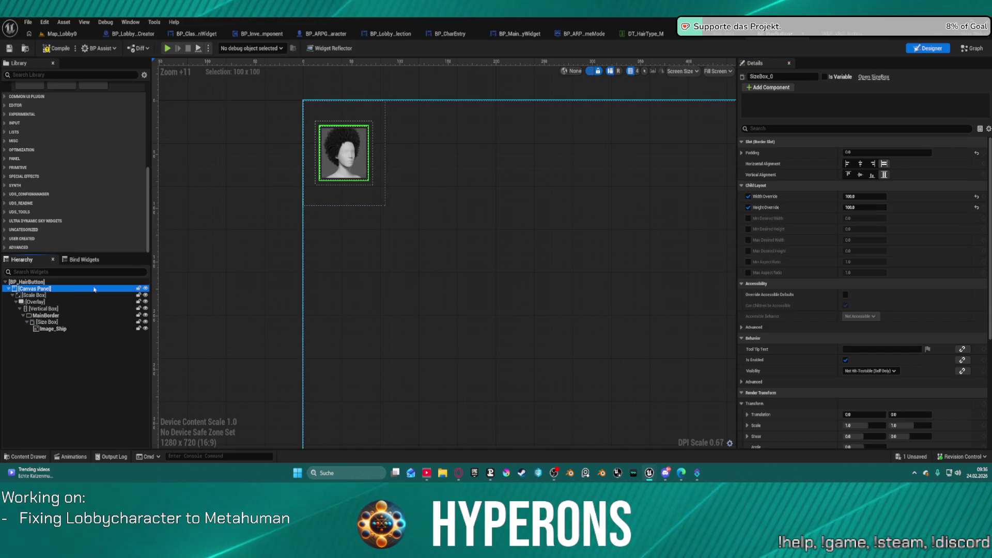
pyautogui.click(696, 72)
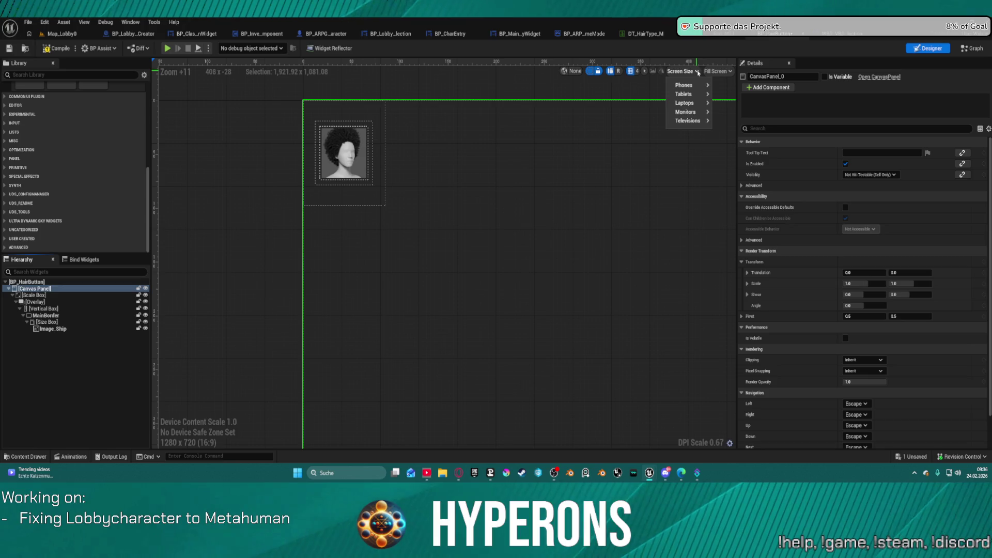
pyautogui.click(717, 71)
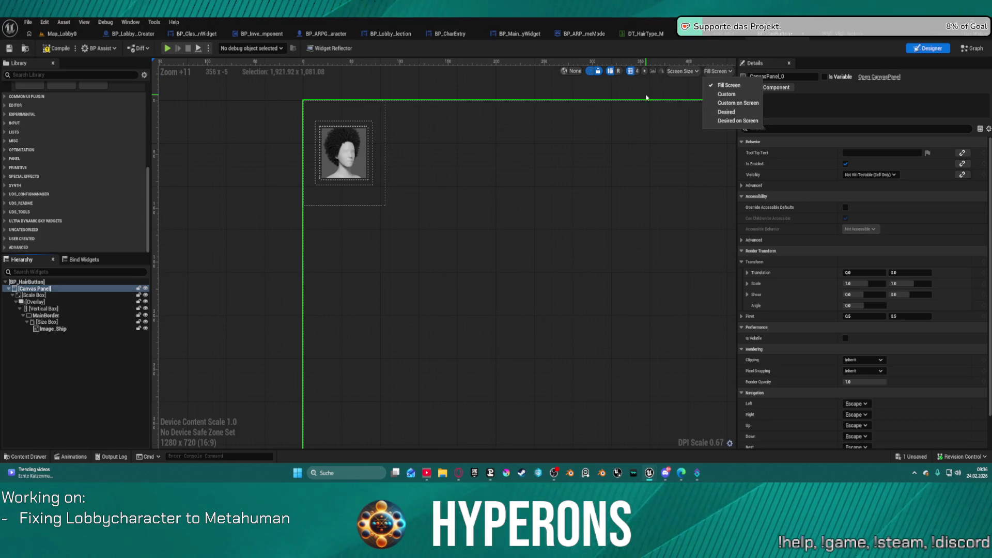
pyautogui.click(646, 97)
pyautogui.click(687, 72)
pyautogui.click(729, 72)
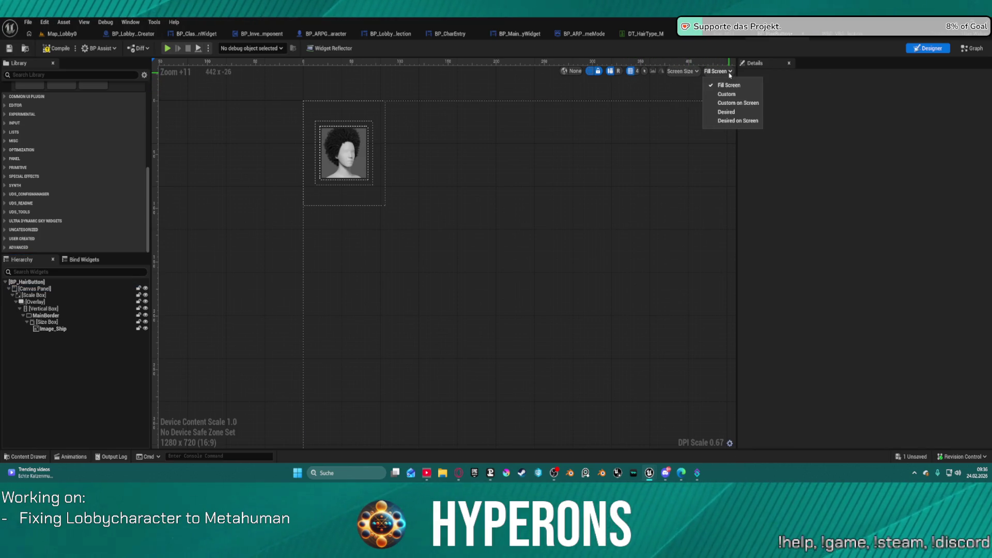
pyautogui.click(719, 111)
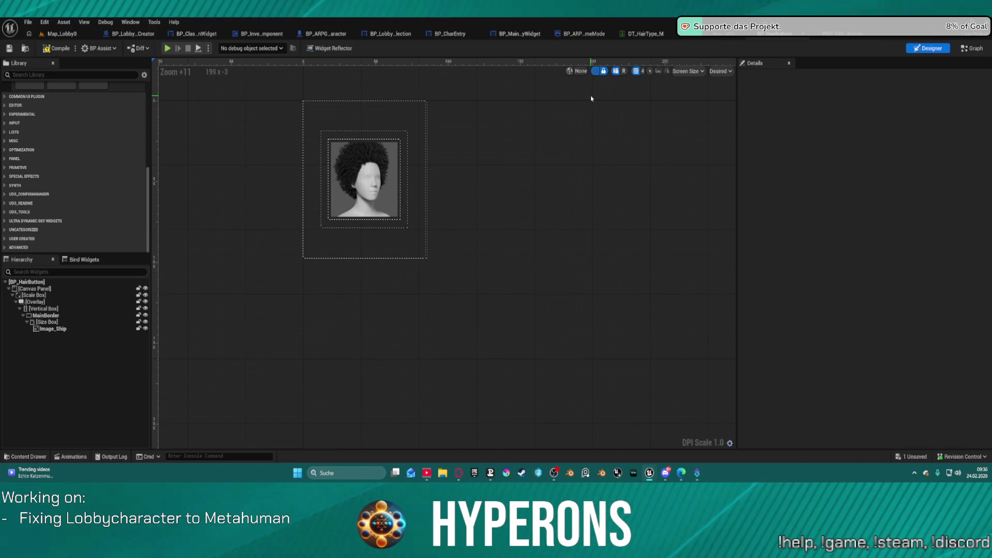
# Size the scale box 100 by 100 and reset its user-specified scale to 1.0
pyautogui.click(312, 146)
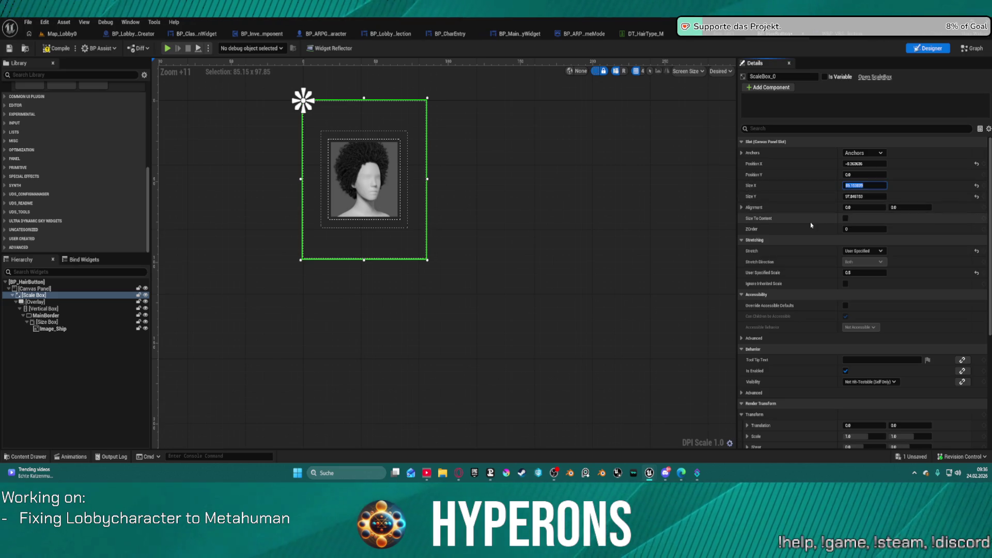
pyautogui.write('100')
pyautogui.press('Tab')
pyautogui.write('100')
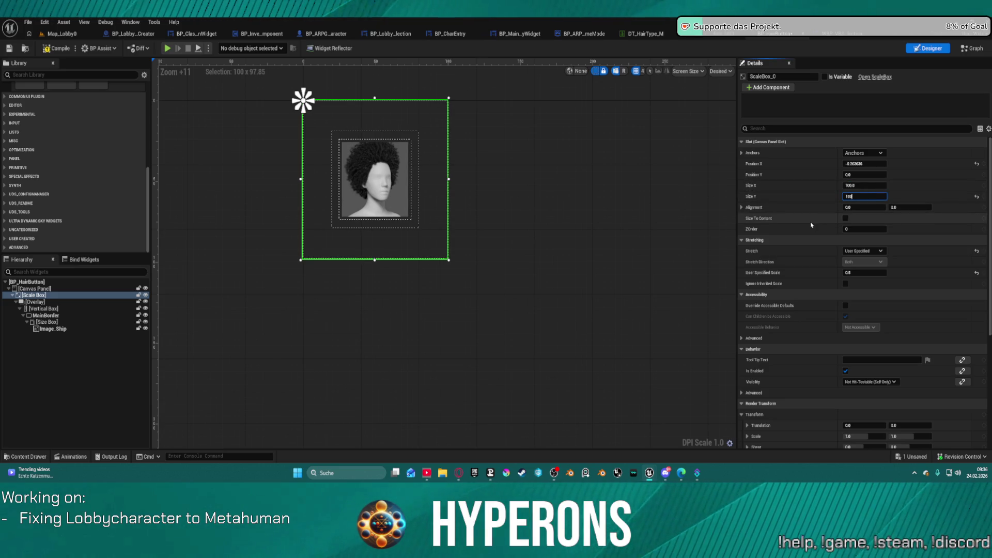
pyautogui.press('Return')
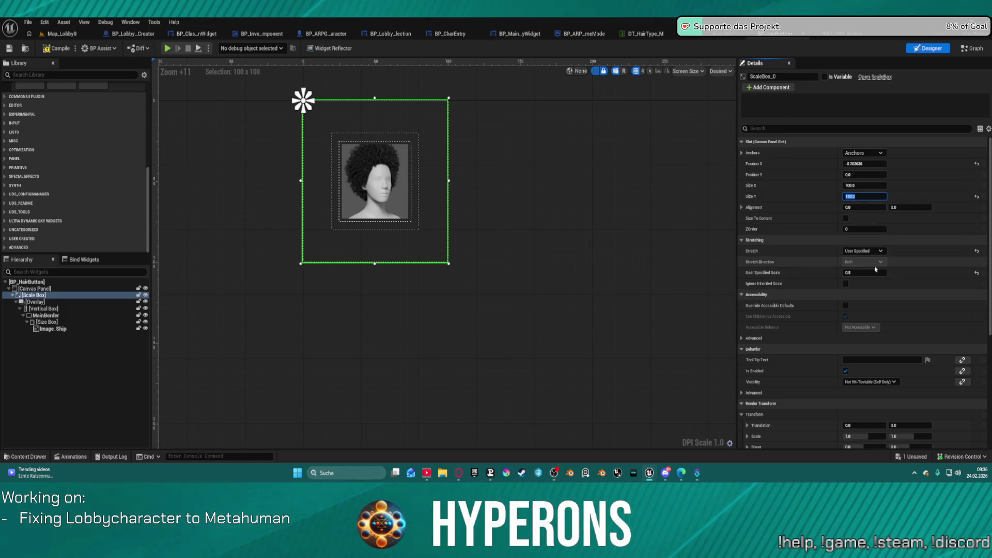
pyautogui.click(976, 272)
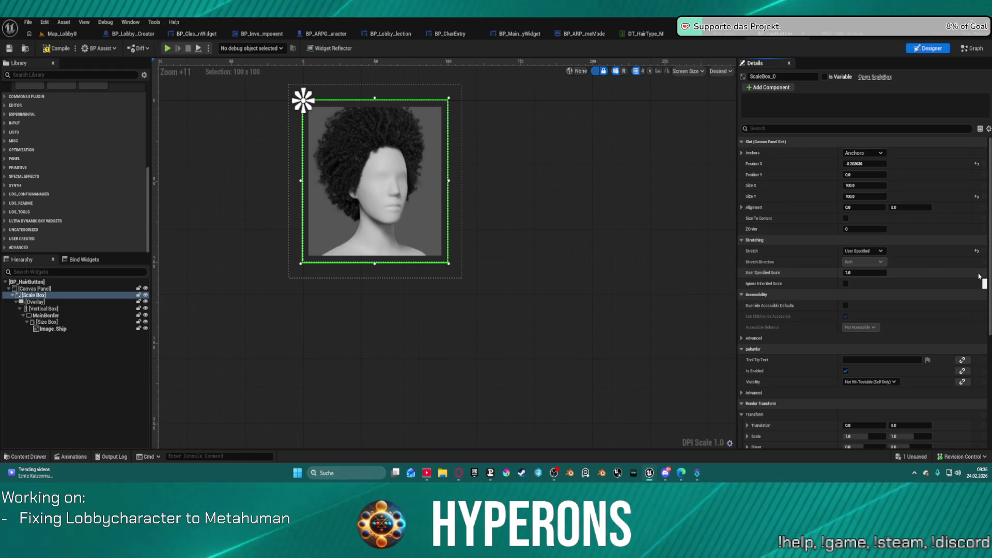
pyautogui.click(571, 139)
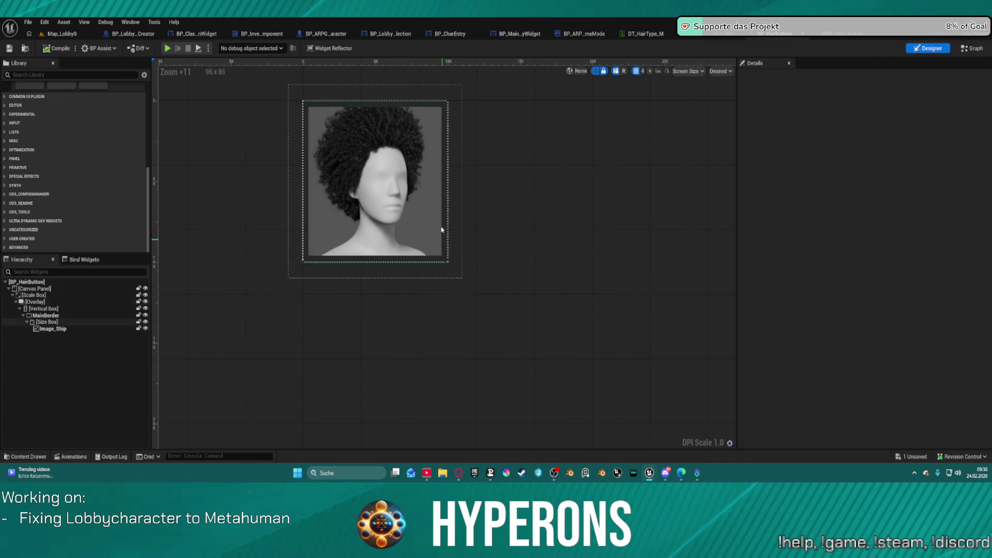
# Try fill alignment on the overlay, then reset its horizontal and vertical alignment
pyautogui.click(458, 277)
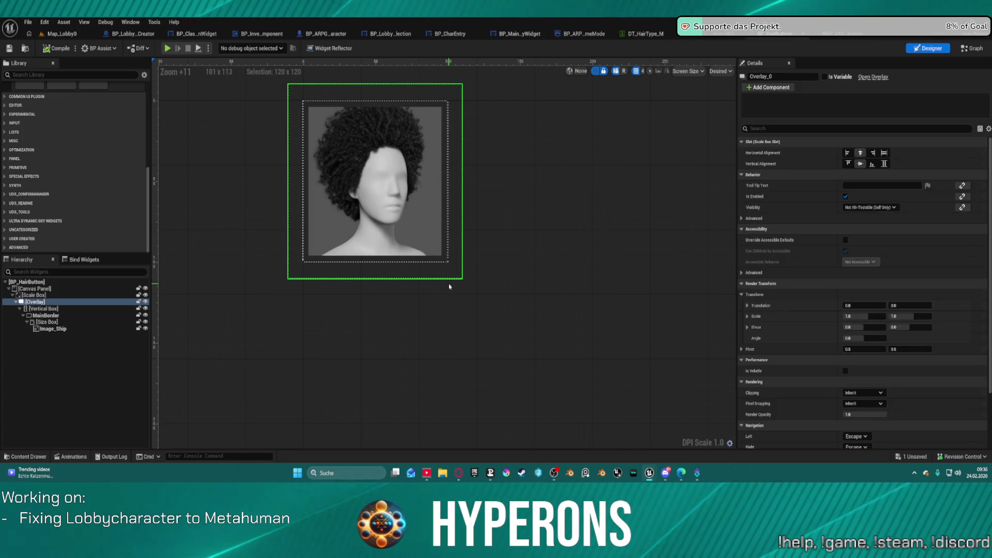
pyautogui.click(885, 164)
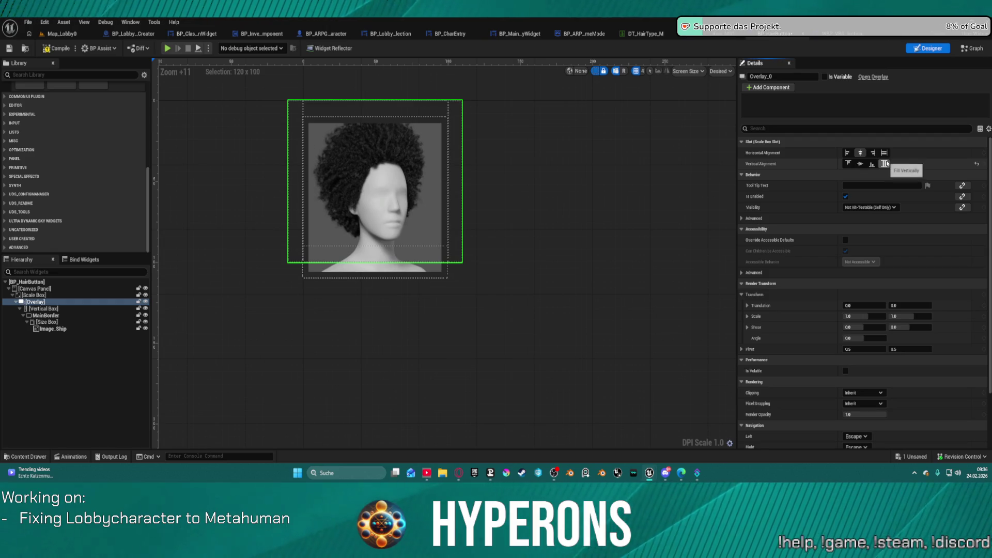
pyautogui.click(884, 153)
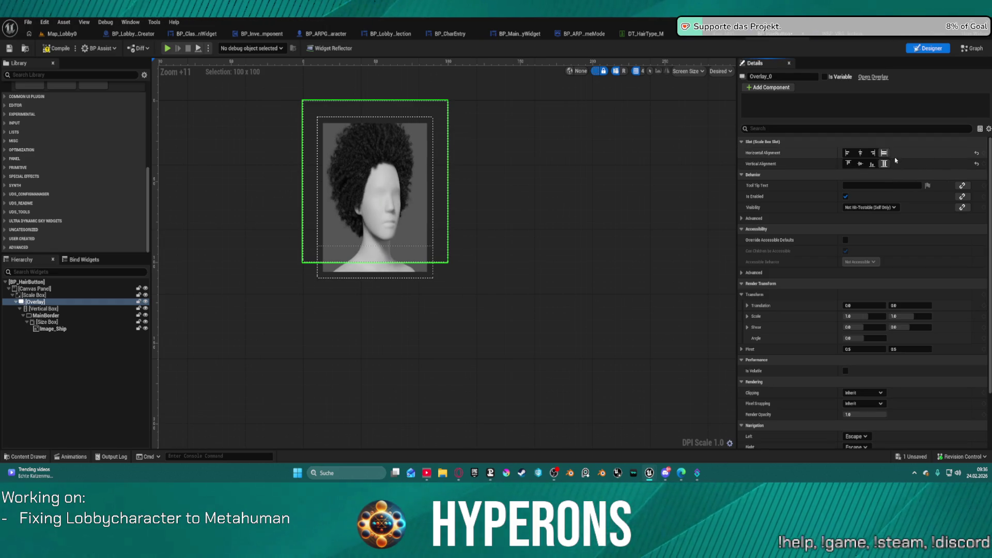
pyautogui.click(860, 163)
pyautogui.click(860, 153)
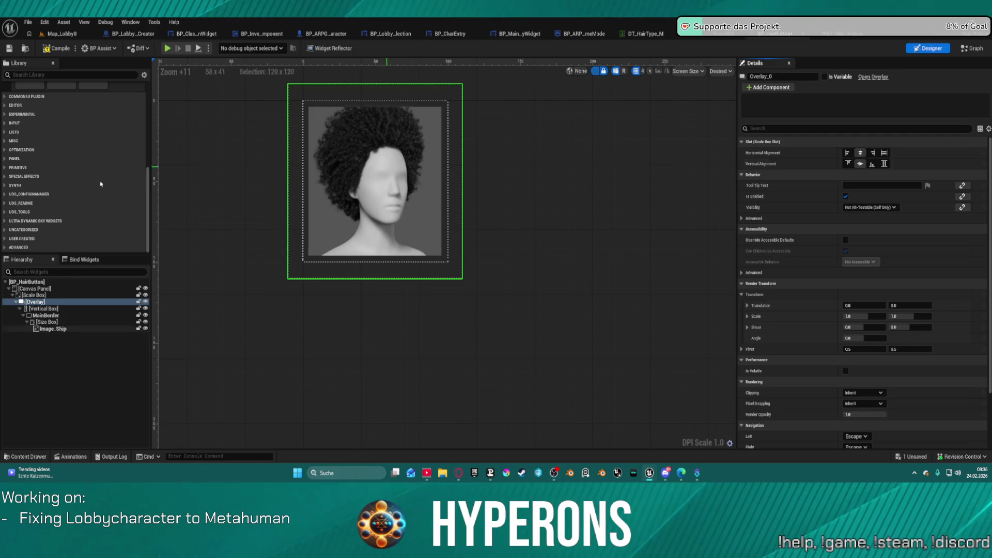
# Reset the scale box's Position X to 0, leaving it selected
pyautogui.click(45, 295)
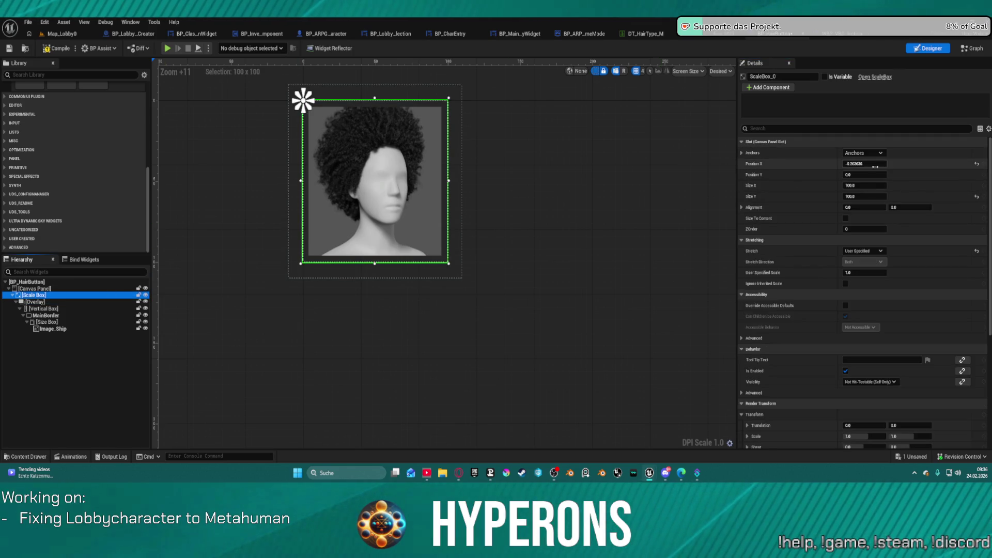
pyautogui.click(976, 164)
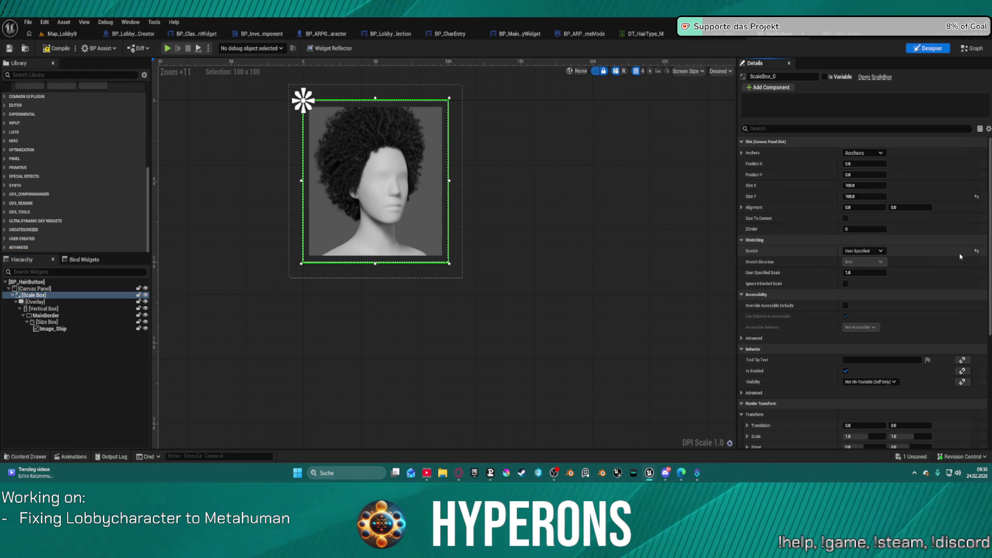
pyautogui.click(46, 288)
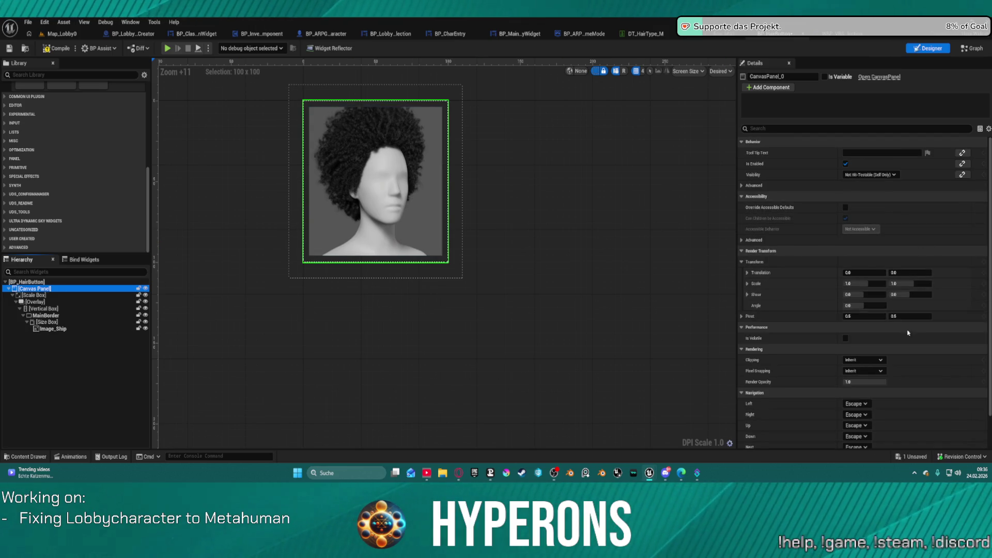
pyautogui.scroll(-2, 925, 300)
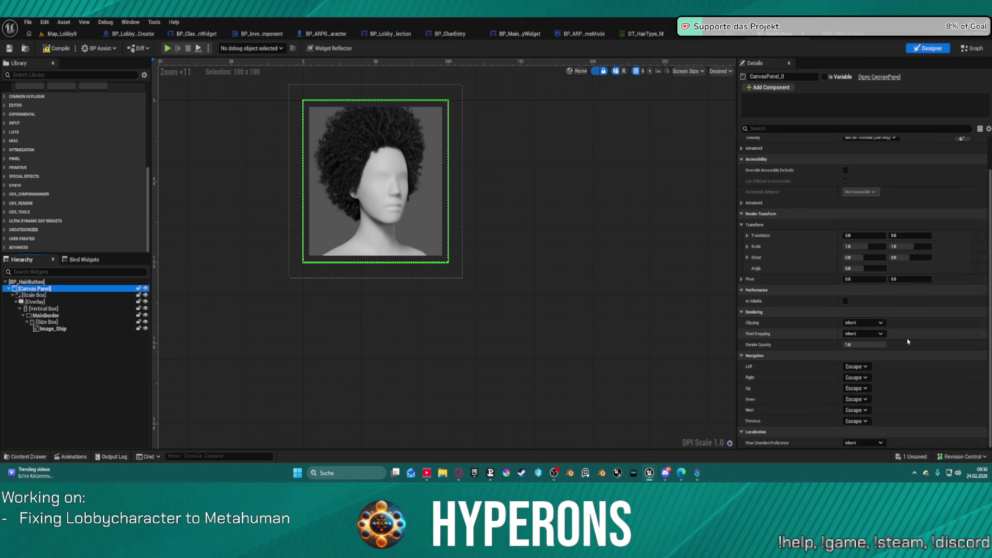
pyautogui.click(49, 295)
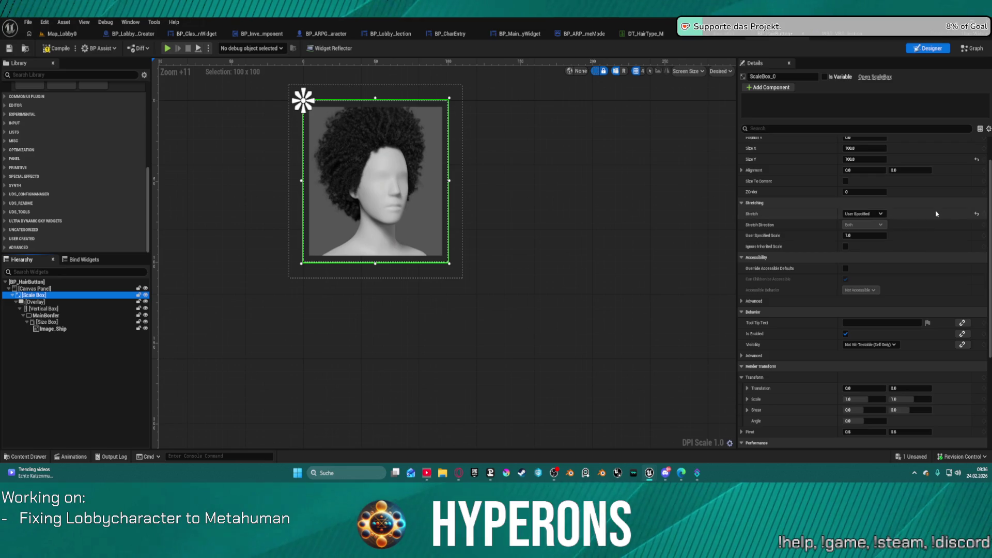
# Try Scale to Fill and Fill as the scale box stretch, settling on Scale to Fit
pyautogui.click(867, 214)
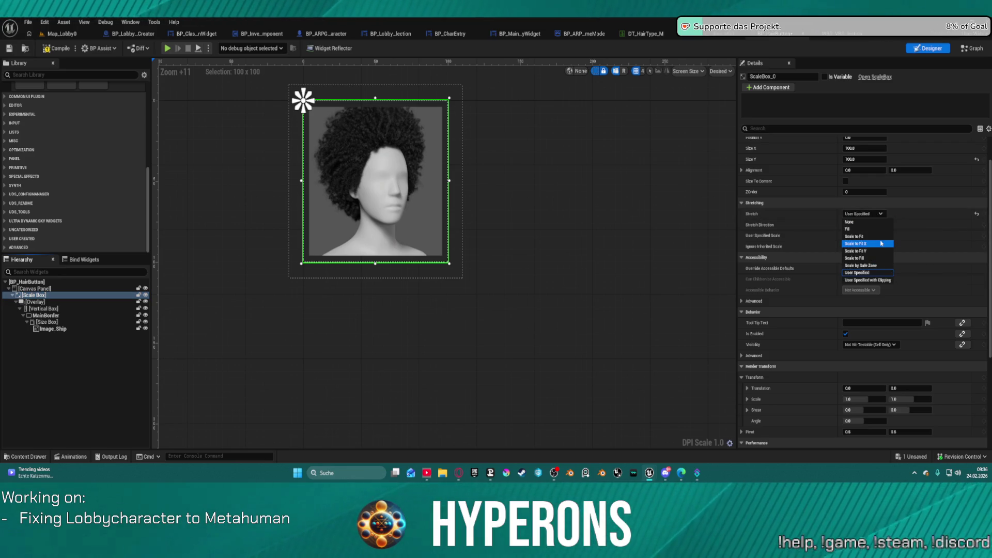
pyautogui.click(882, 259)
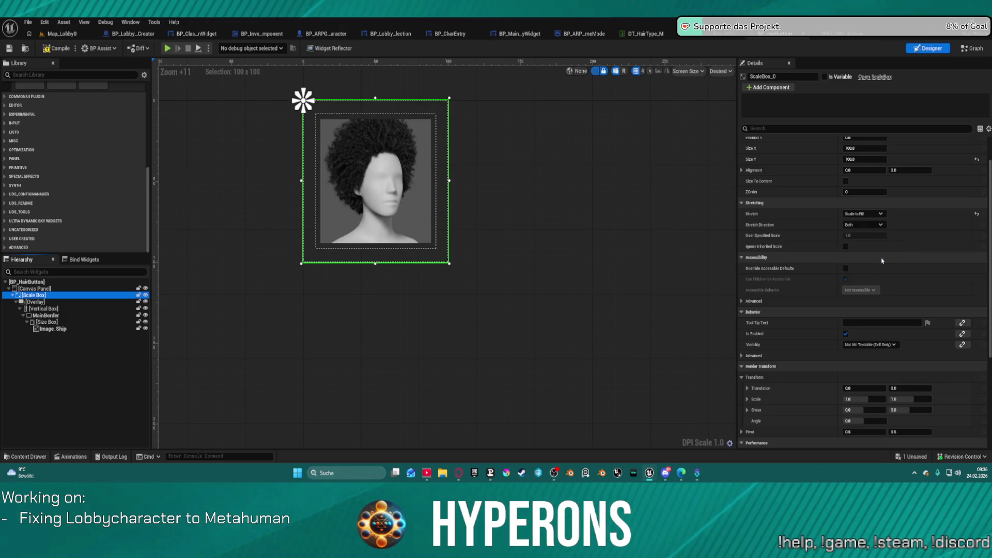
pyautogui.click(873, 214)
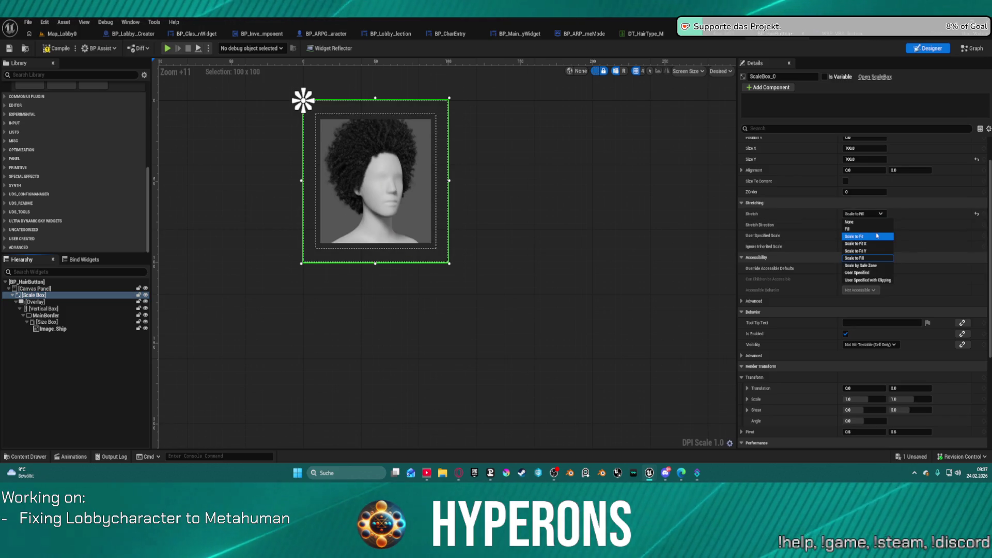
pyautogui.click(868, 229)
pyautogui.click(878, 214)
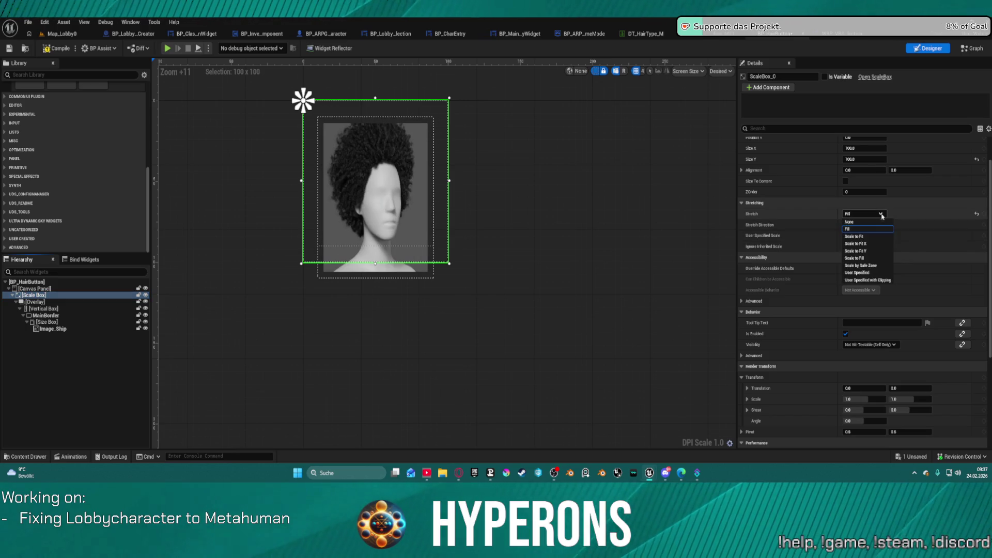
pyautogui.click(878, 237)
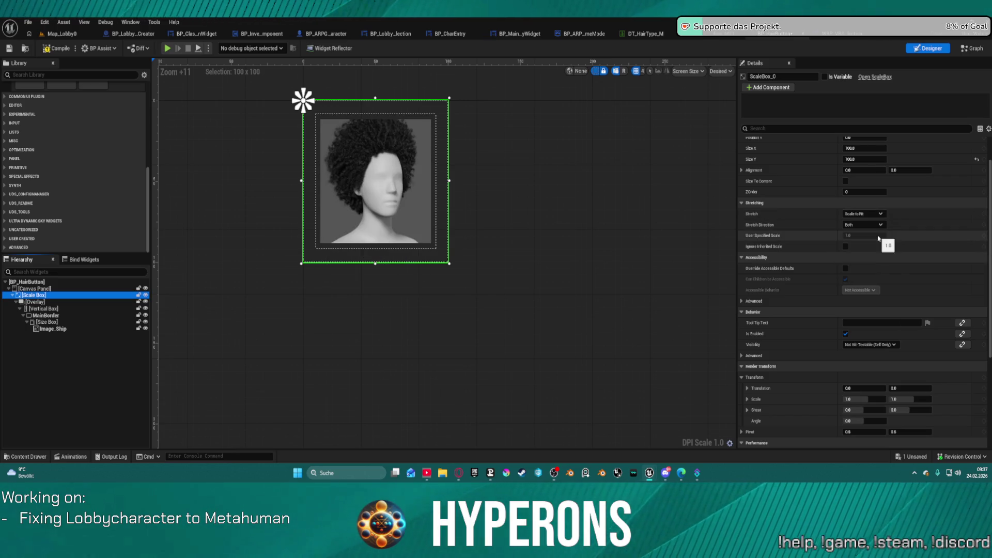
pyautogui.scroll(3, 823, 267)
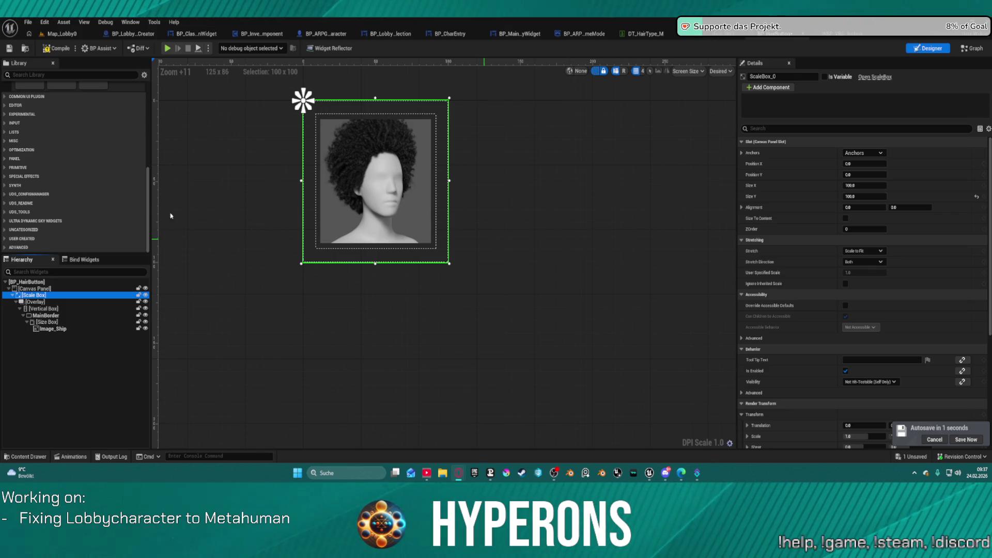
# Clear the Vertical Box's 10 padding, save BP_HairButton, and close WBP_VBShipSelection
pyautogui.click(52, 322)
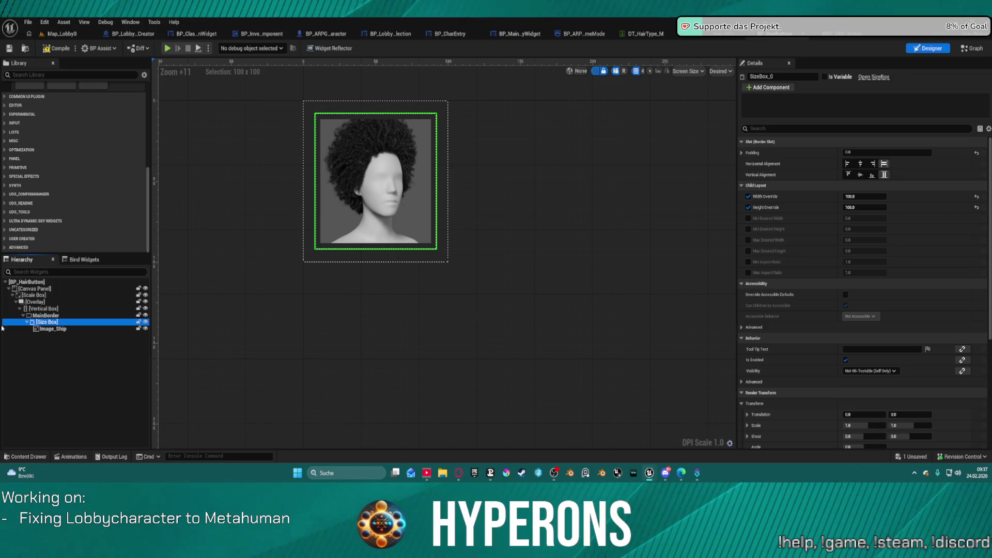
pyautogui.click(51, 309)
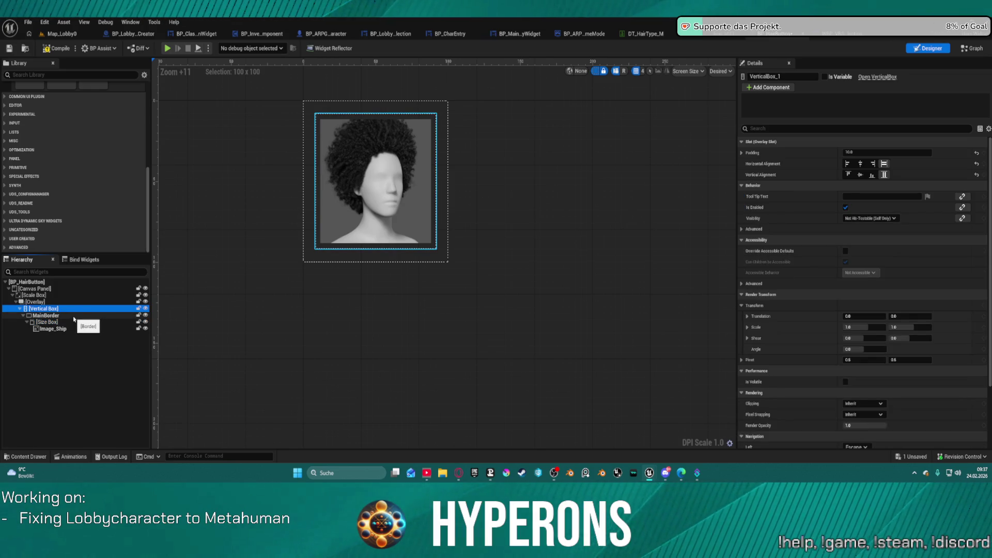
pyautogui.click(976, 153)
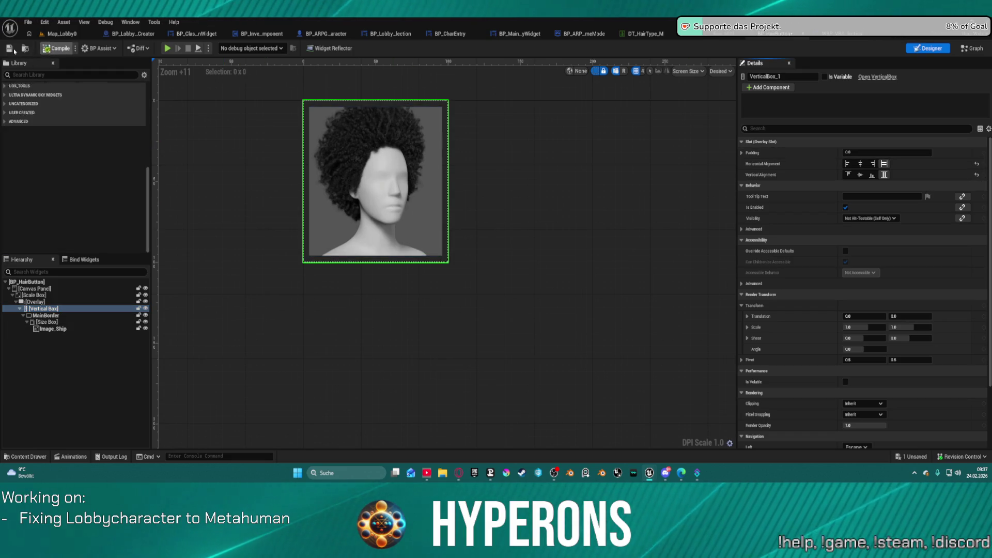
pyautogui.click(9, 49)
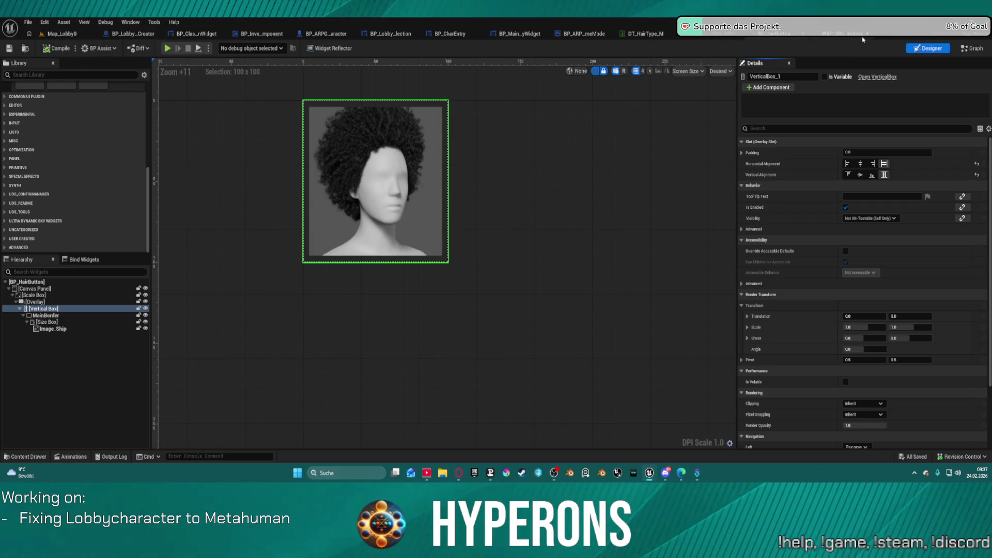
pyautogui.middleClick(846, 38)
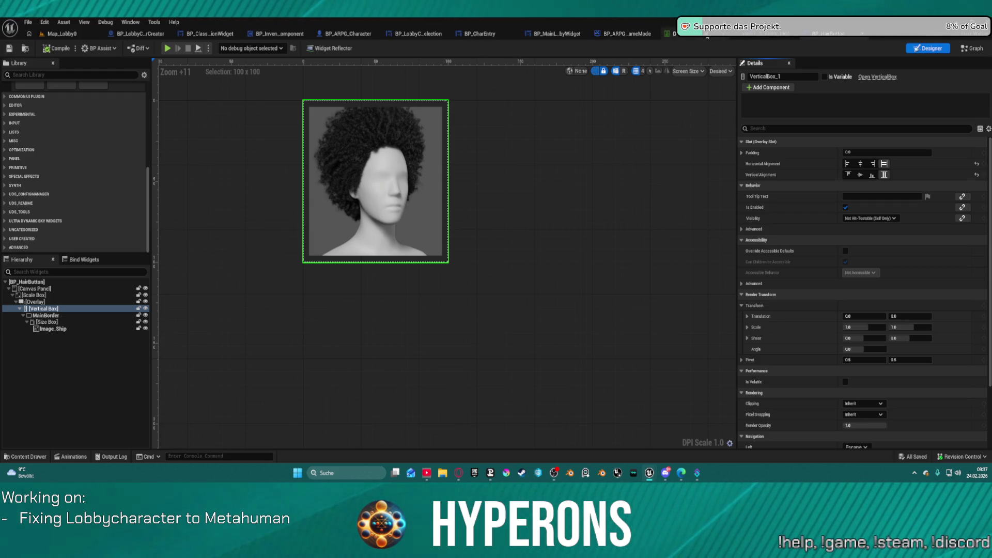
# Glance at BP_InventoryComponent and BP_ARPG_Character, then show BP_HairButton's event graph
pyautogui.click(308, 34)
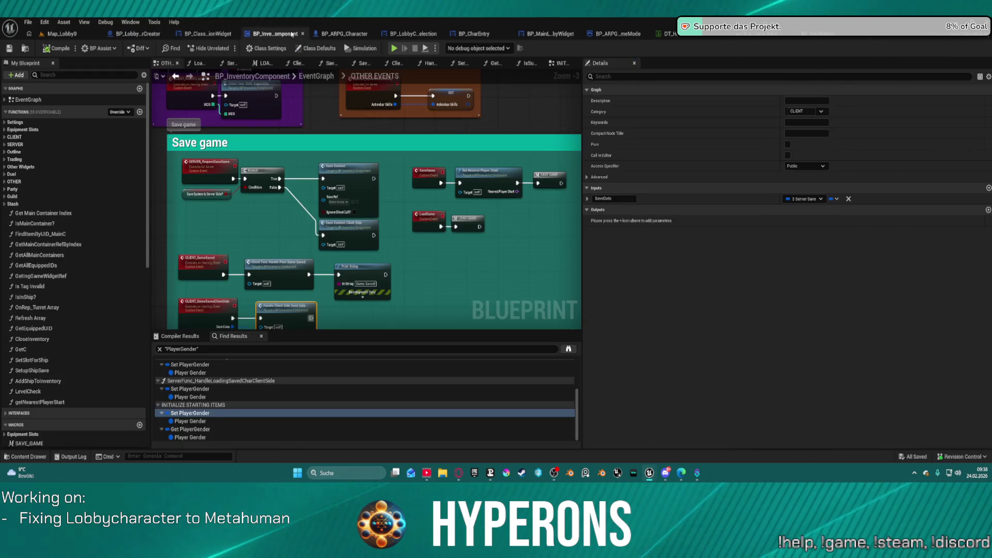
pyautogui.click(323, 35)
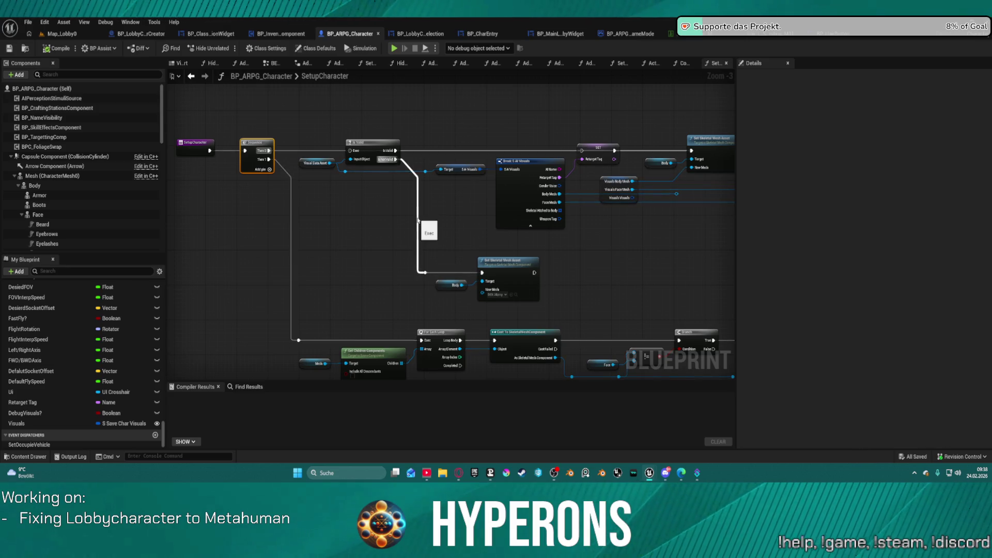
pyautogui.click(849, 32)
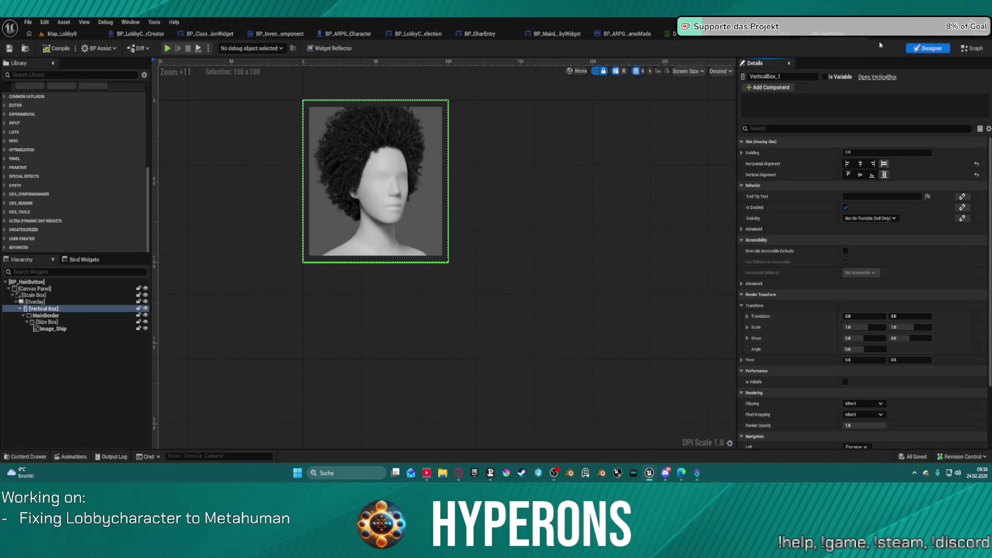
pyautogui.click(972, 49)
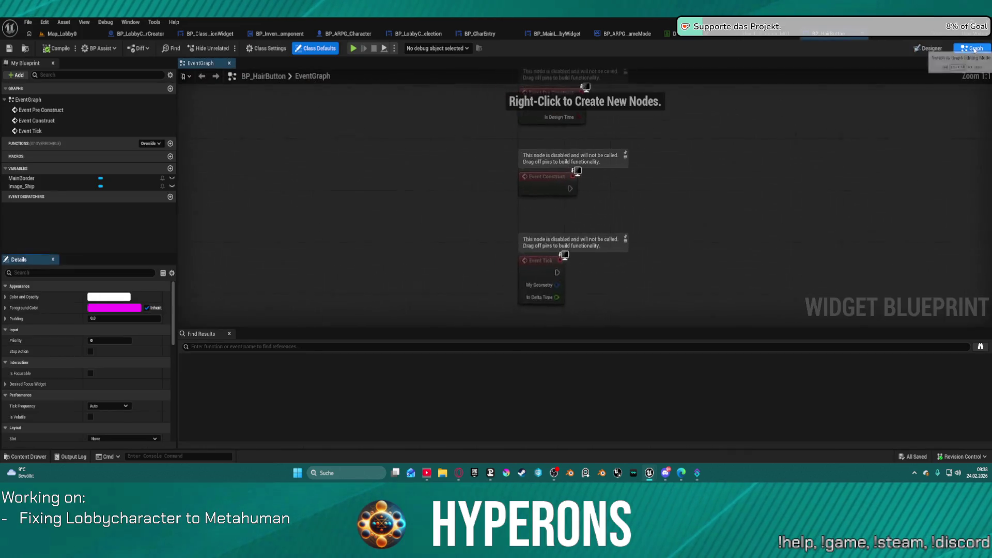
# Delete the Pre Construct, Construct and Tick nodes and add a custom event named Set_Image
pyautogui.moveTo(684, 285)
pyautogui.mouseDown()
pyautogui.moveTo(554, 93)
pyautogui.moveTo(575, 101)
pyautogui.mouseUp()
pyautogui.press('Delete')
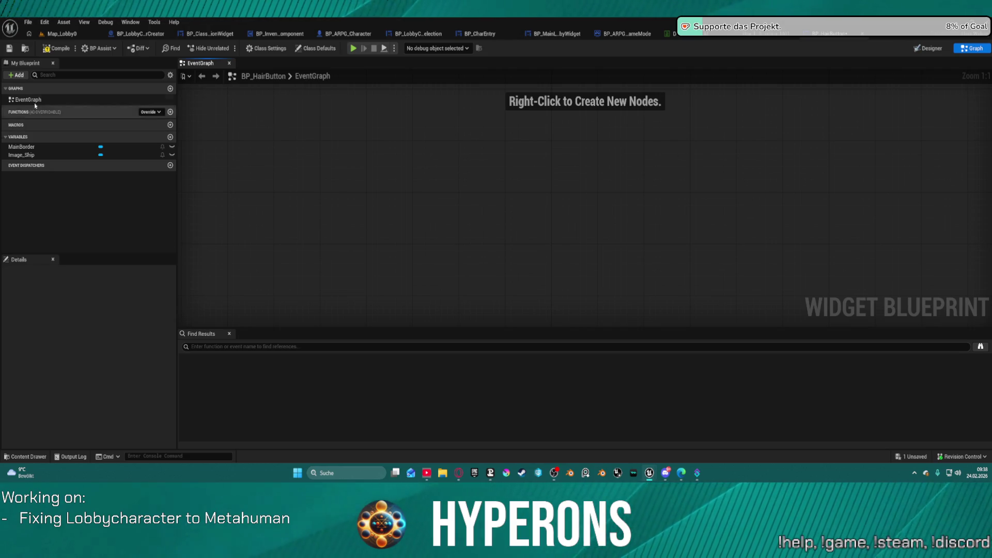
pyautogui.rightClick(474, 162)
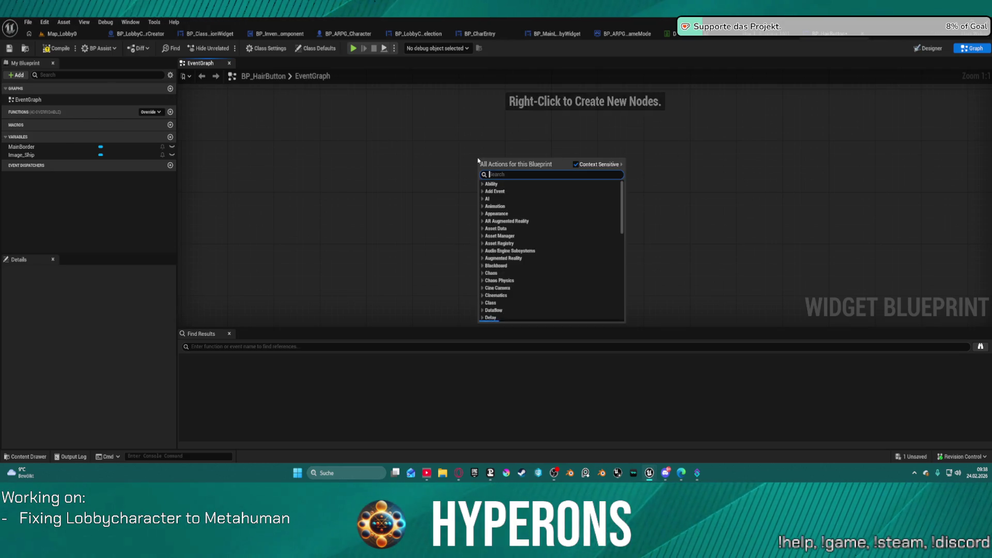
pyautogui.write('Cust')
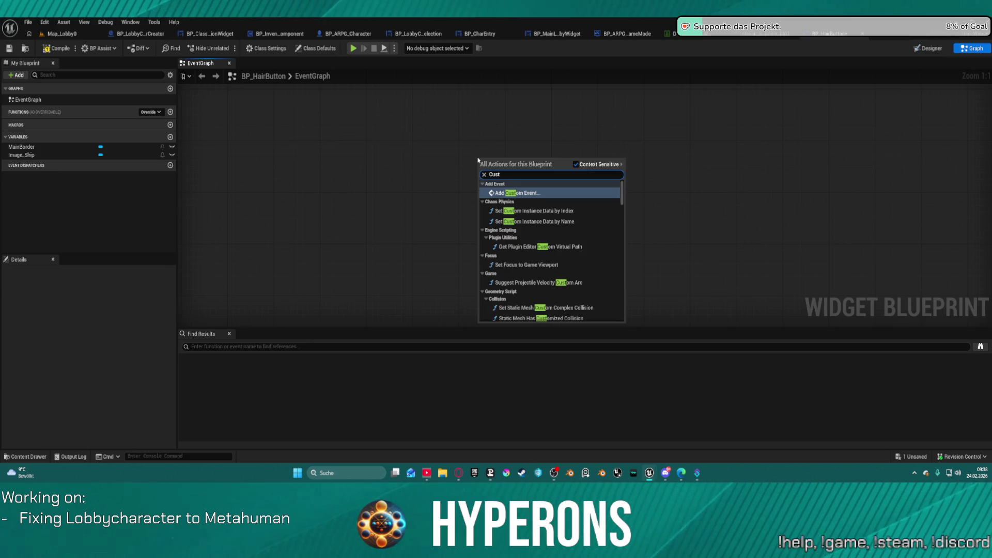
pyautogui.press('Return')
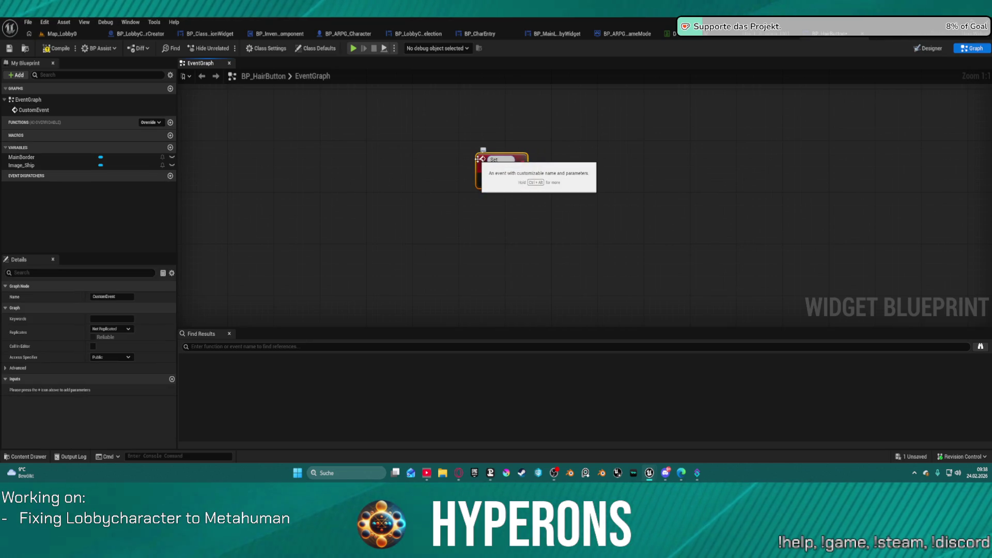
pyautogui.write('Image')
pyautogui.press('Return')
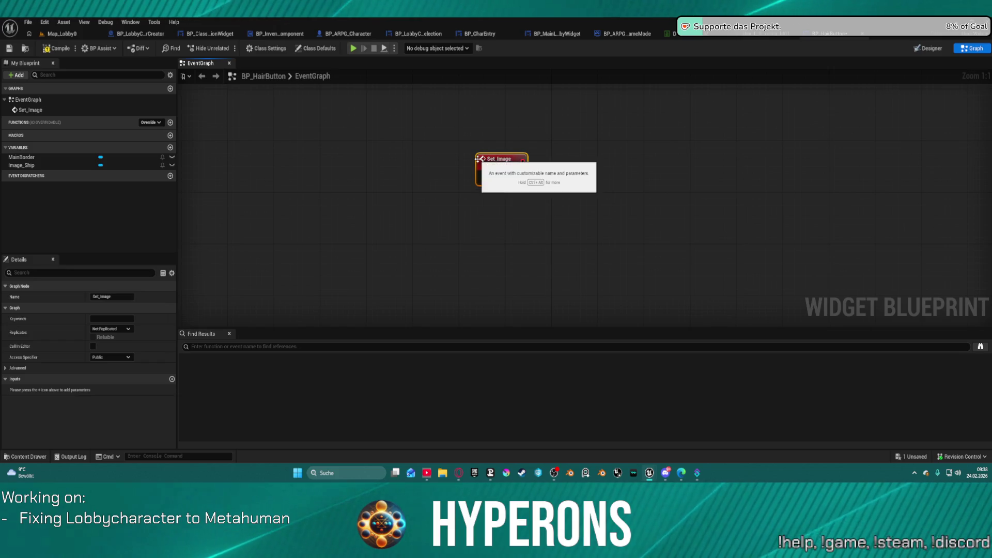
pyautogui.click(35, 166)
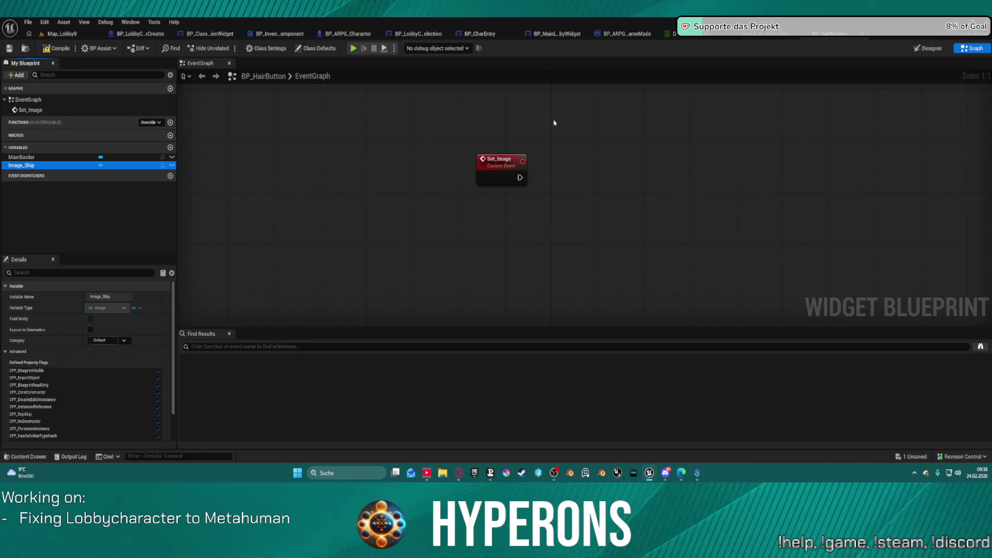
# Rename the hair image widget from Image_Ship to 'Image' in the Designer
pyautogui.click(944, 48)
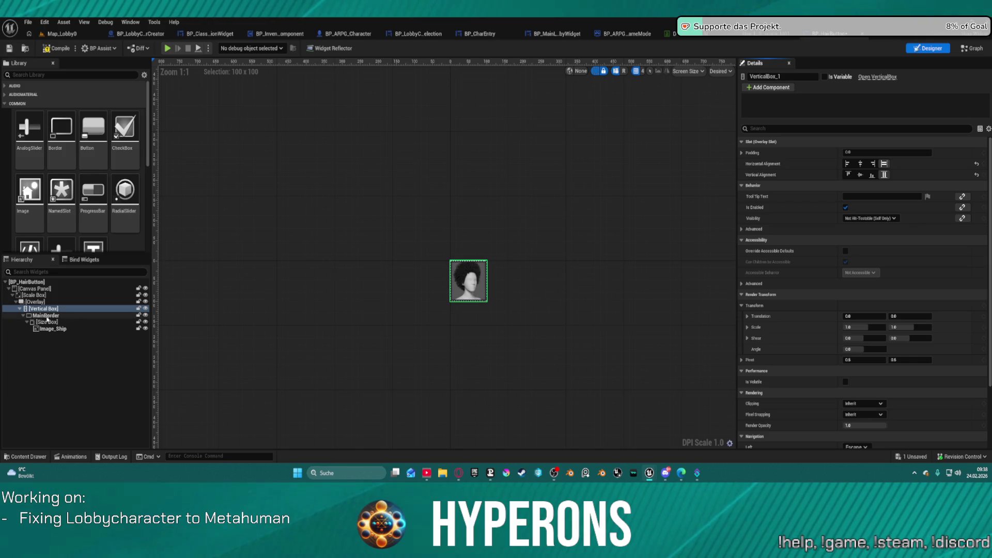
pyautogui.click(465, 281)
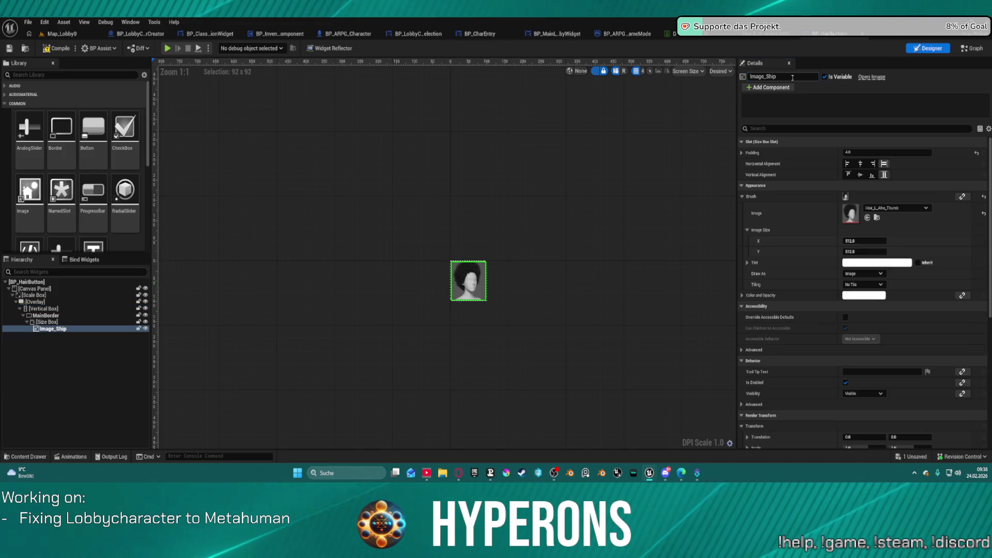
pyautogui.doubleClick(768, 76)
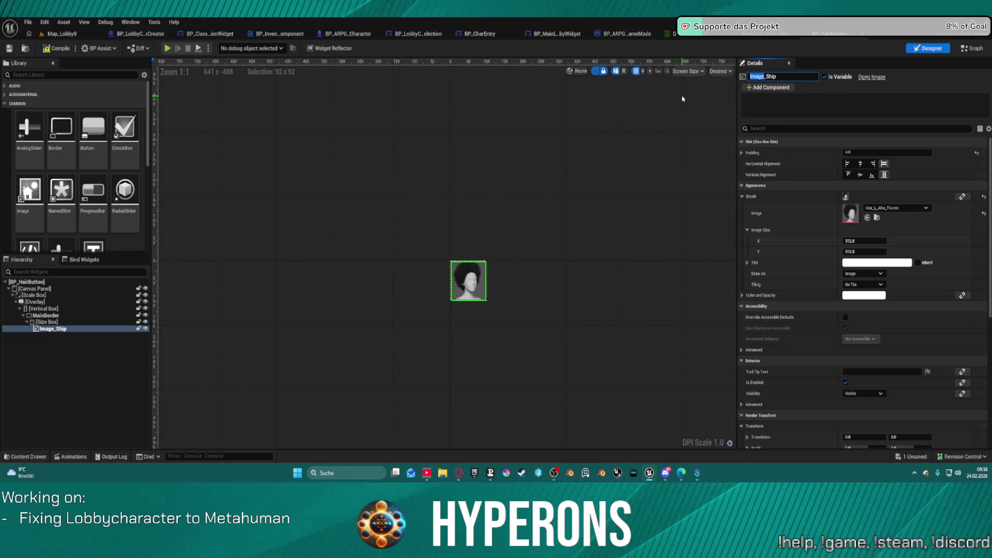
pyautogui.write('Cu')
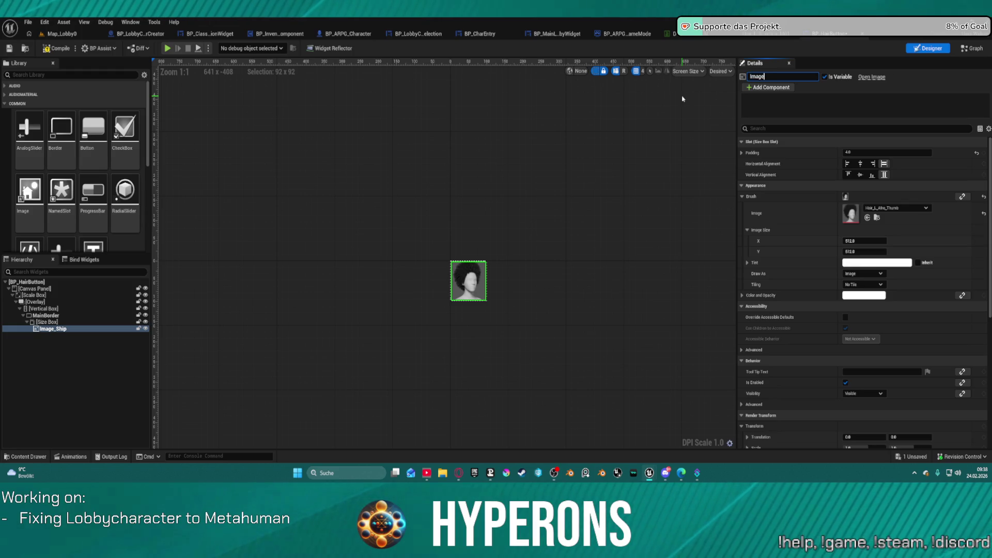
pyautogui.press('Return')
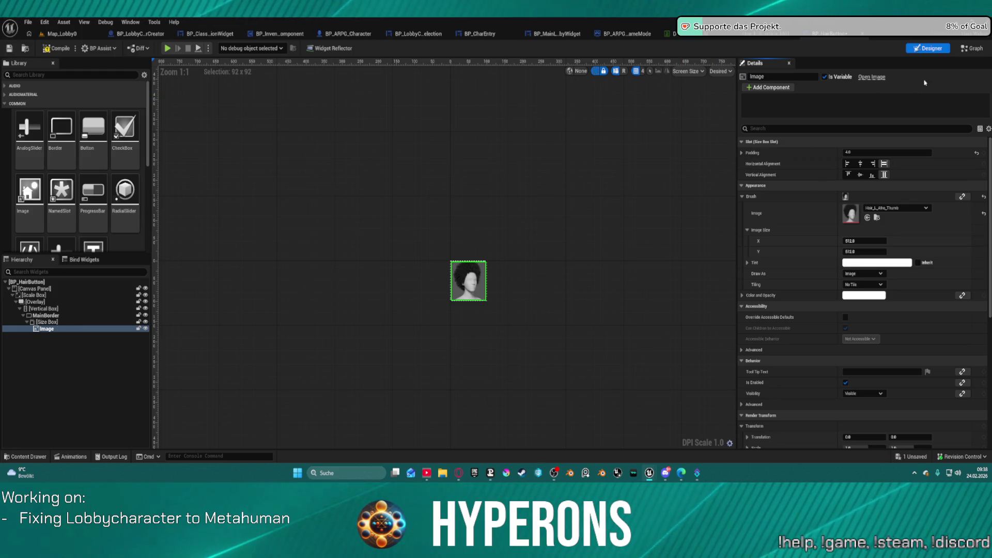
pyautogui.click(973, 48)
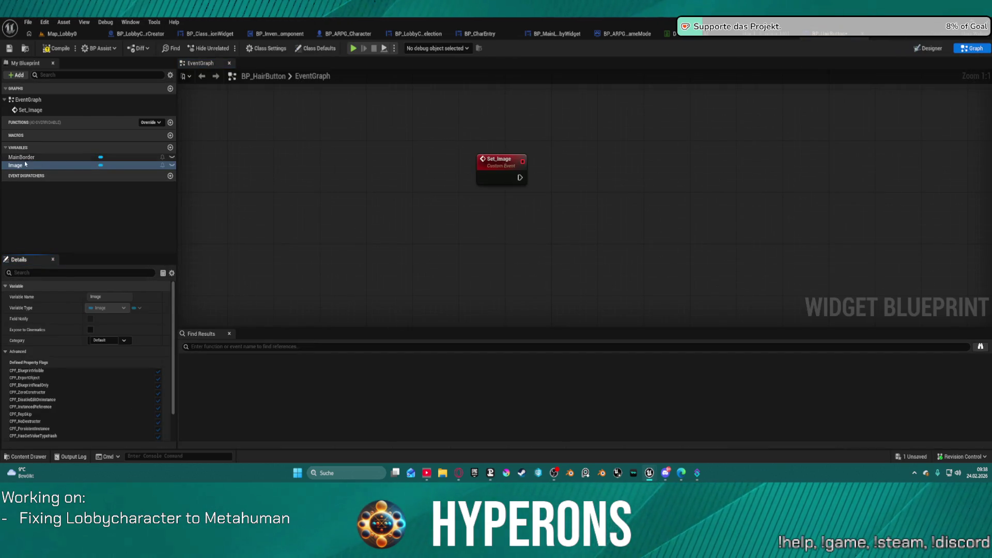
# Wire a Set_Image Texture input into Set Brush from Texture on the Image widget, then compile
pyautogui.moveTo(31, 165)
pyautogui.mouseDown()
pyautogui.moveTo(527, 238)
pyautogui.moveTo(509, 222)
pyautogui.mouseUp()
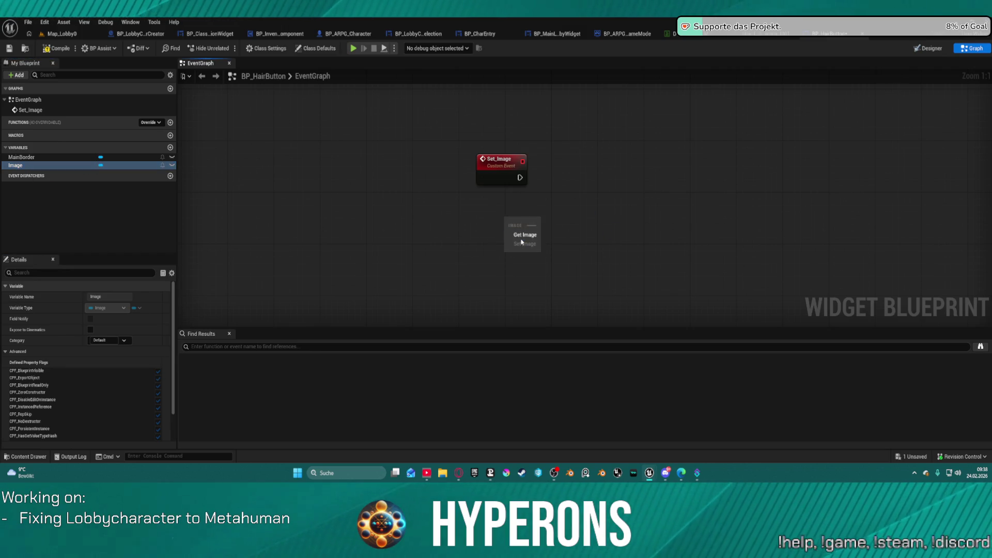
pyautogui.click(522, 230)
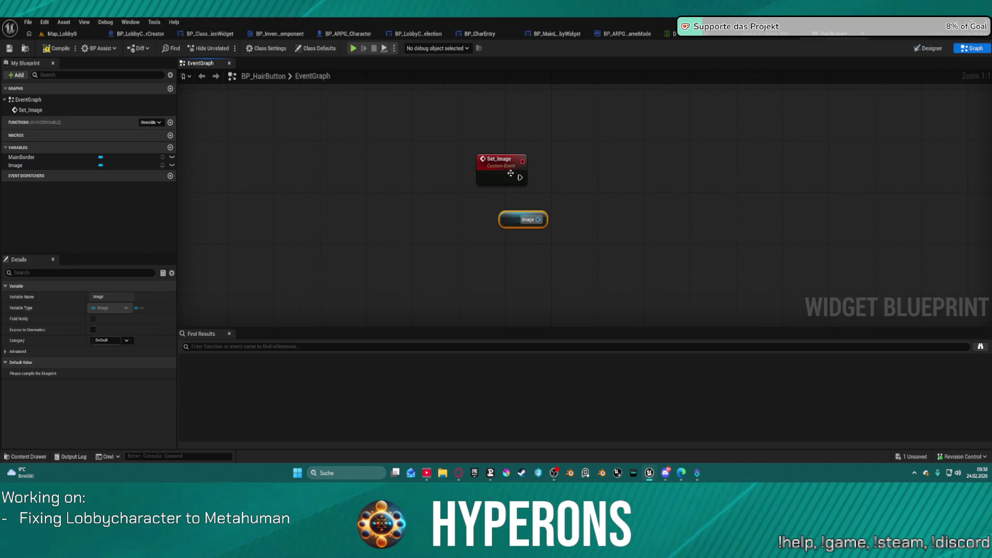
pyautogui.moveTo(538, 219)
pyautogui.mouseDown()
pyautogui.moveTo(598, 204)
pyautogui.moveTo(600, 215)
pyautogui.mouseUp()
pyautogui.write('set')
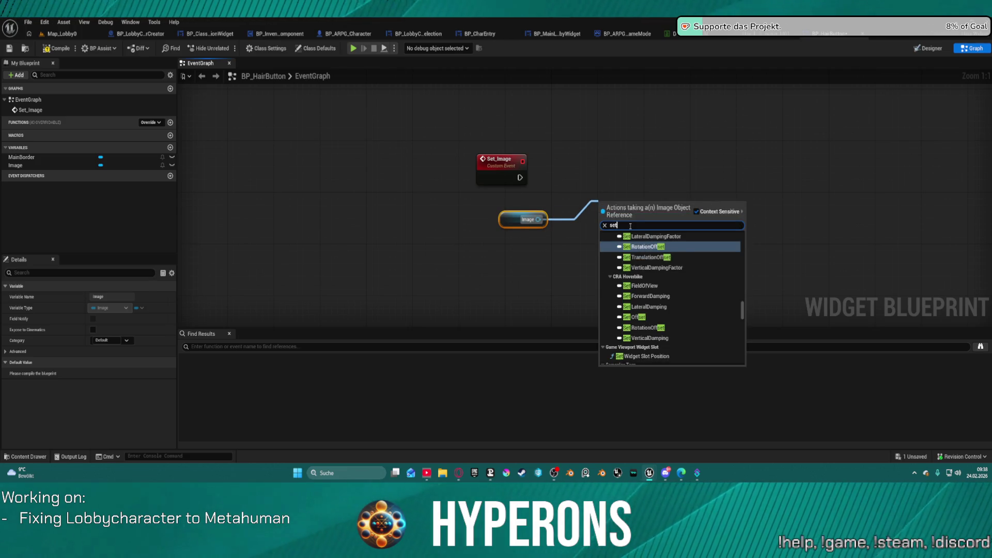
pyautogui.write(' image')
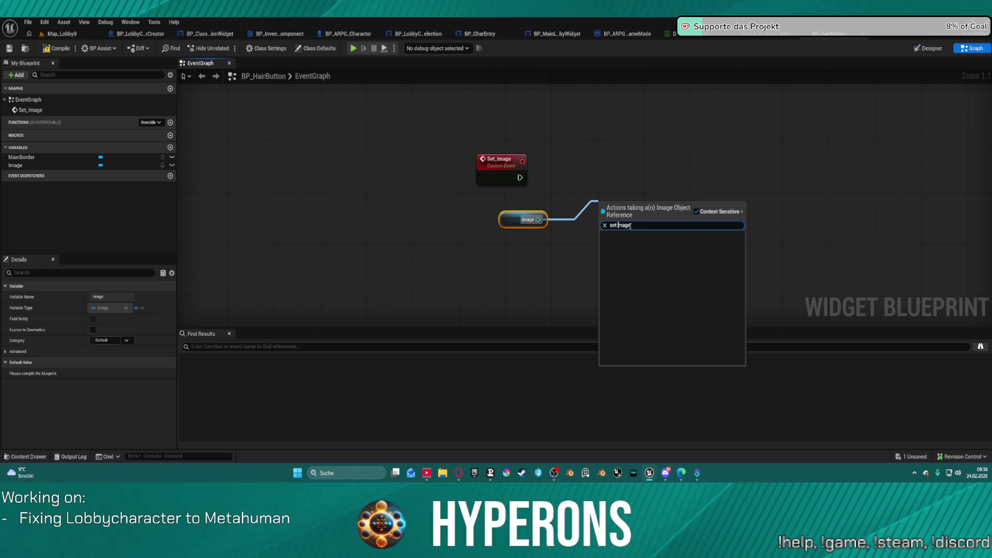
pyautogui.press('Delete')
pyautogui.press('Delete')
pyautogui.press('Delete')
pyautogui.write('textur')
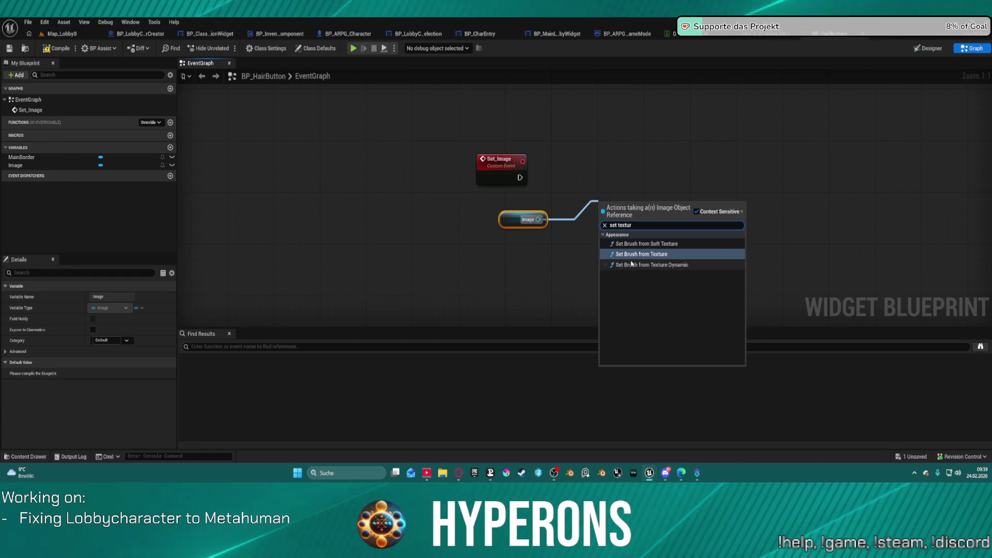
pyautogui.click(692, 254)
pyautogui.moveTo(600, 254)
pyautogui.mouseDown()
pyautogui.moveTo(527, 177)
pyautogui.moveTo(525, 194)
pyautogui.moveTo(562, 196)
pyautogui.moveTo(604, 223)
pyautogui.mouseUp()
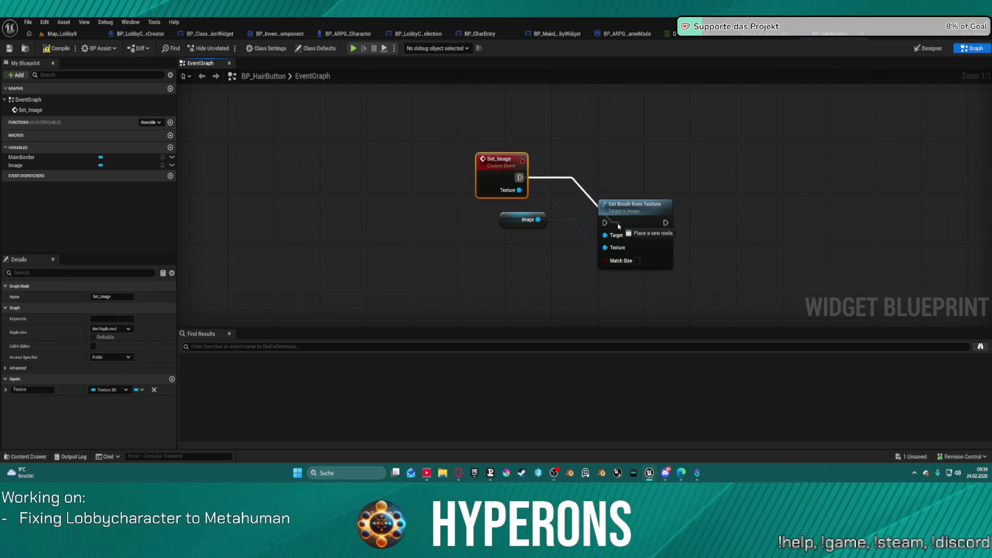
pyautogui.press('f')
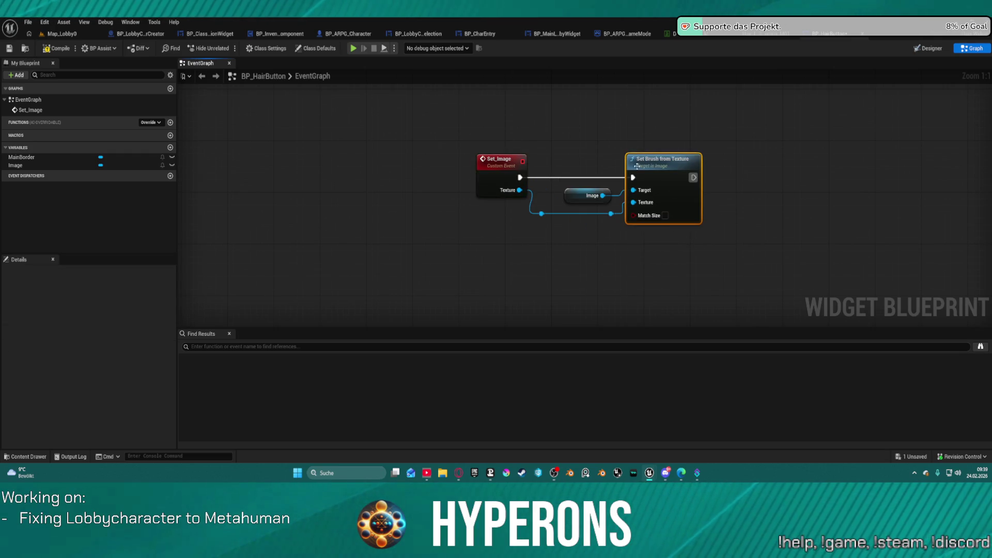
pyautogui.click(60, 48)
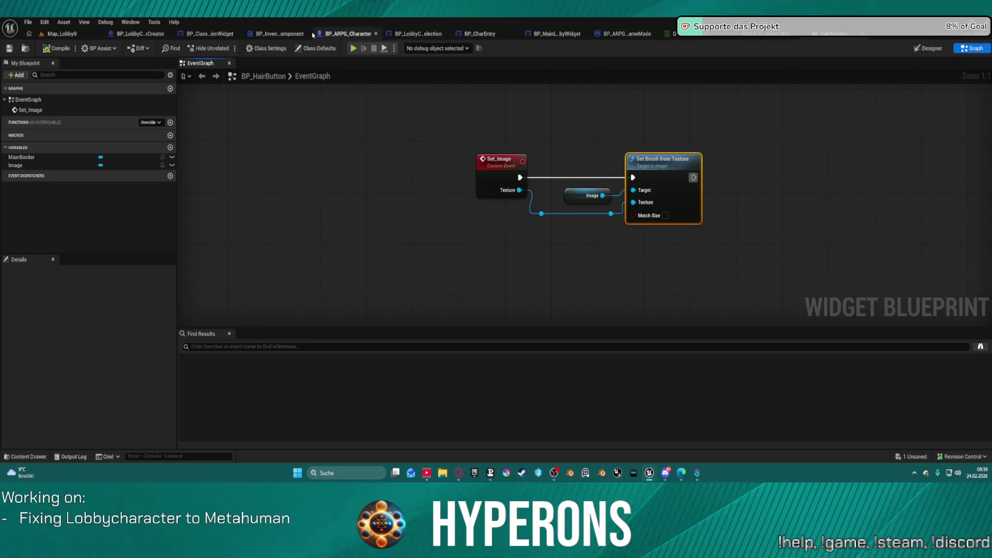
# Look through the character, lobby creator and class selection blueprints, then open the hair data table
pyautogui.click(346, 34)
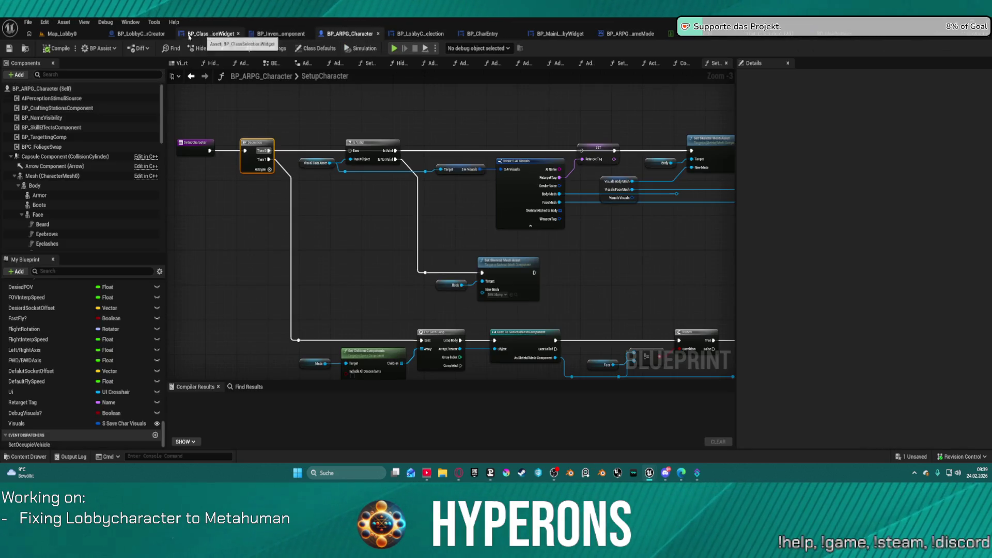
pyautogui.click(132, 35)
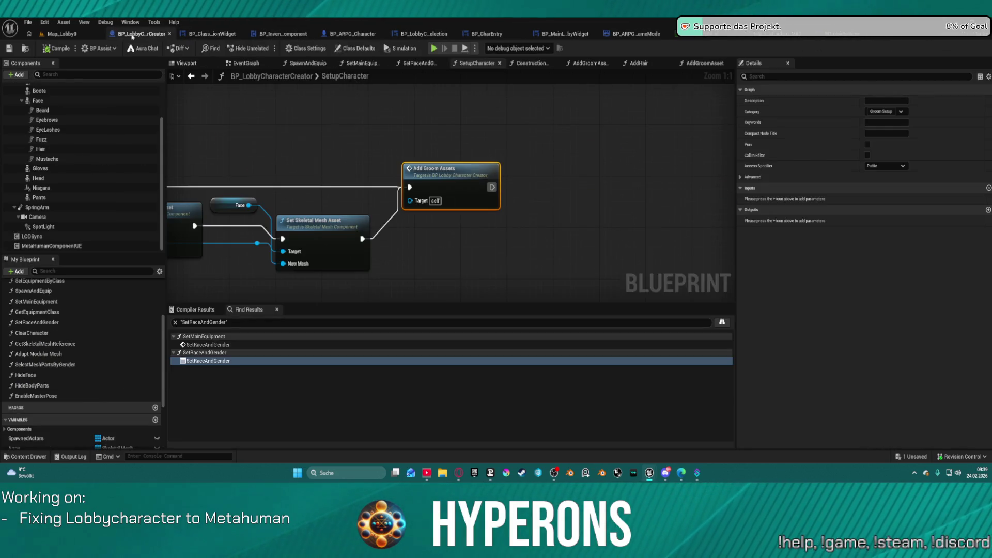
pyautogui.click(233, 34)
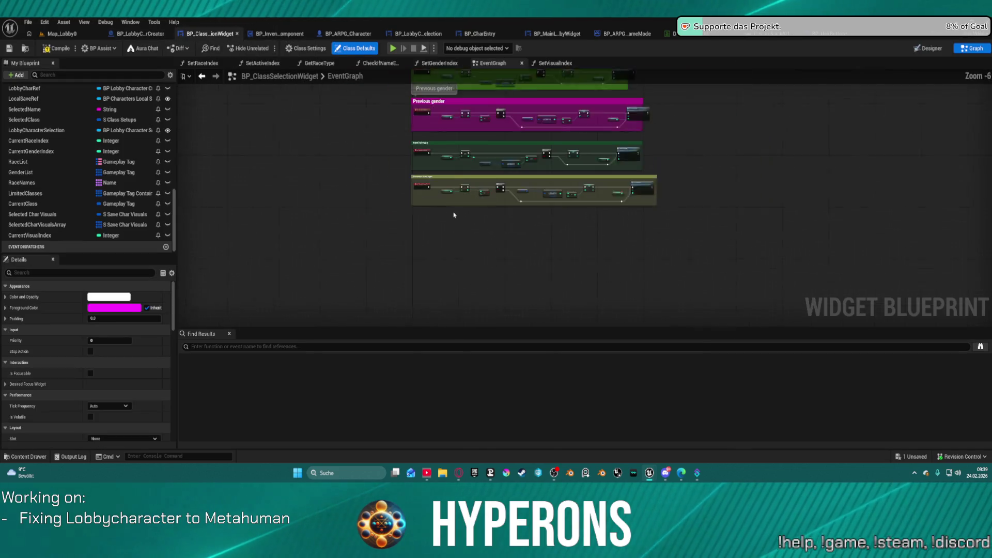
pyautogui.scroll(-1, 454, 215)
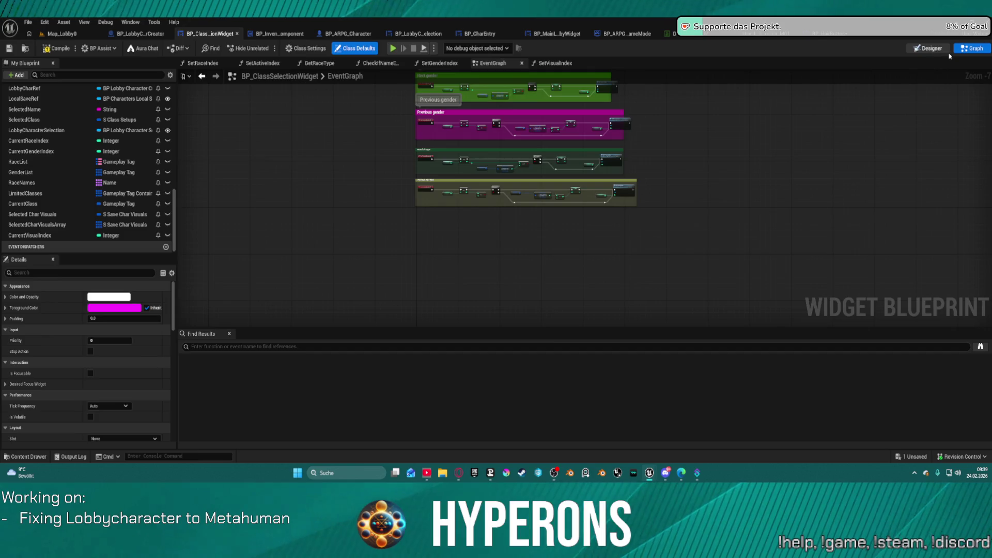
pyautogui.click(928, 48)
pyautogui.click(964, 49)
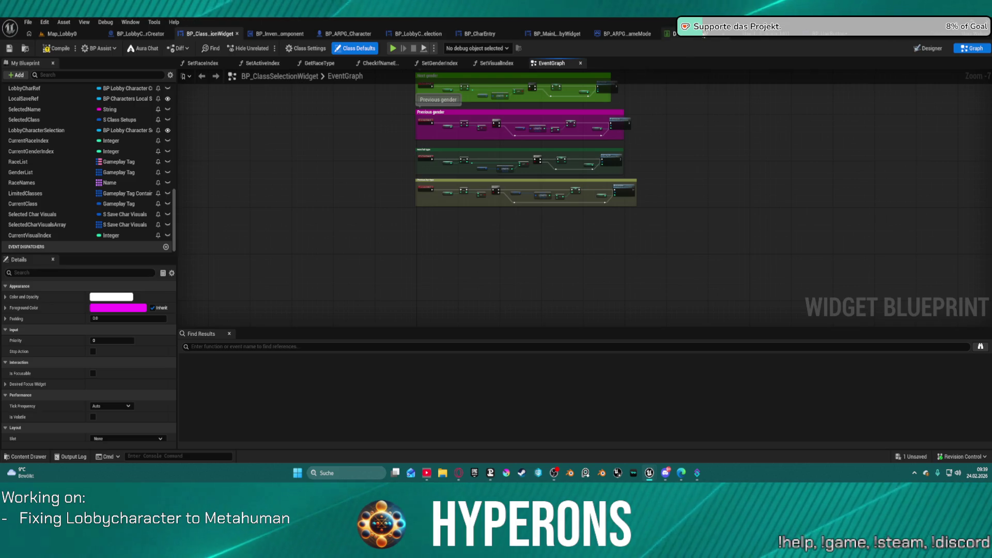
pyautogui.click(704, 34)
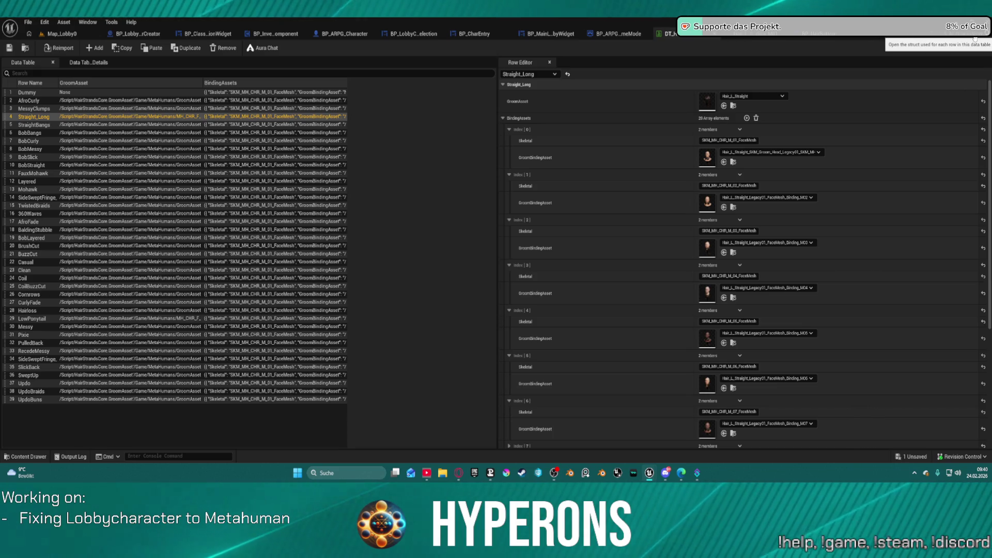
# Open the S_AI_GroomArray structure and make the new member a Texture 2D object reference
pyautogui.click(975, 39)
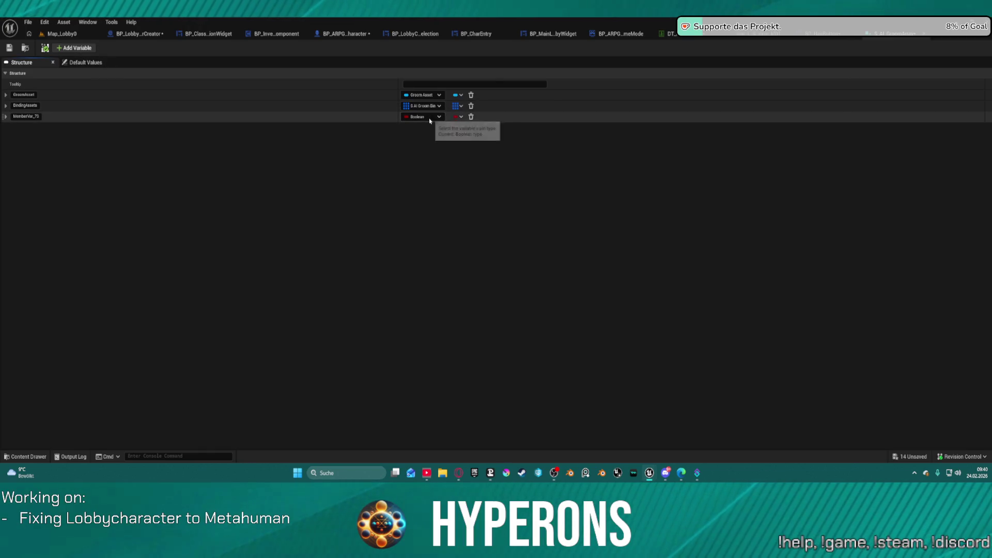
pyautogui.click(429, 118)
pyautogui.write('Textur')
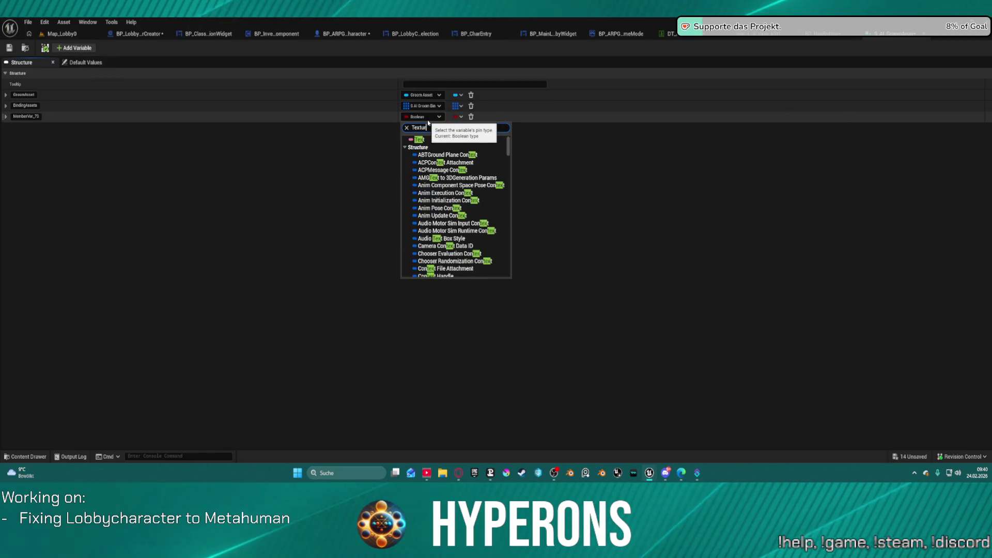
pyautogui.moveTo(501, 218)
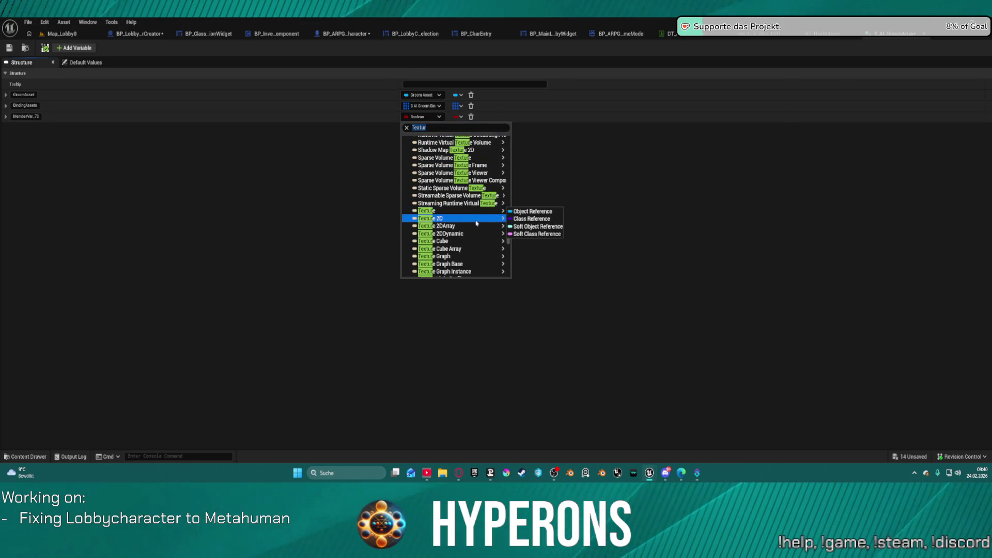
pyautogui.click(523, 223)
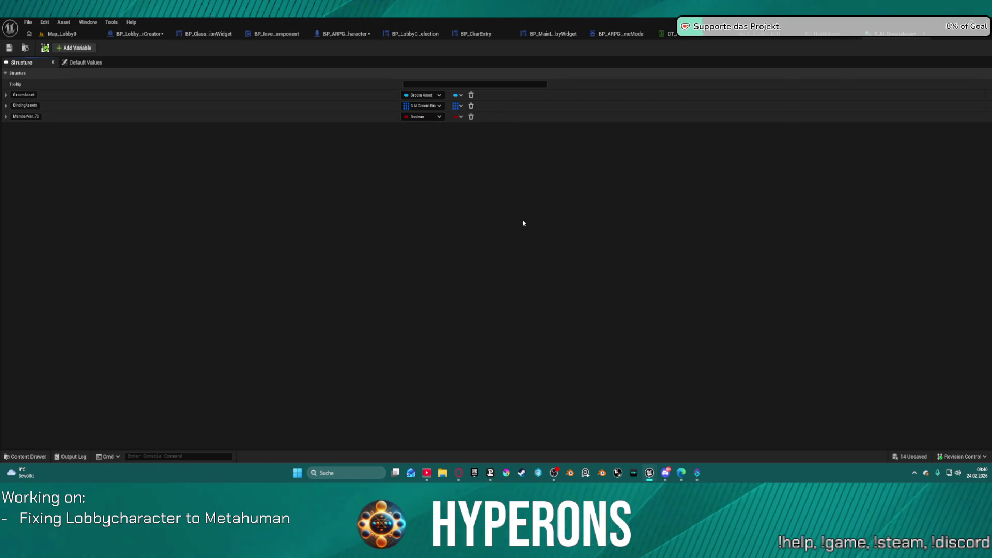
# Rename the member to Image, move it above GroomAsset, and save the structure
pyautogui.doubleClick(23, 116)
pyautogui.write('Image')
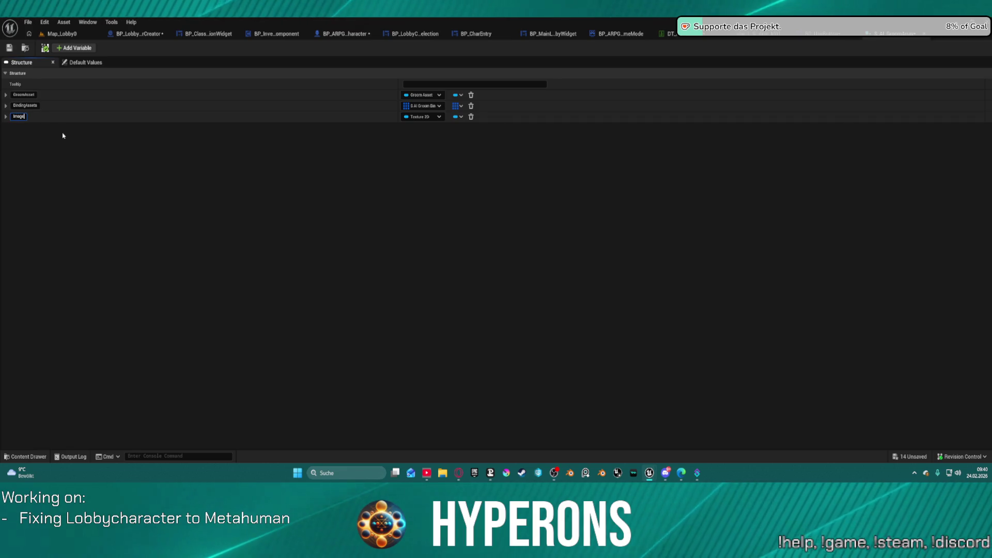
pyautogui.press('Return')
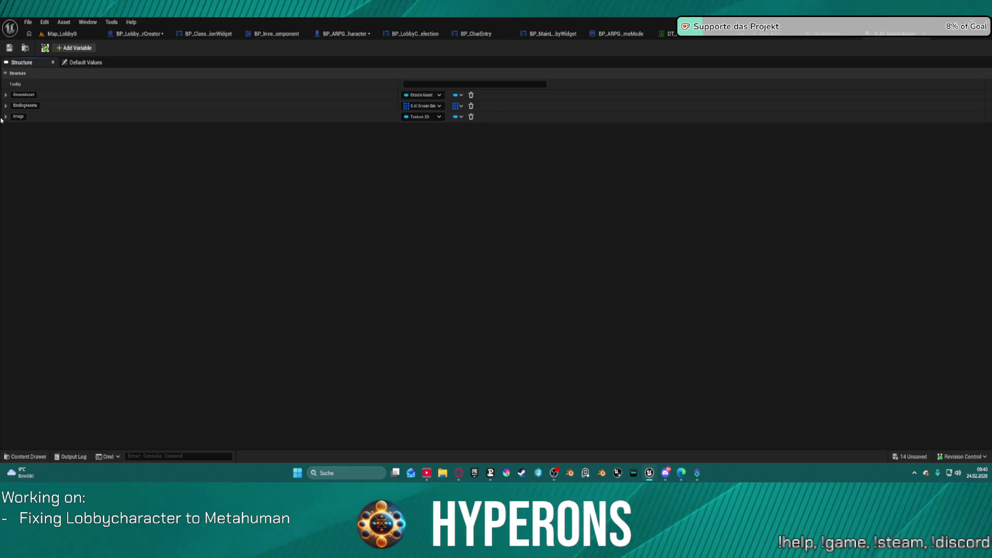
pyautogui.click(5, 117)
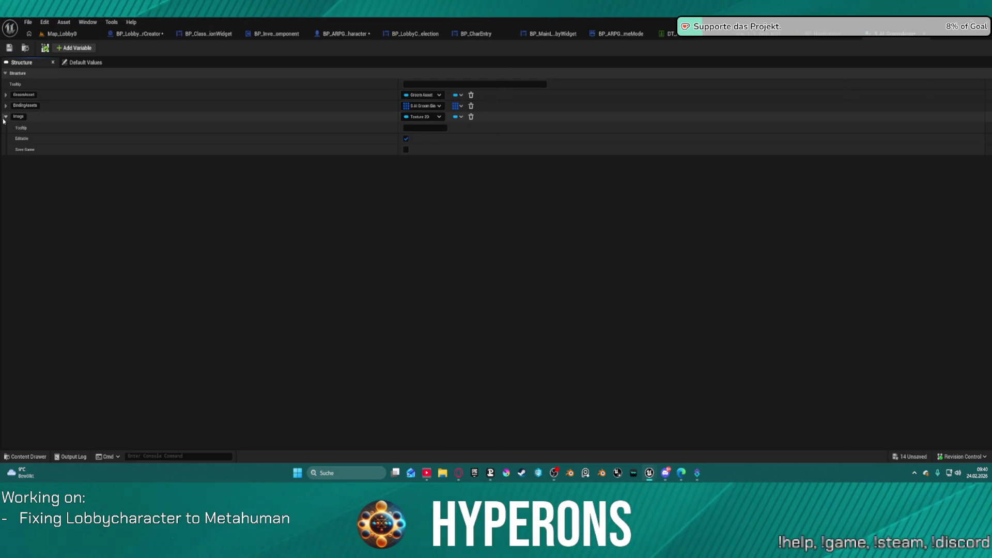
pyautogui.moveTo(2, 115); pyautogui.dragTo(7, 95)
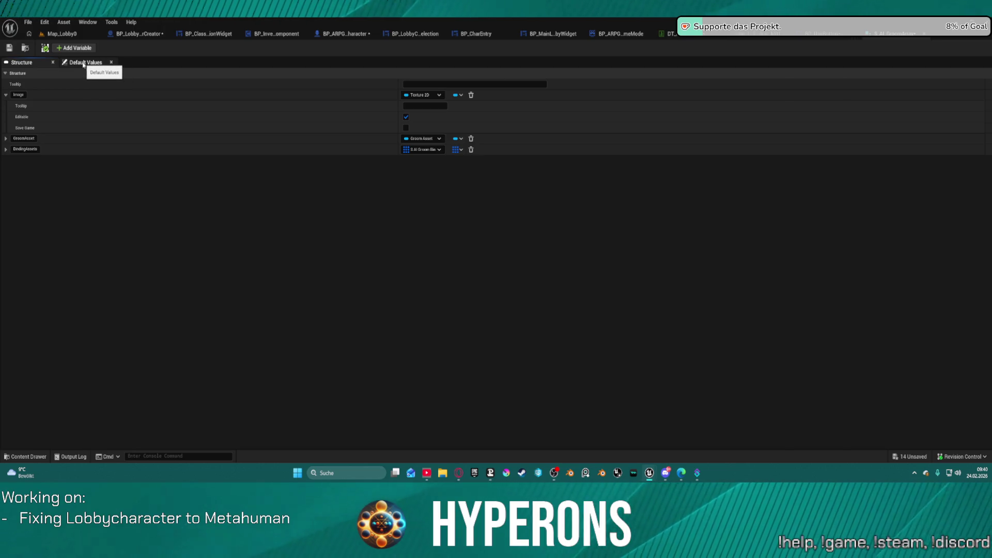
pyautogui.click(7, 47)
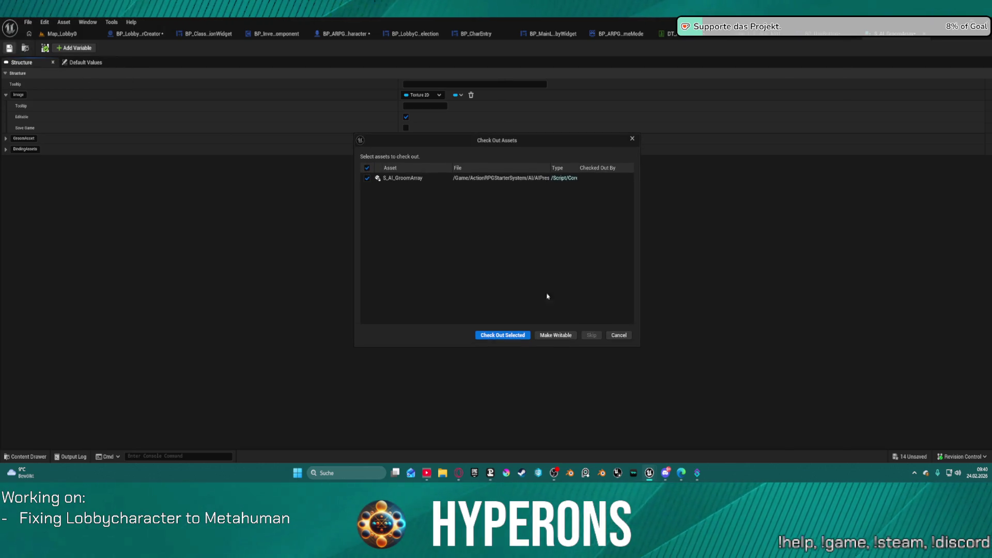
pyautogui.click(516, 335)
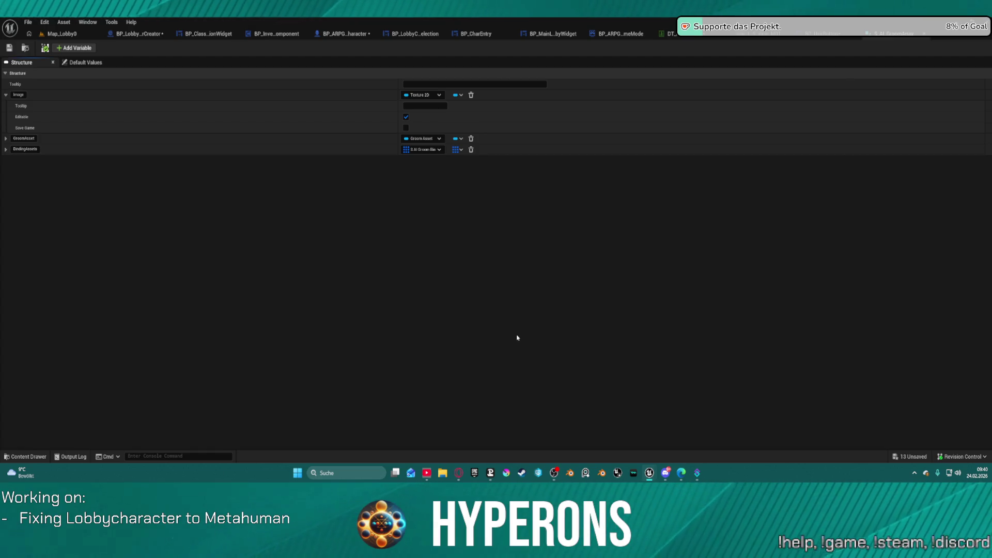
# Switch to DT_HairType and widen its new Image column
pyautogui.click(667, 34)
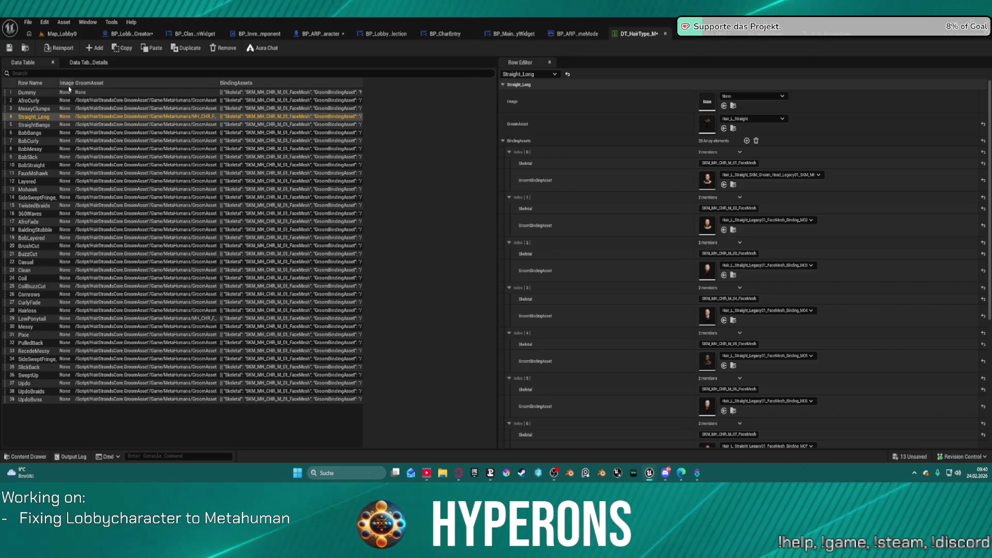
pyautogui.moveTo(73, 83); pyautogui.dragTo(113, 82)
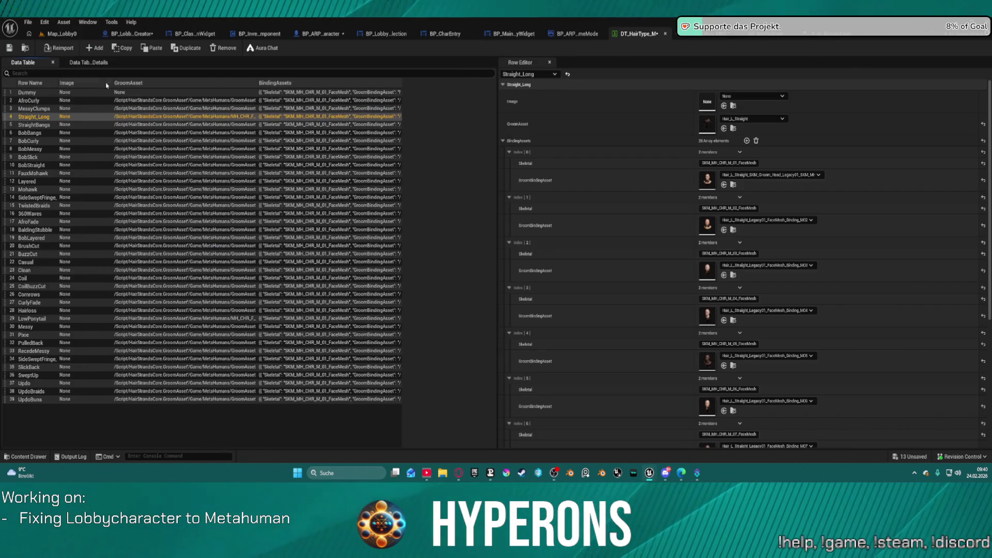
pyautogui.hotkey('ctrl', 'space')
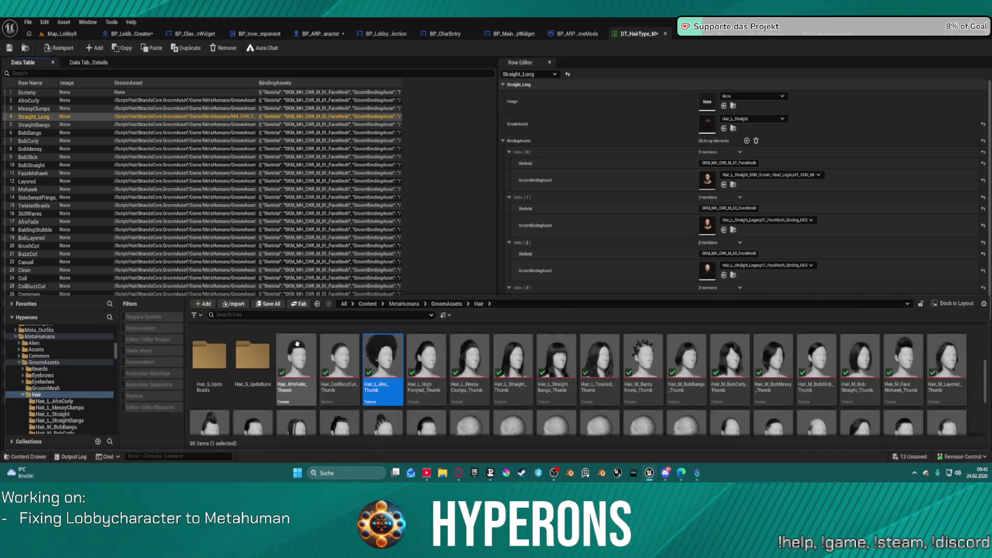
pyautogui.moveTo(287, 379)
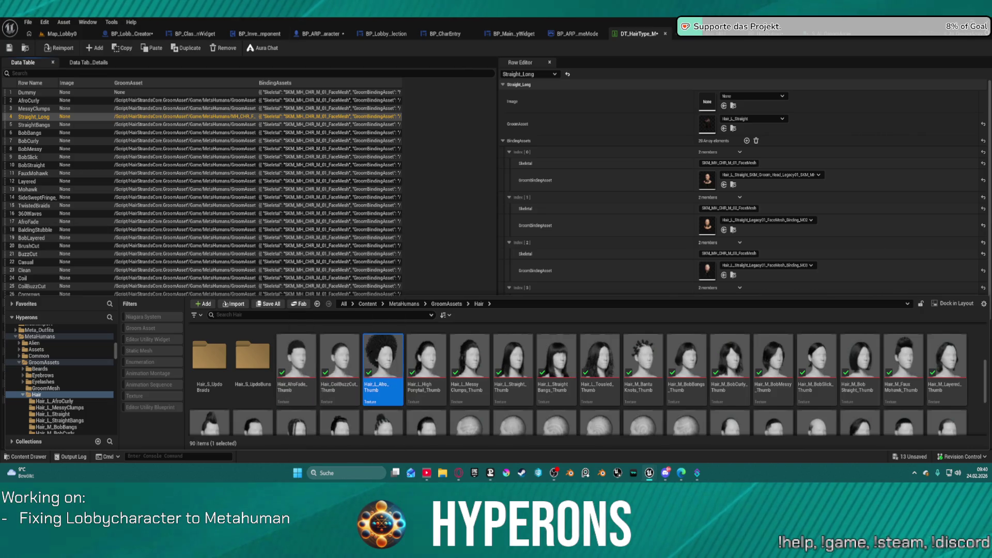
pyautogui.hotkey('ctrl', 'space')
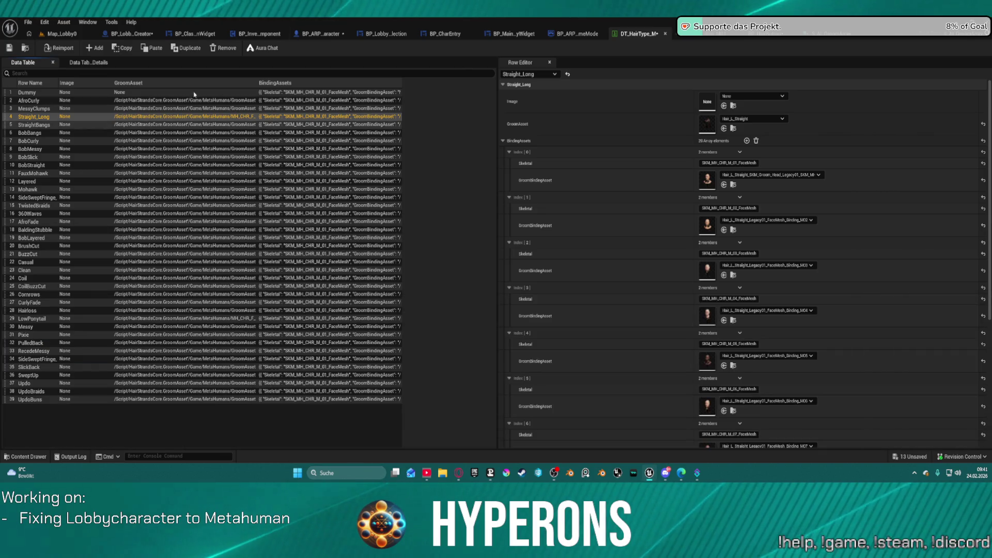
pyautogui.hotkey('ctrl', 'space')
# Browse the Hair thumbnail textures in the Content Drawer, then select the AfroCurly row
pyautogui.rightClick(285, 362)
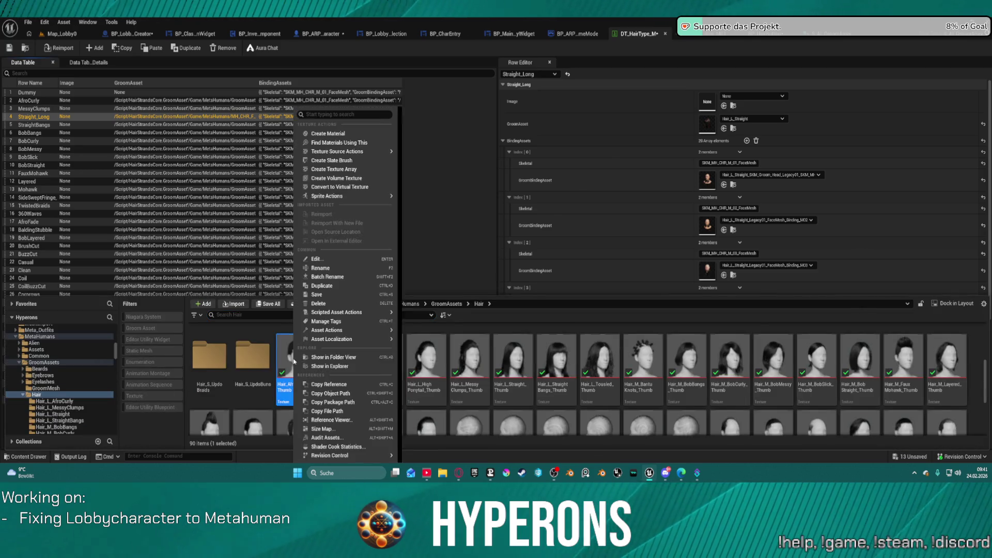
pyautogui.moveTo(366, 331)
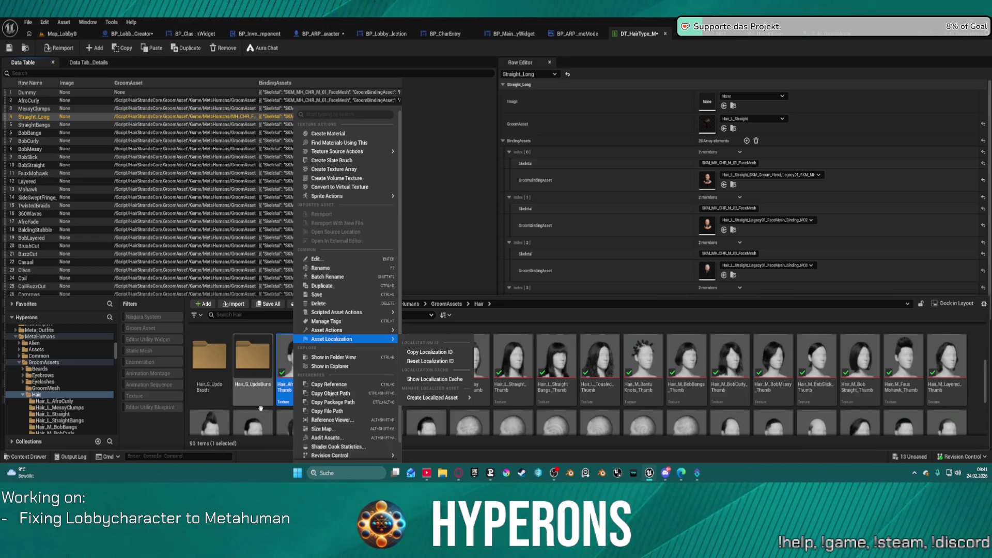
pyautogui.click(284, 344)
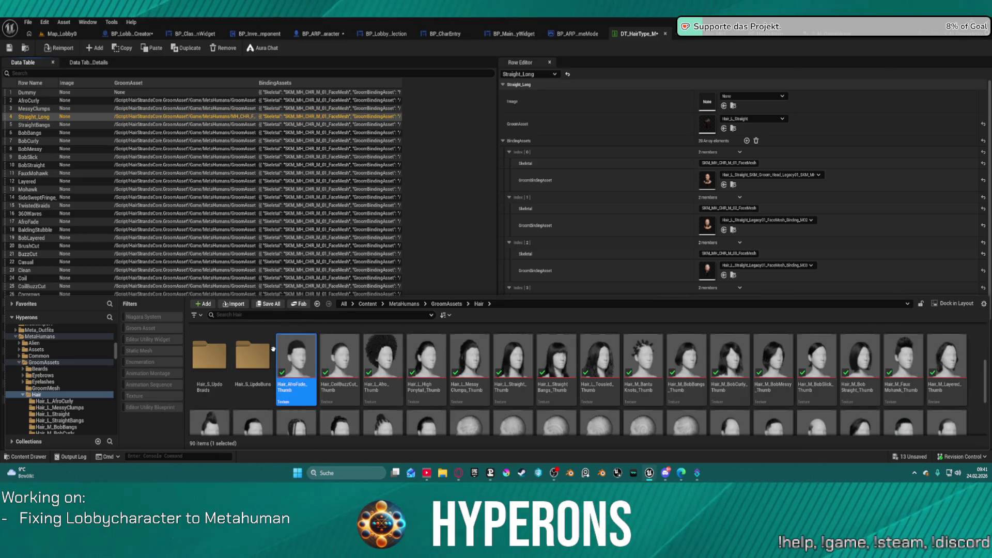
pyautogui.click(36, 395)
pyautogui.rightClick(37, 396)
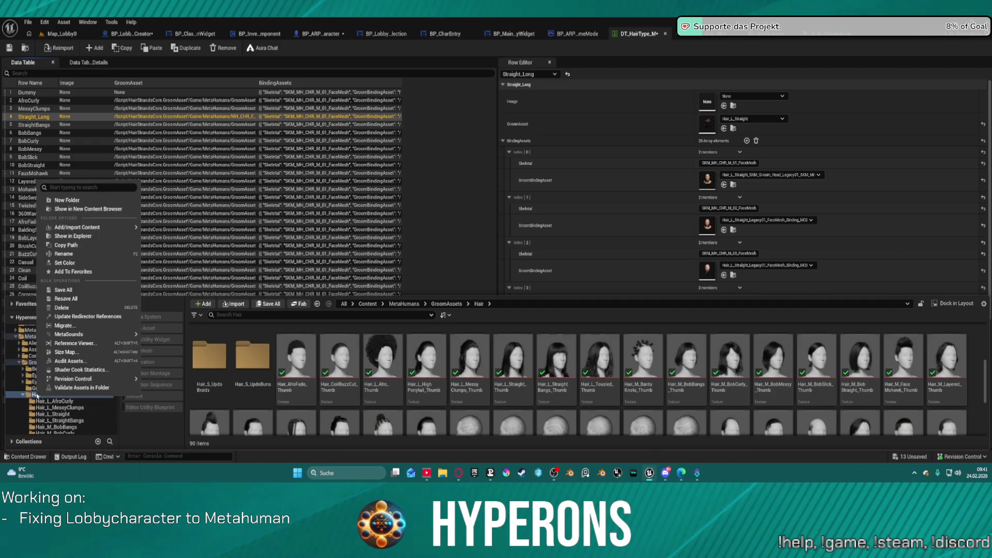
pyautogui.click(105, 210)
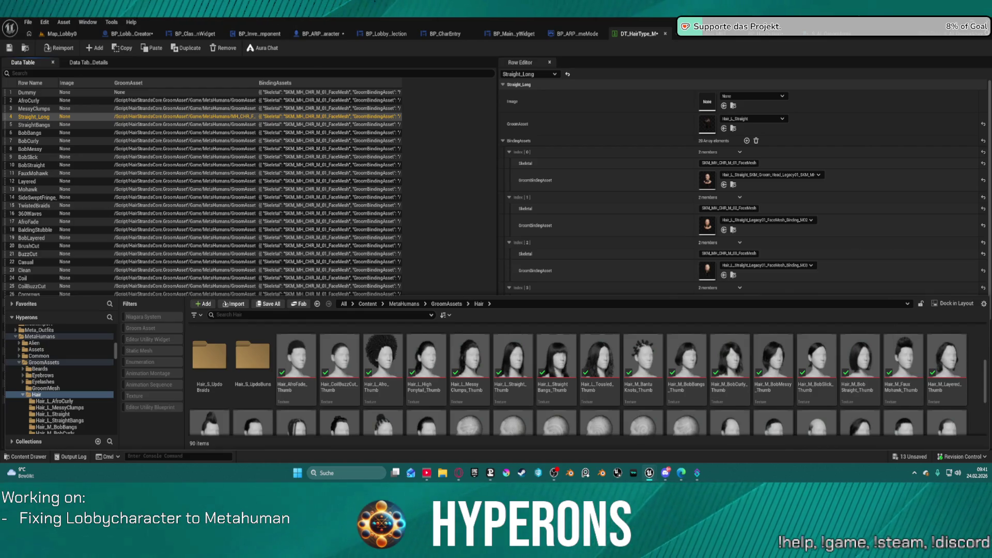
pyautogui.rightClick(39, 396)
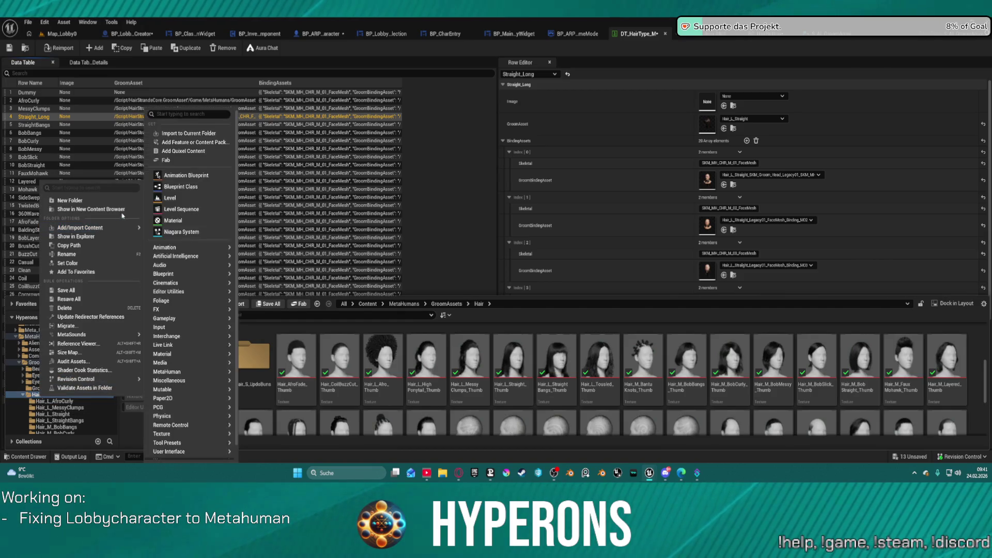
pyautogui.click(119, 209)
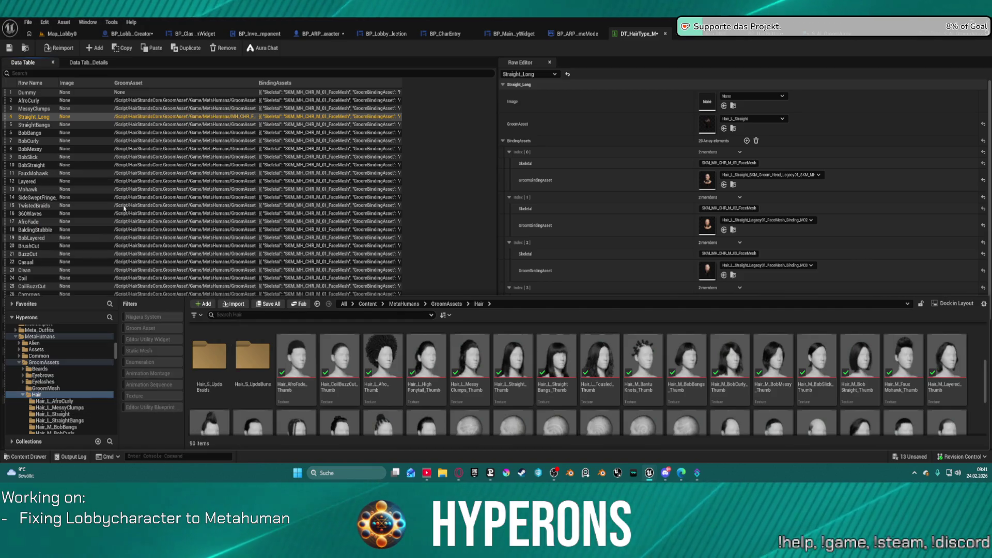
pyautogui.click(354, 49)
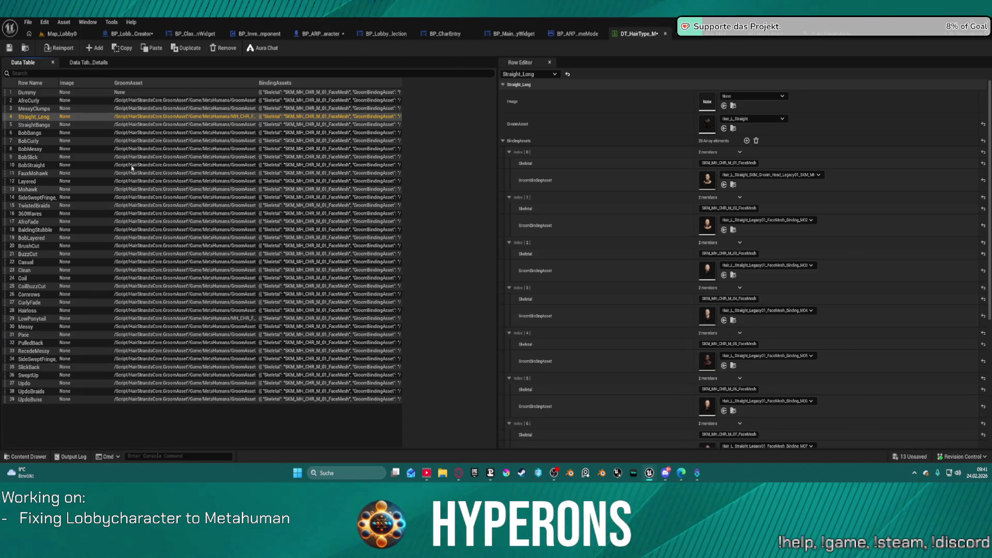
pyautogui.click(75, 100)
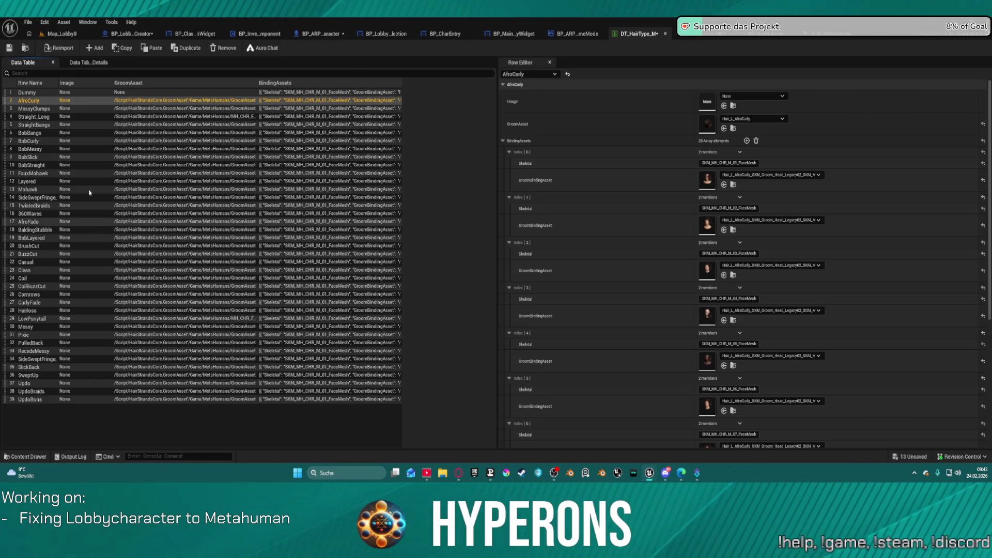
# Drag each matching _Thumb texture onto the Image slot for AfroCurly, MessyClumps, Straight_Long, StraightBangs and BobBangs
pyautogui.moveTo(516, 132)
pyautogui.mouseDown()
pyautogui.moveTo(552, 114)
pyautogui.moveTo(711, 98)
pyautogui.mouseUp()
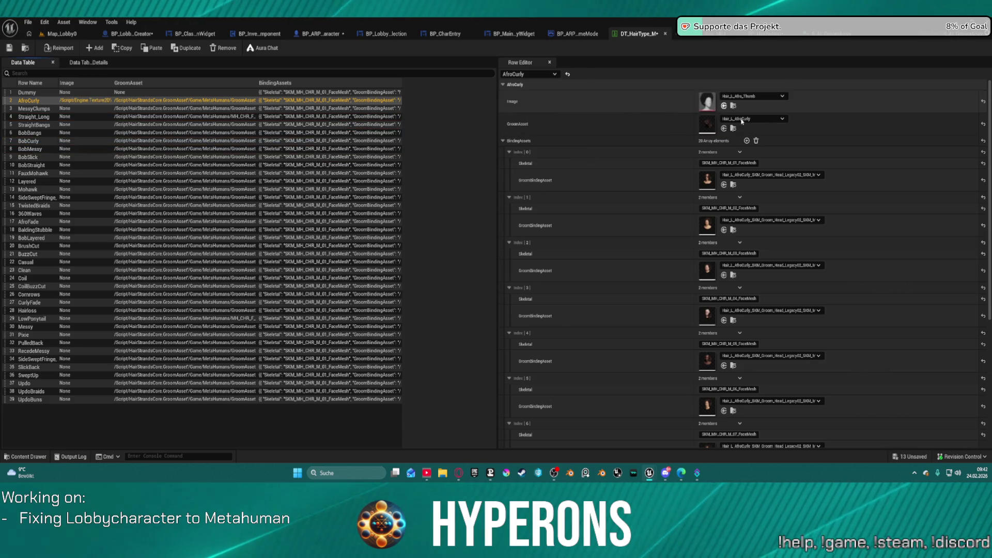
pyautogui.click(41, 109)
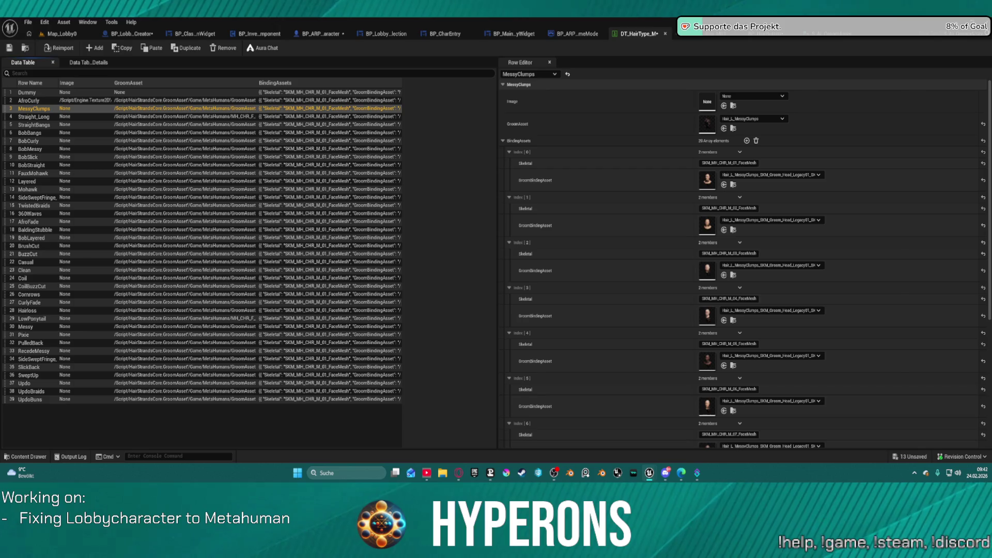
pyautogui.moveTo(702, 104)
pyautogui.mouseDown()
pyautogui.moveTo(680, 133)
pyautogui.moveTo(709, 104)
pyautogui.mouseUp()
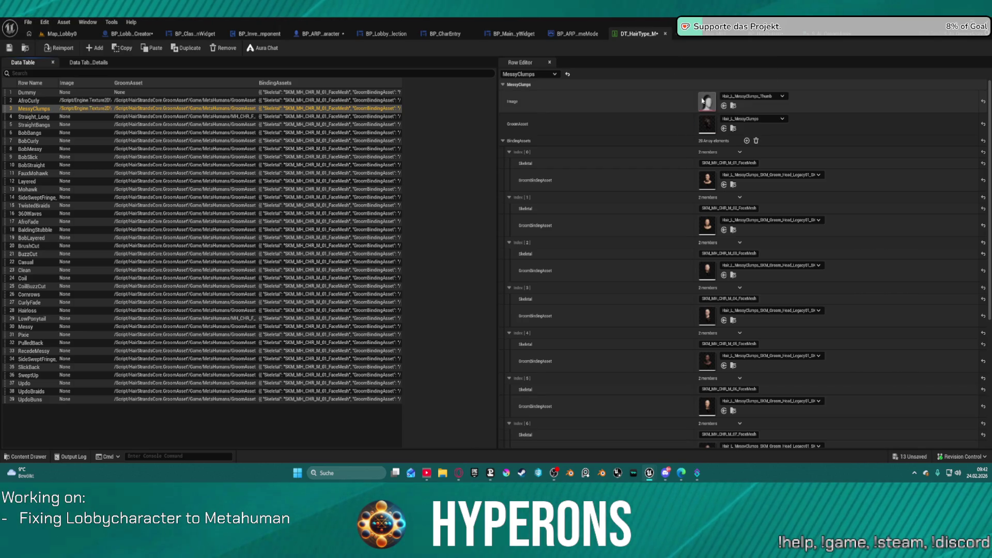
pyautogui.click(46, 118)
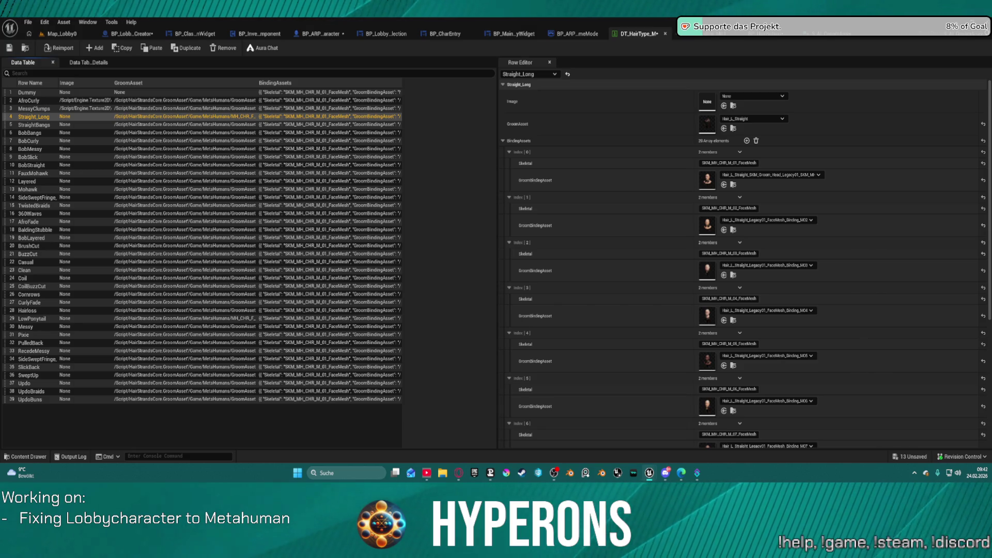
pyautogui.moveTo(651, 1)
pyautogui.mouseDown()
pyautogui.moveTo(653, 110)
pyautogui.moveTo(708, 103)
pyautogui.mouseUp()
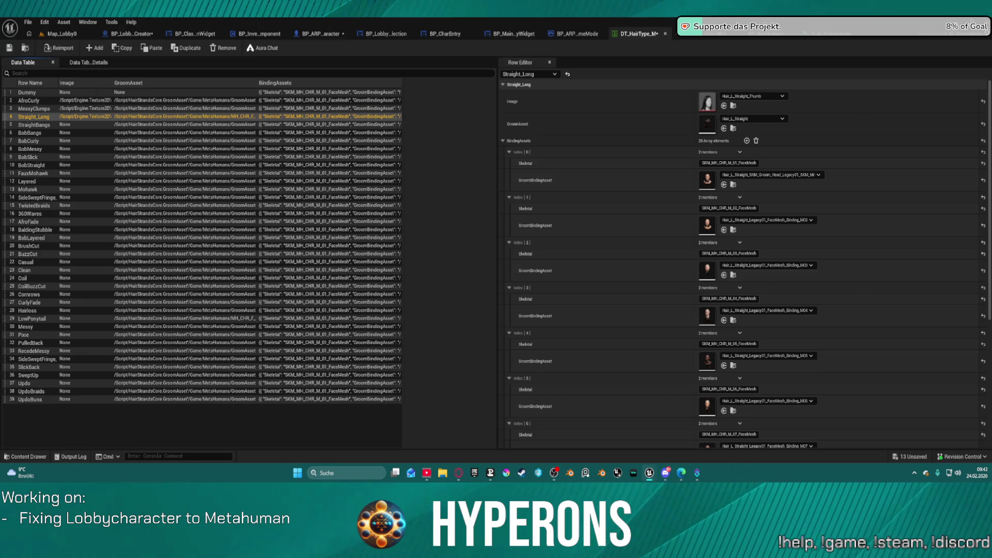
pyautogui.press('Down')
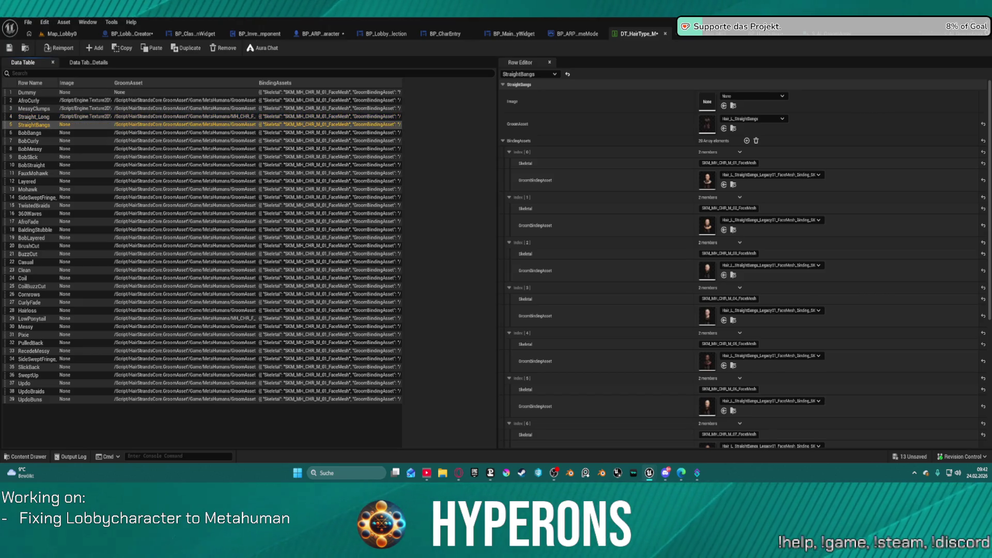
pyautogui.moveTo(759, 178); pyautogui.dragTo(706, 101)
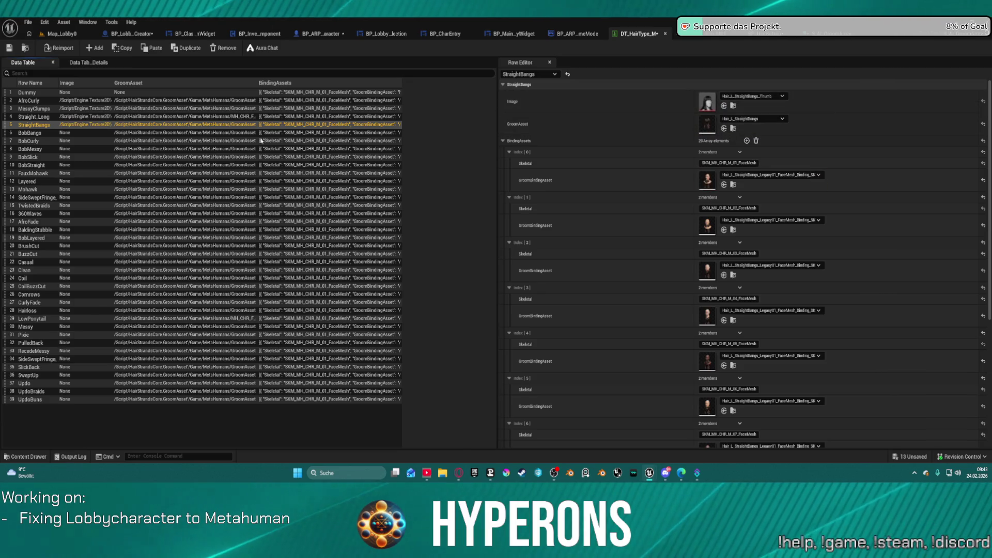
pyautogui.click(29, 133)
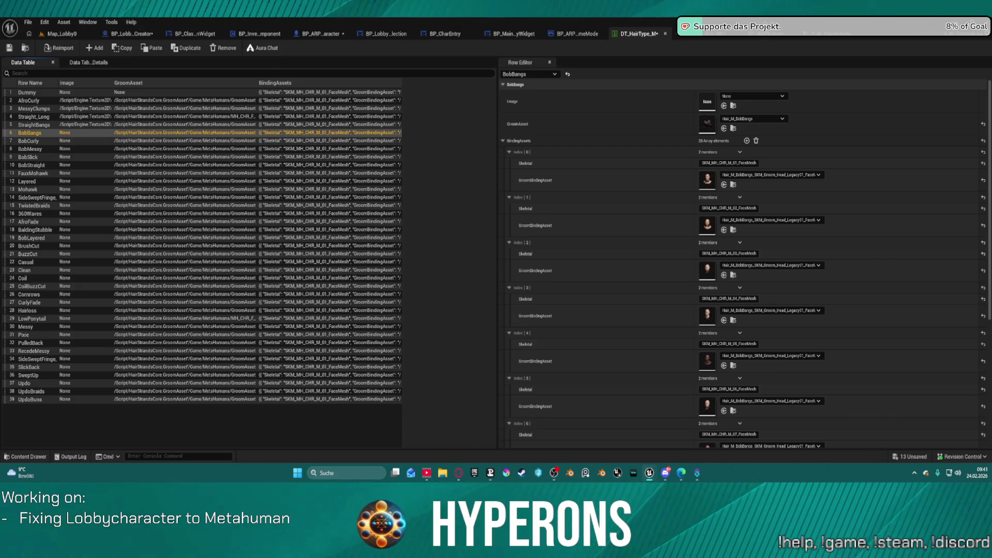
pyautogui.moveTo(760, 42); pyautogui.dragTo(707, 102)
# Assign _Thumb Images to BobCurly, BobMessy, BobSlick and BobStraight, then widen the Image column
pyautogui.click(56, 142)
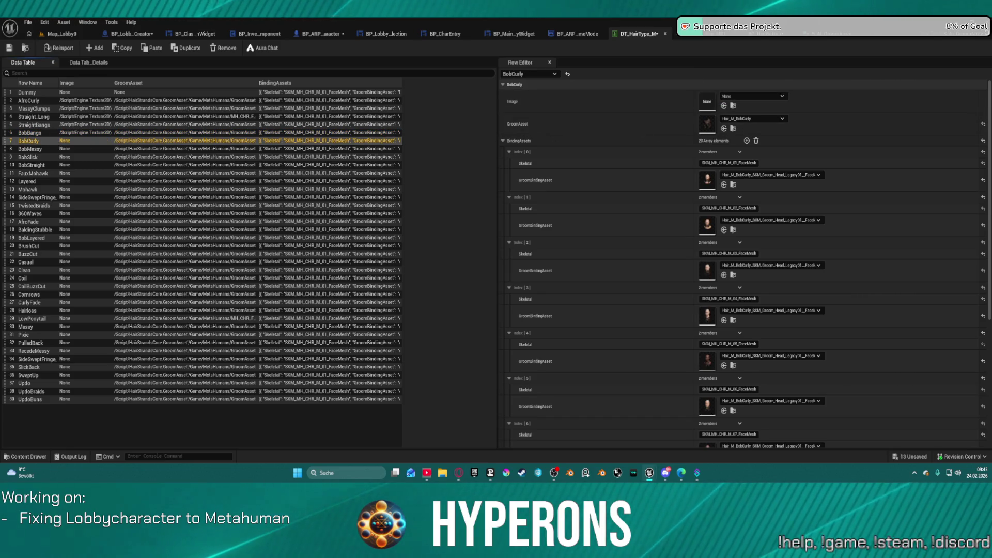
pyautogui.moveTo(759, 41)
pyautogui.mouseDown()
pyautogui.moveTo(723, 103)
pyautogui.moveTo(720, 160)
pyautogui.moveTo(717, 106)
pyautogui.moveTo(707, 101)
pyautogui.mouseUp()
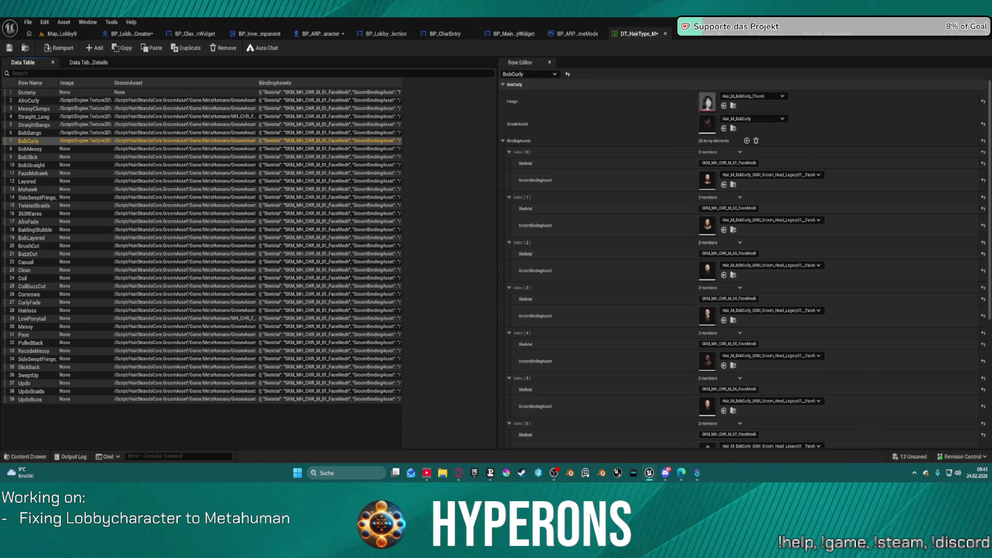
pyautogui.click(57, 150)
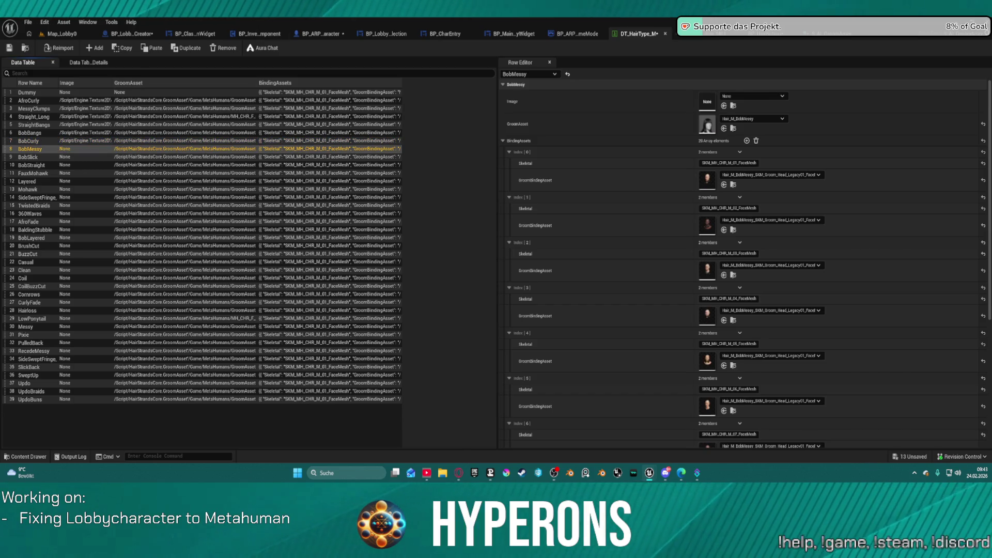
pyautogui.moveTo(599, 31)
pyautogui.mouseDown()
pyautogui.moveTo(730, 111)
pyautogui.moveTo(706, 101)
pyautogui.mouseUp()
pyautogui.click(59, 156)
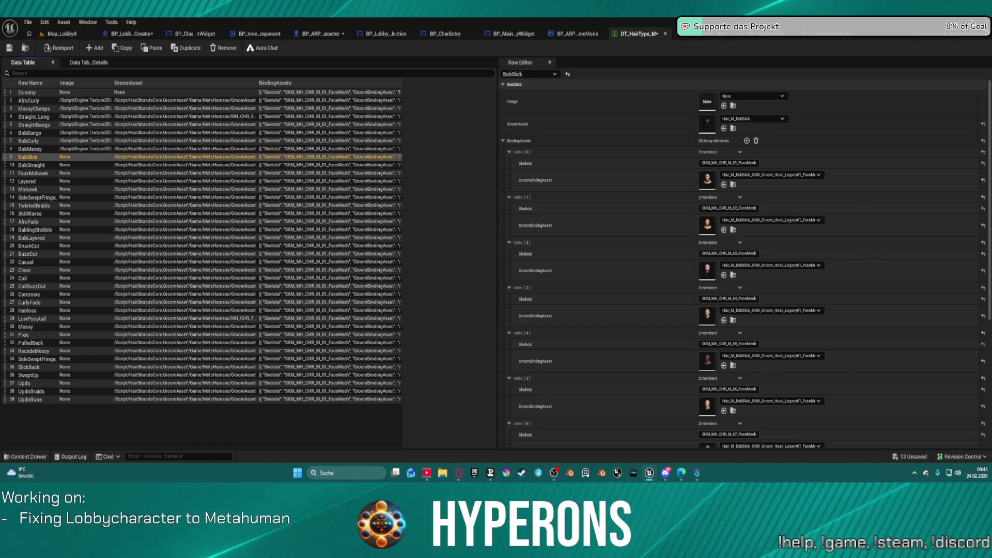
pyautogui.moveTo(599, 31)
pyautogui.mouseDown()
pyautogui.moveTo(635, 75)
pyautogui.moveTo(707, 101)
pyautogui.mouseUp()
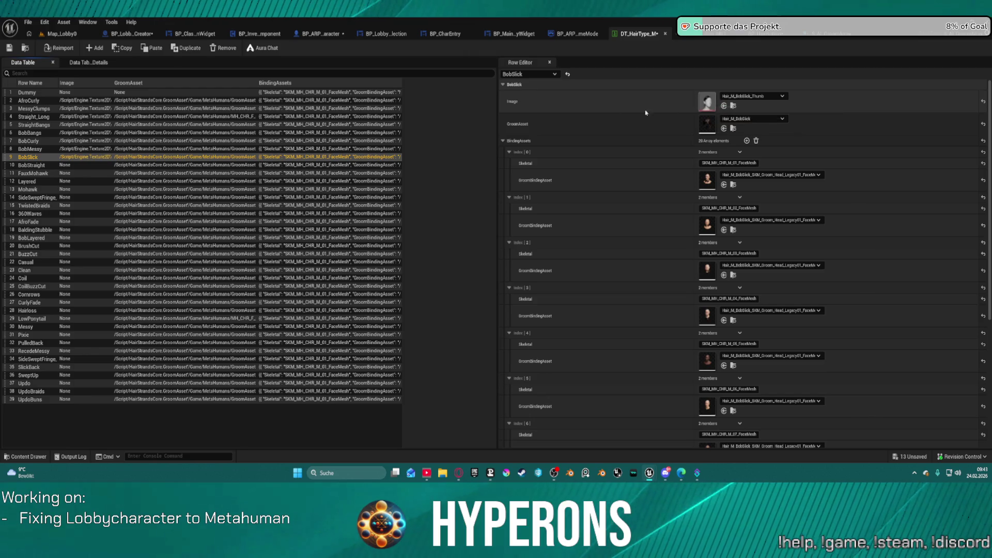
pyautogui.click(37, 165)
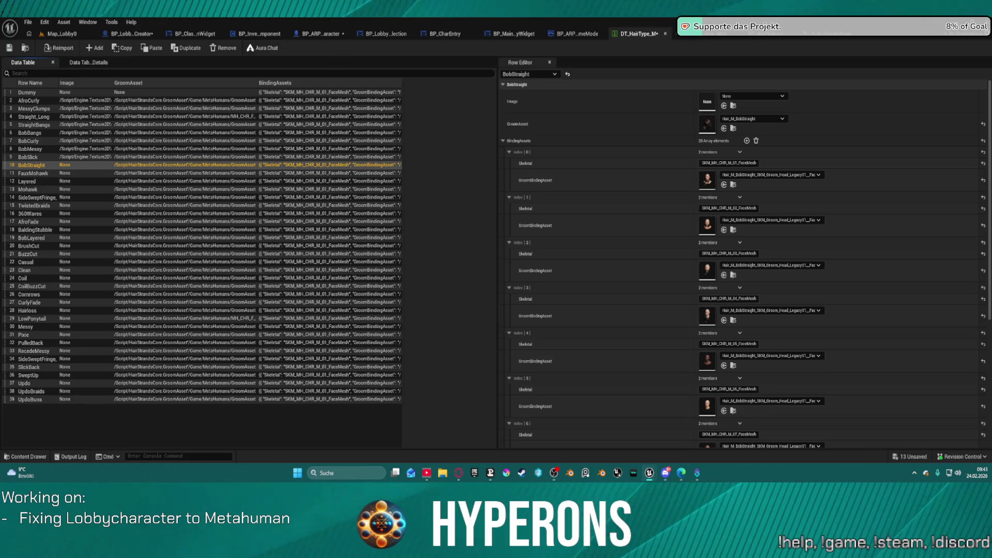
pyautogui.moveTo(721, 61); pyautogui.dragTo(707, 102)
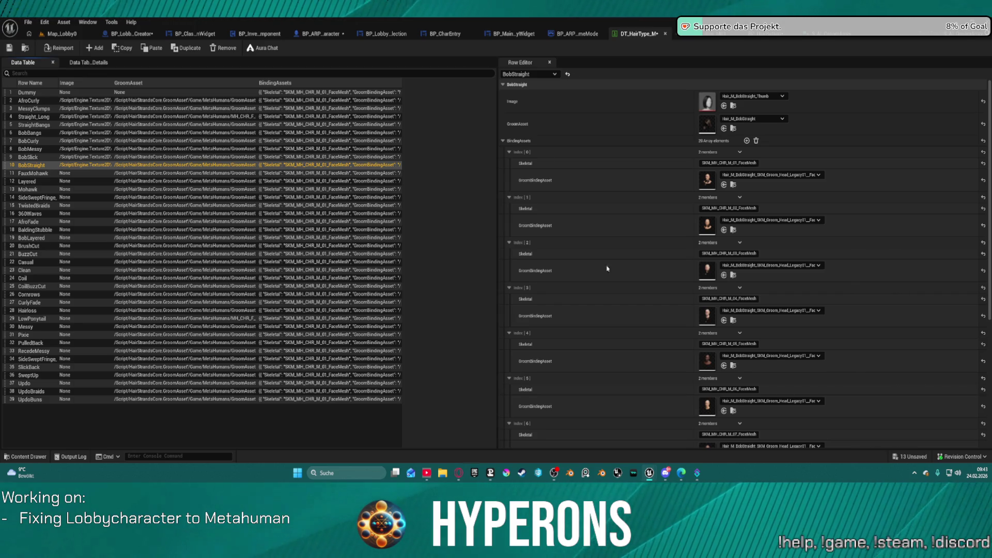
pyautogui.hotkey('alt', 'Tab')
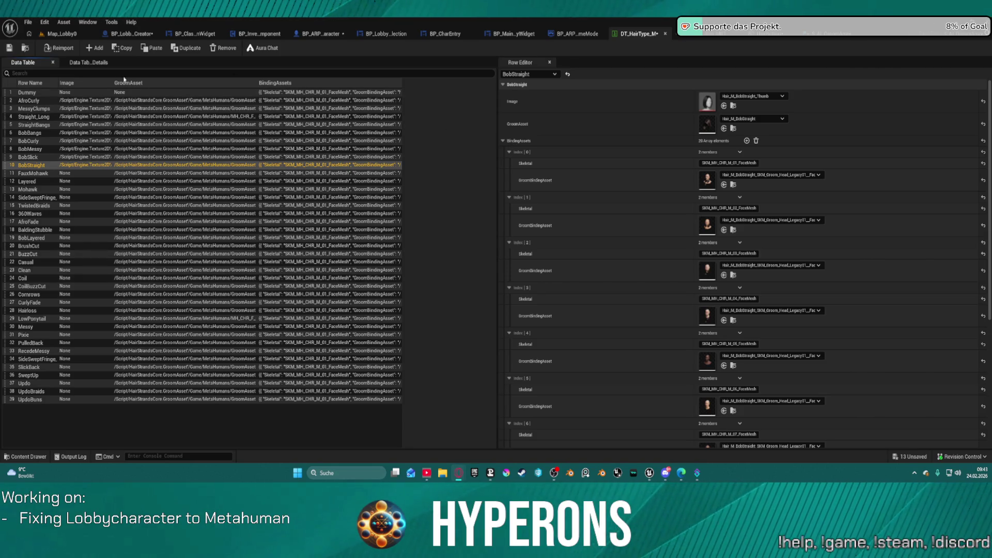
pyautogui.moveTo(110, 85); pyautogui.dragTo(233, 100)
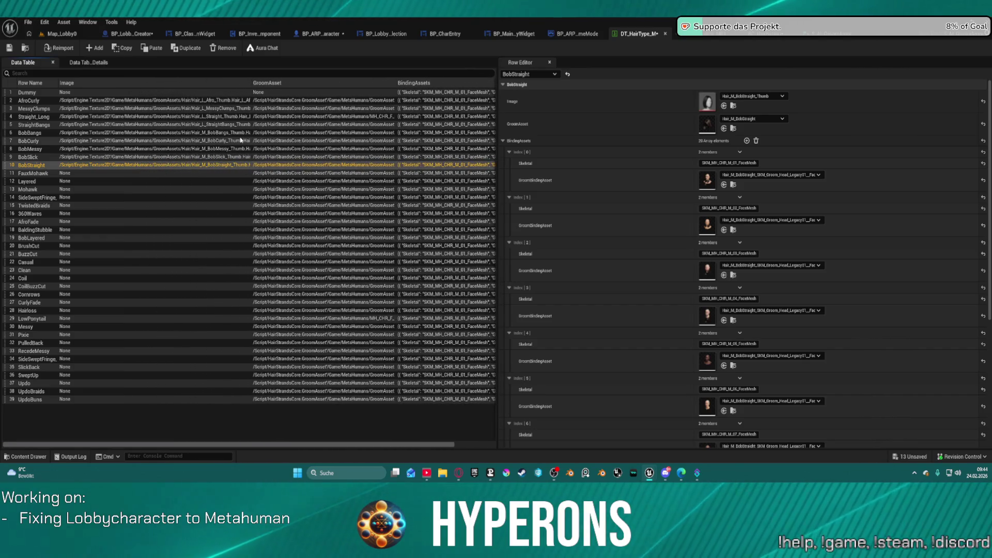
# Give FauxMohawk, Layered and Mohawk their _Thumb textures as Image, then select the SideSweptFringe row
pyautogui.click(128, 175)
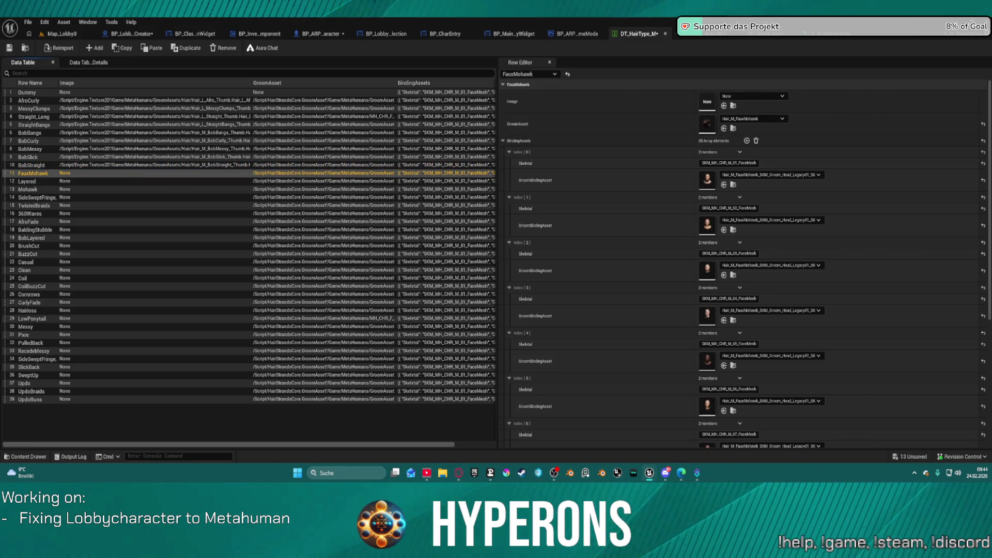
pyautogui.click(724, 105)
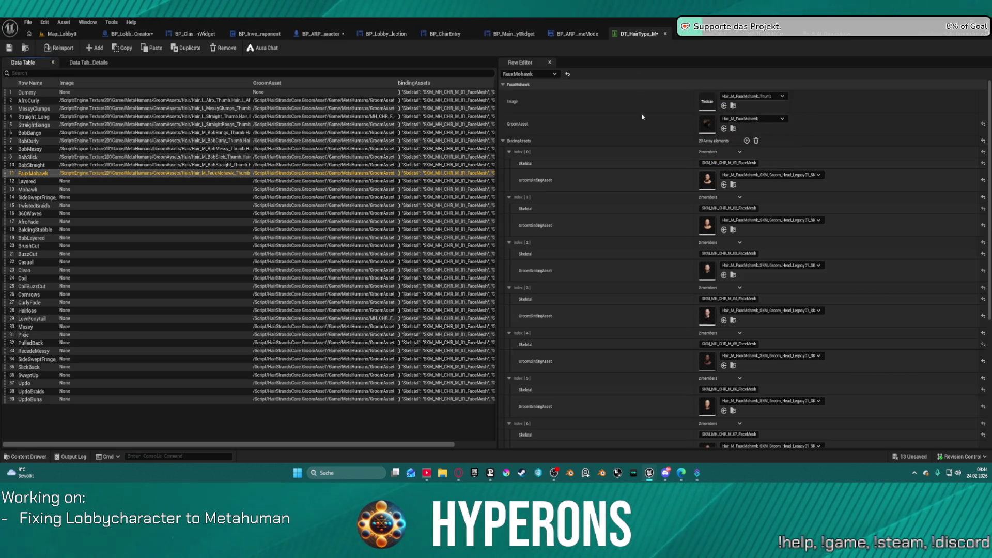
pyautogui.click(146, 183)
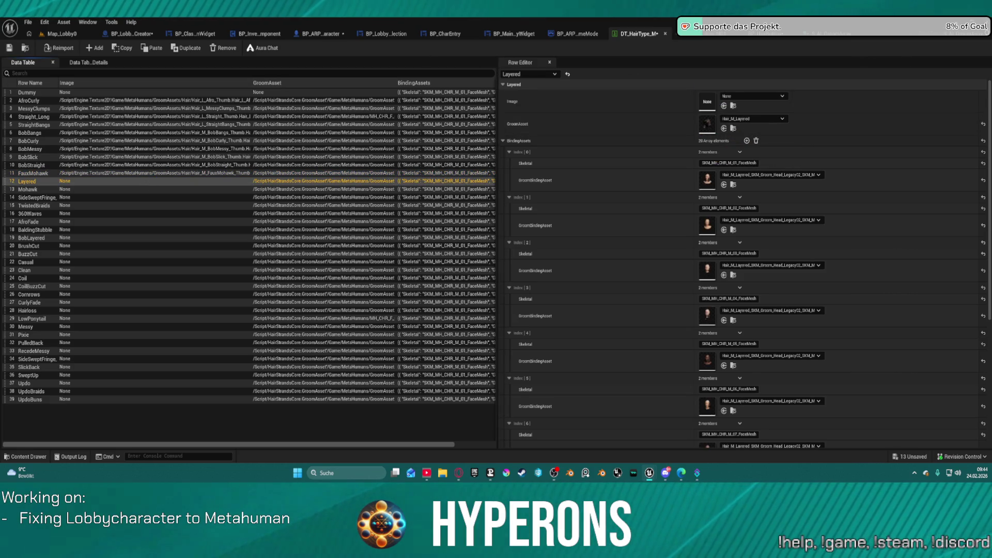
pyautogui.click(723, 105)
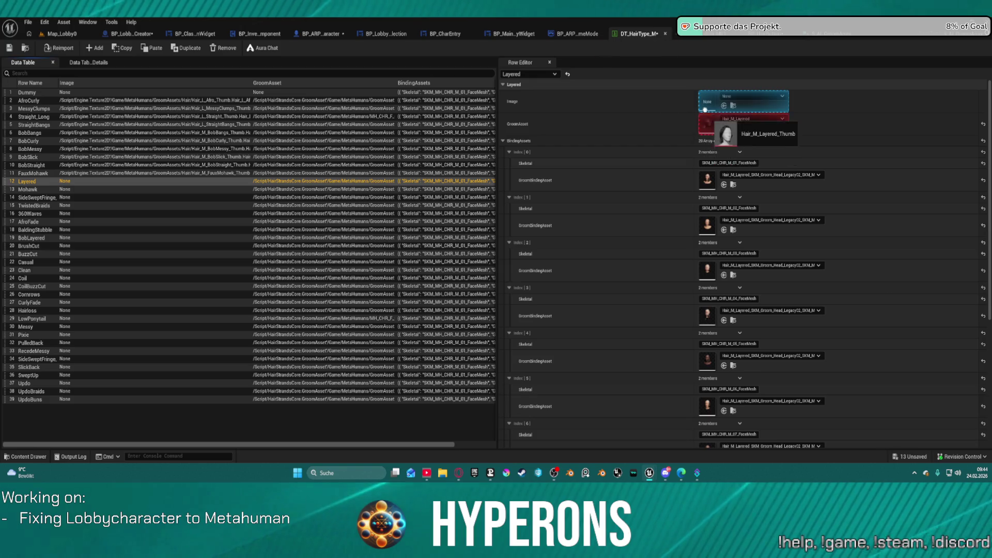
pyautogui.click(114, 190)
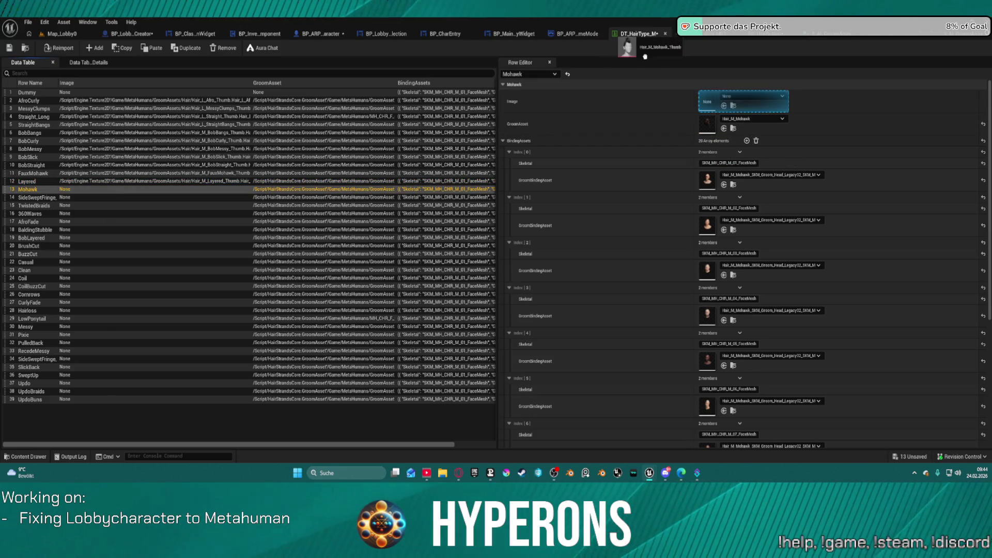
pyautogui.moveTo(617, 36); pyautogui.dragTo(718, 110)
pyautogui.click(94, 198)
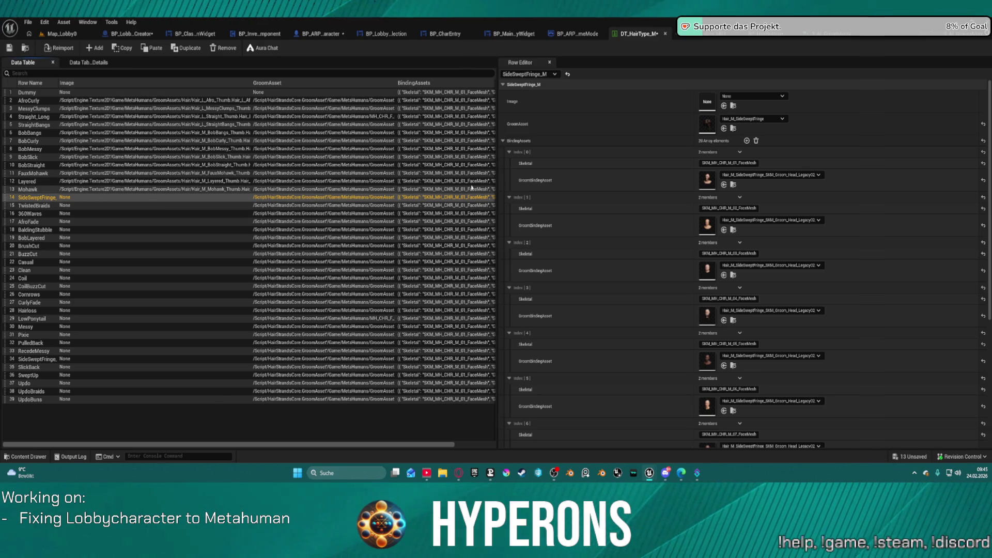
# Preview the SideSweptFringe groom, then drag its thumbnail onto that row's Image slot
pyautogui.click(705, 123)
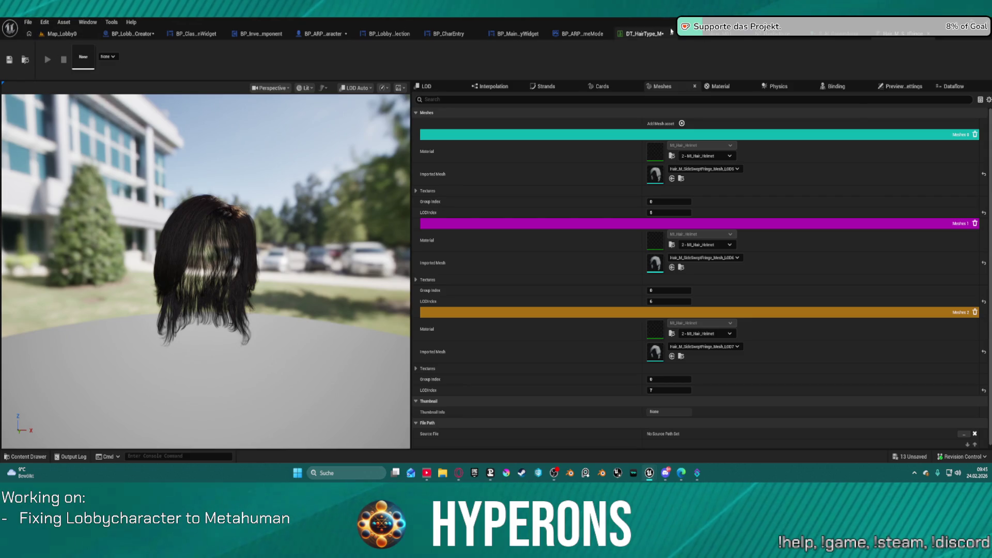
pyautogui.click(643, 33)
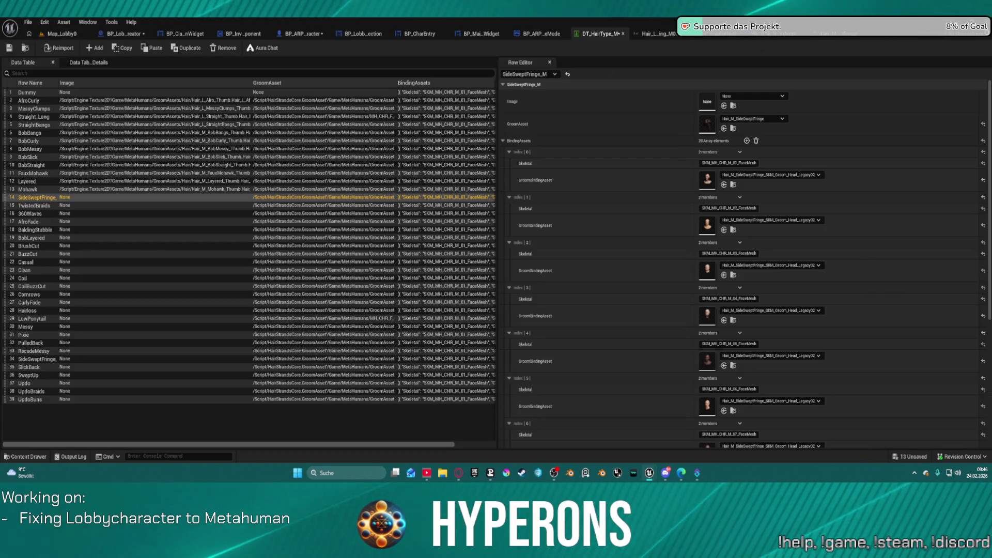
pyautogui.moveTo(604, 77)
pyautogui.mouseDown()
pyautogui.moveTo(649, 73)
pyautogui.moveTo(715, 136)
pyautogui.moveTo(706, 95)
pyautogui.mouseUp()
pyautogui.click(137, 205)
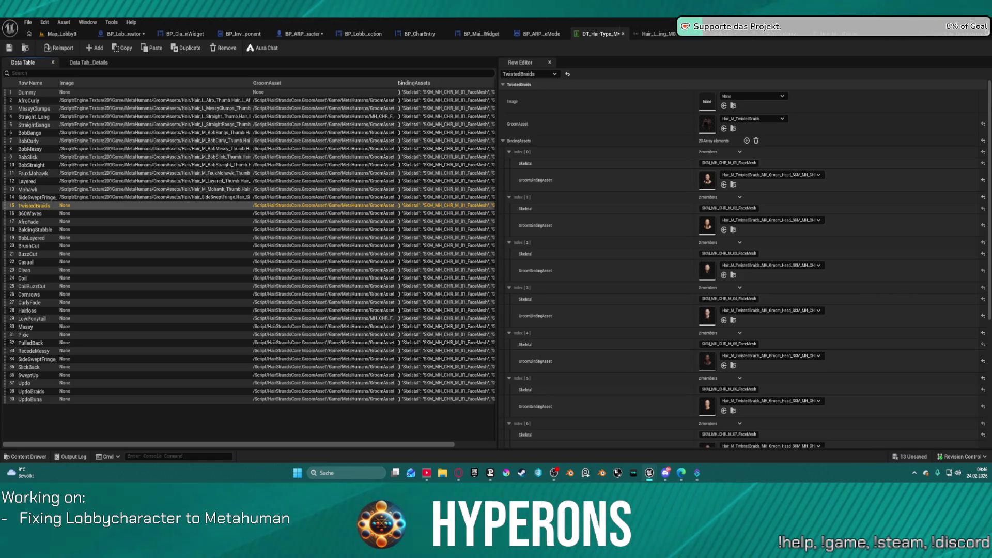
# Preview the TwistedBraids groom, then assign thumbnail Images to TwistedBraids, 360Waves and AfroFade
pyautogui.doubleClick(708, 124)
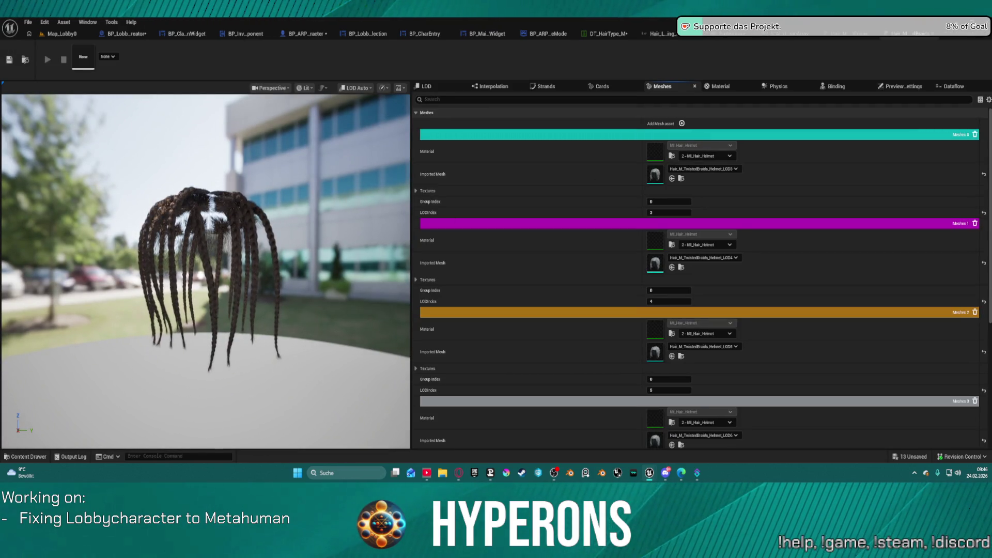
pyautogui.click(606, 34)
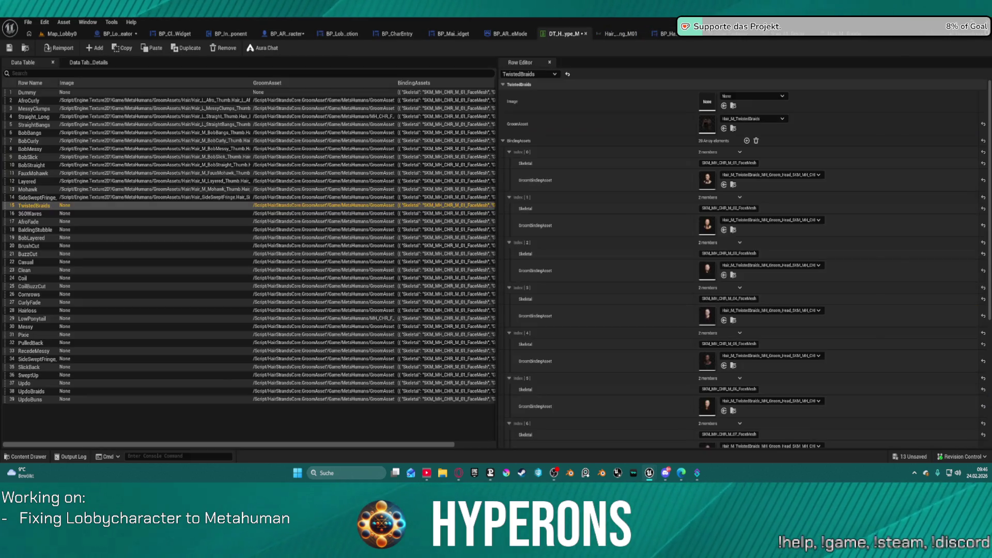
pyautogui.click(723, 106)
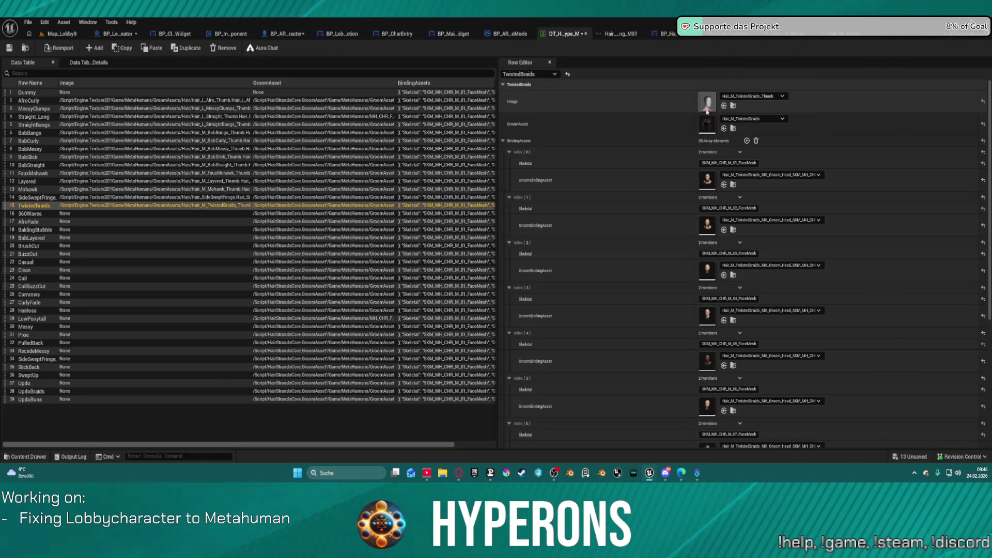
pyautogui.click(47, 214)
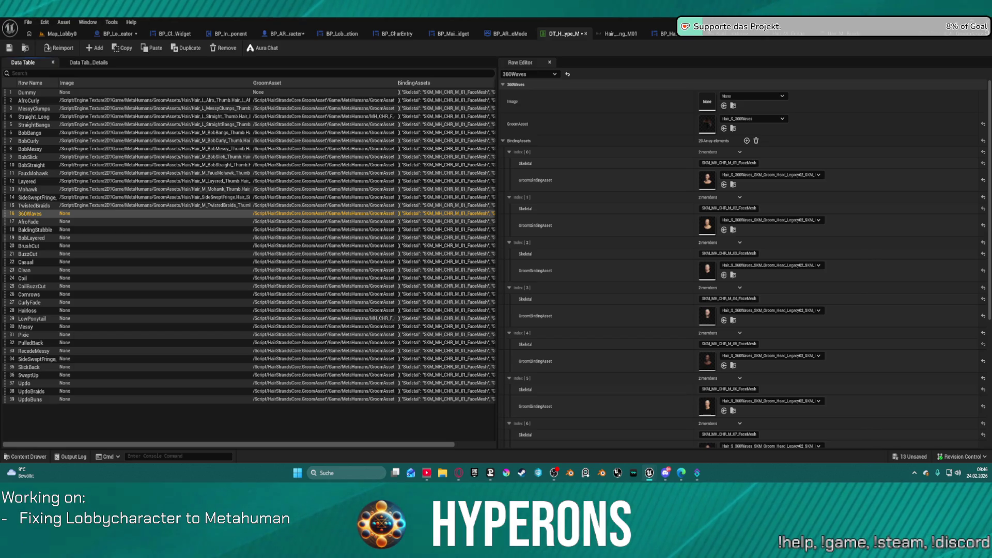
pyautogui.moveTo(710, 101)
pyautogui.mouseDown()
pyautogui.moveTo(708, 135)
pyautogui.moveTo(710, 112)
pyautogui.mouseUp()
pyautogui.click(66, 223)
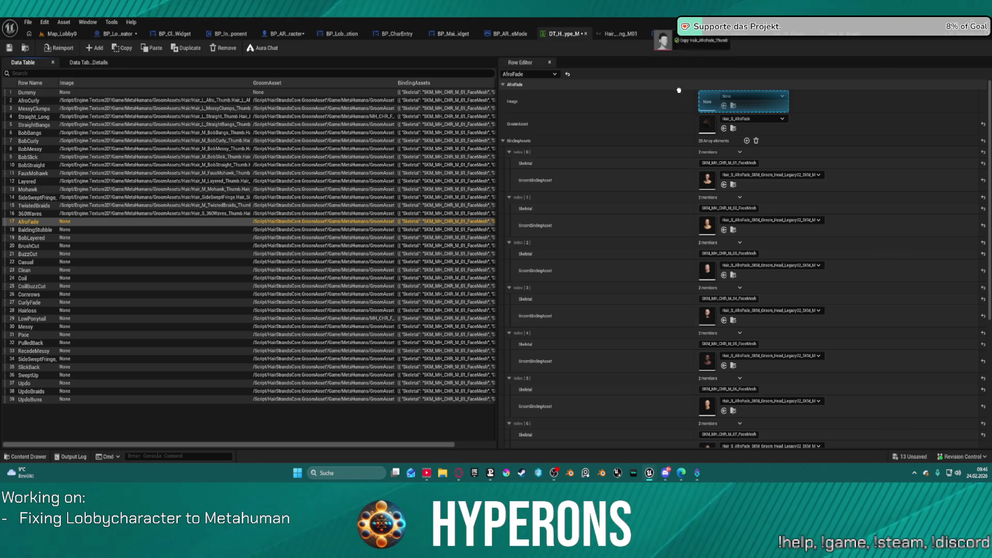
pyautogui.moveTo(677, 89); pyautogui.dragTo(706, 102)
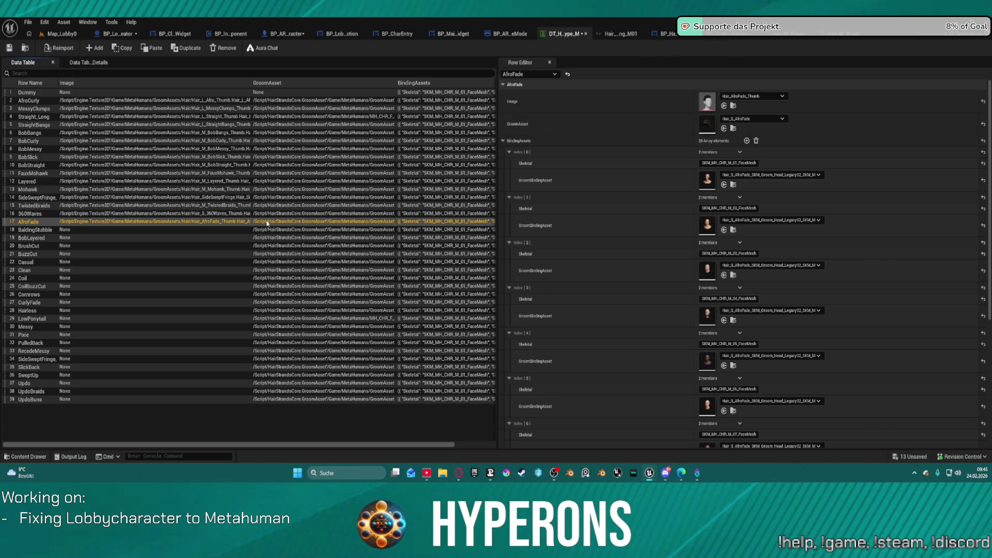
pyautogui.click(101, 231)
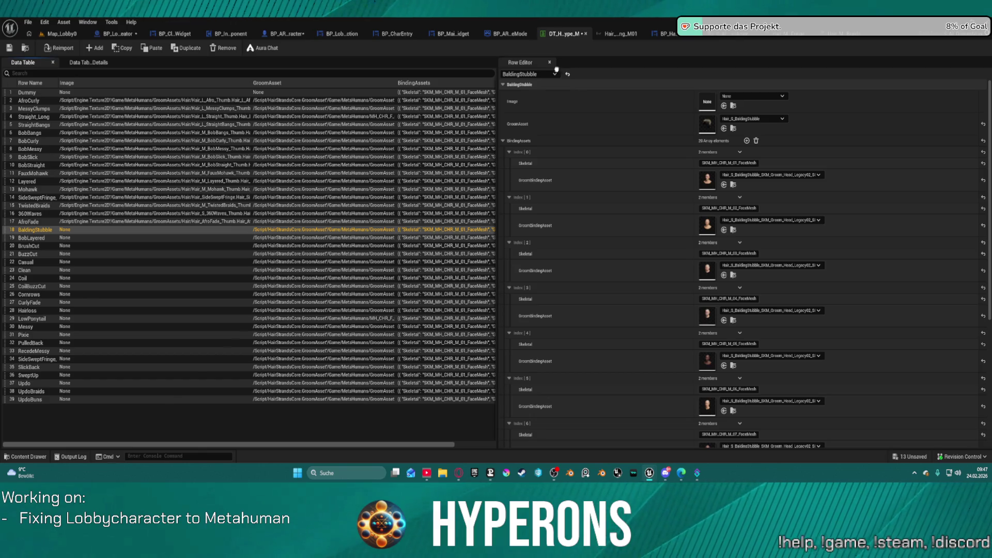
# Assign thumbnail Images to BaldingStubble, BobLayered, BrushCut, BuzzCut and Casual
pyautogui.moveTo(556, 69); pyautogui.dragTo(707, 101)
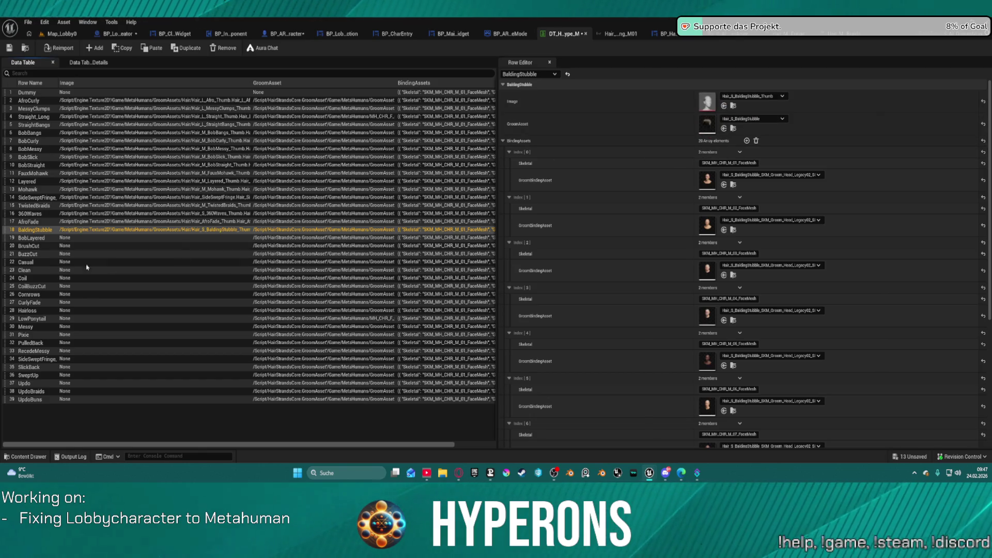
pyautogui.click(52, 238)
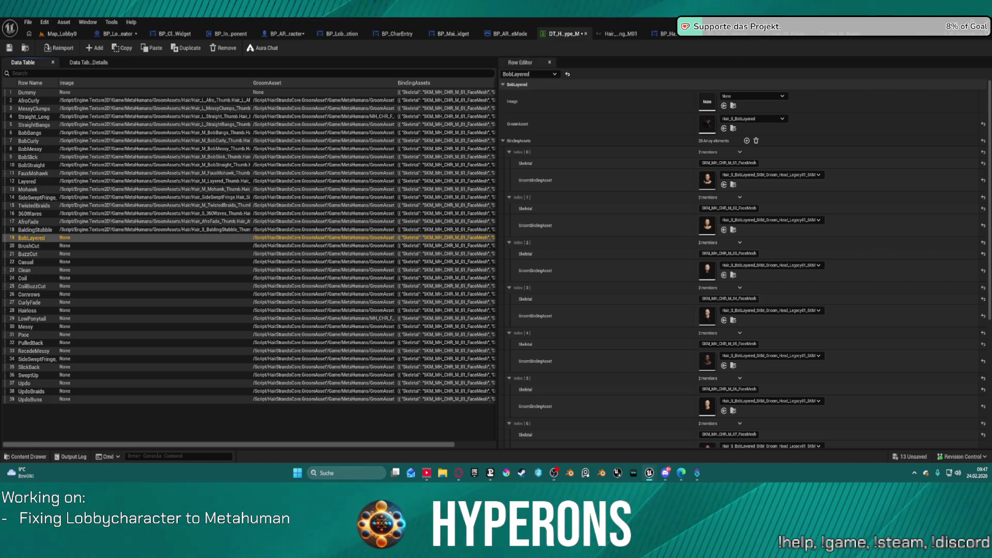
pyautogui.moveTo(708, 100); pyautogui.dragTo(707, 101)
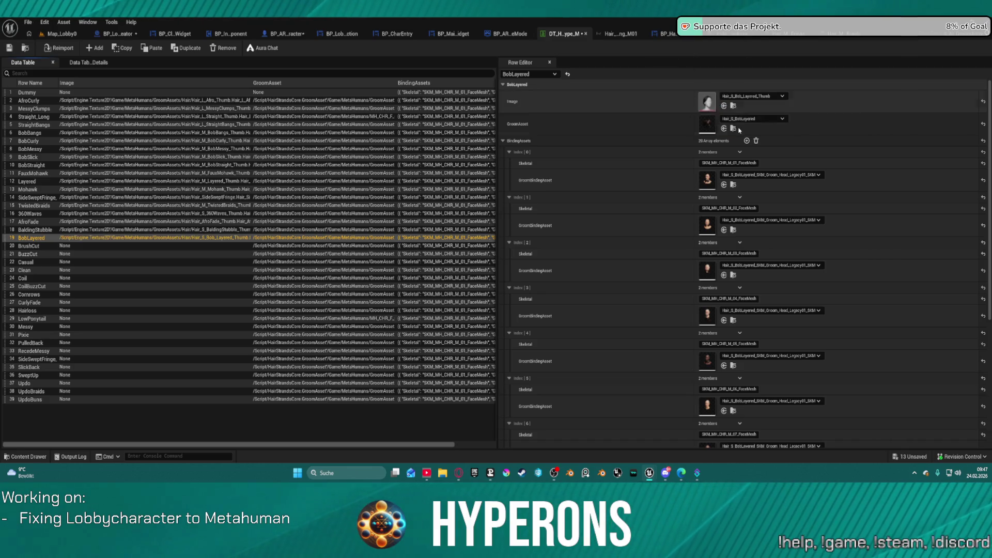
pyautogui.click(81, 245)
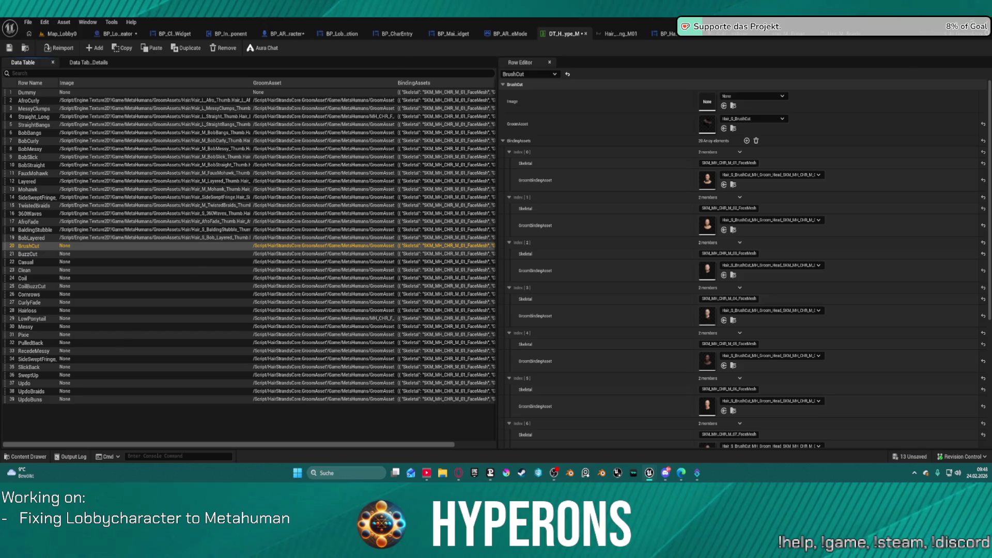
pyautogui.moveTo(681, 96); pyautogui.dragTo(706, 102)
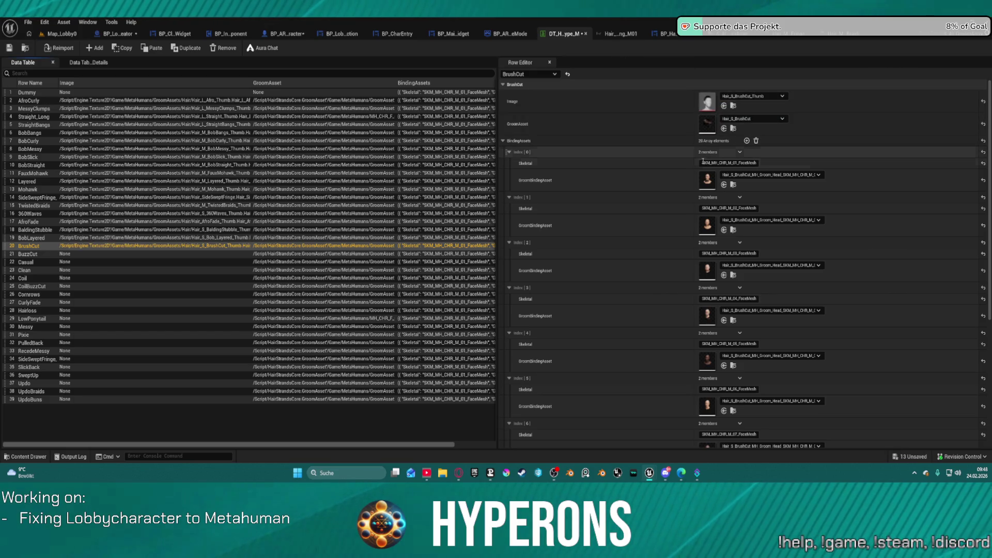
pyautogui.click(710, 128)
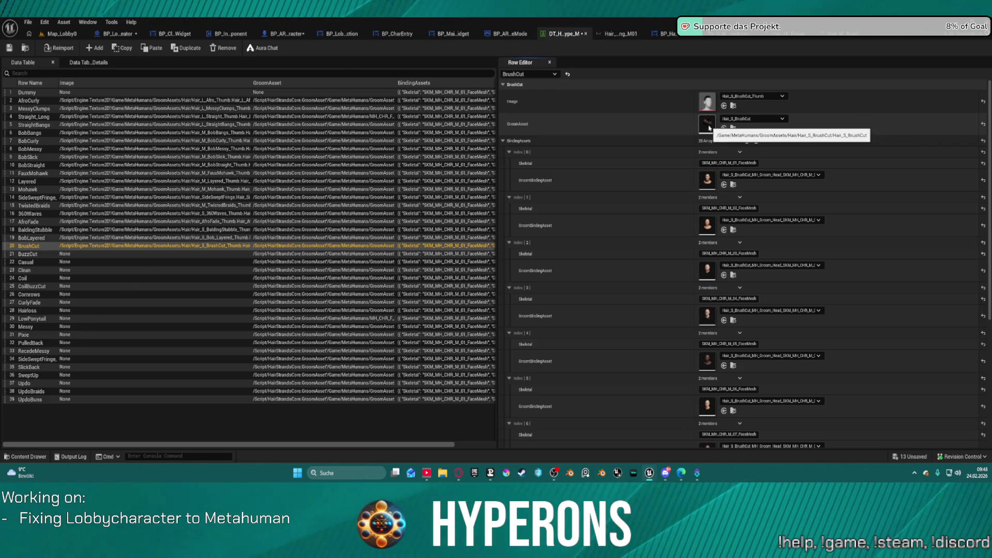
pyautogui.click(110, 255)
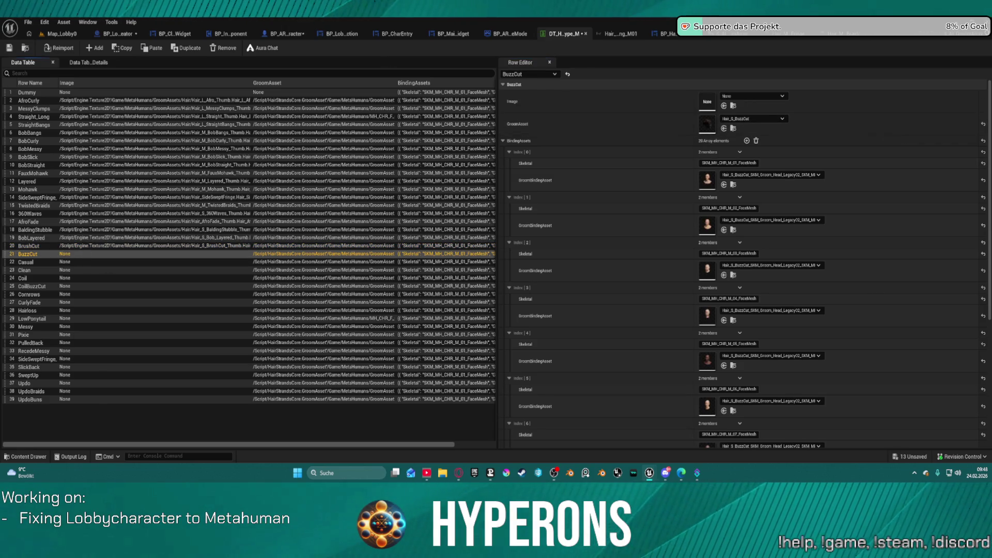
pyautogui.moveTo(707, 102); pyautogui.dragTo(708, 102)
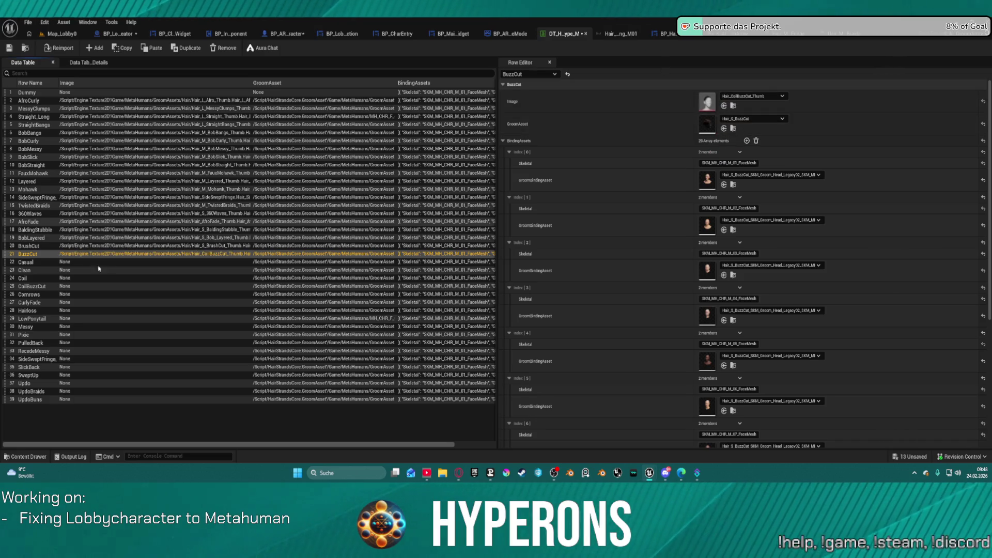
pyautogui.click(61, 265)
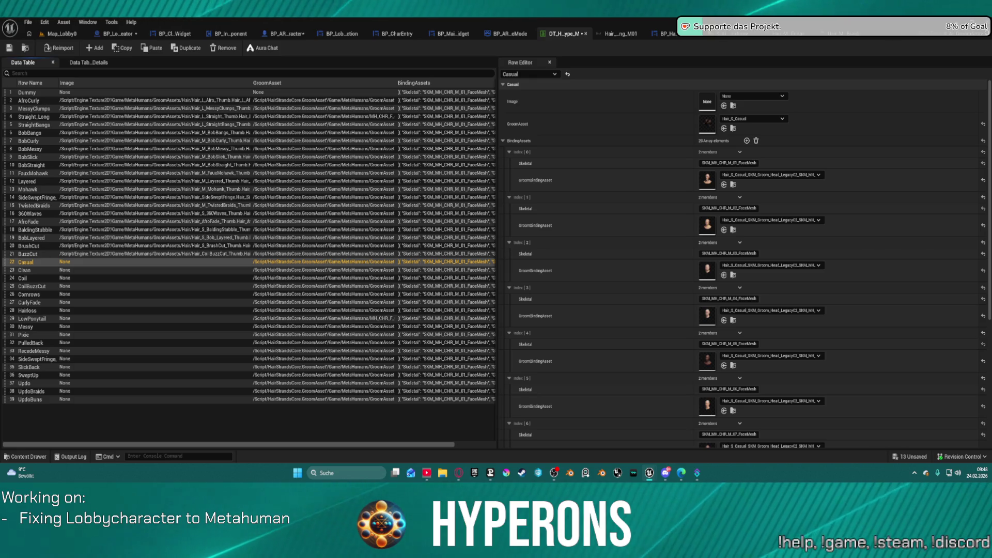
pyautogui.moveTo(671, 36)
pyautogui.mouseDown()
pyautogui.moveTo(675, 84)
pyautogui.moveTo(706, 102)
pyautogui.mouseUp()
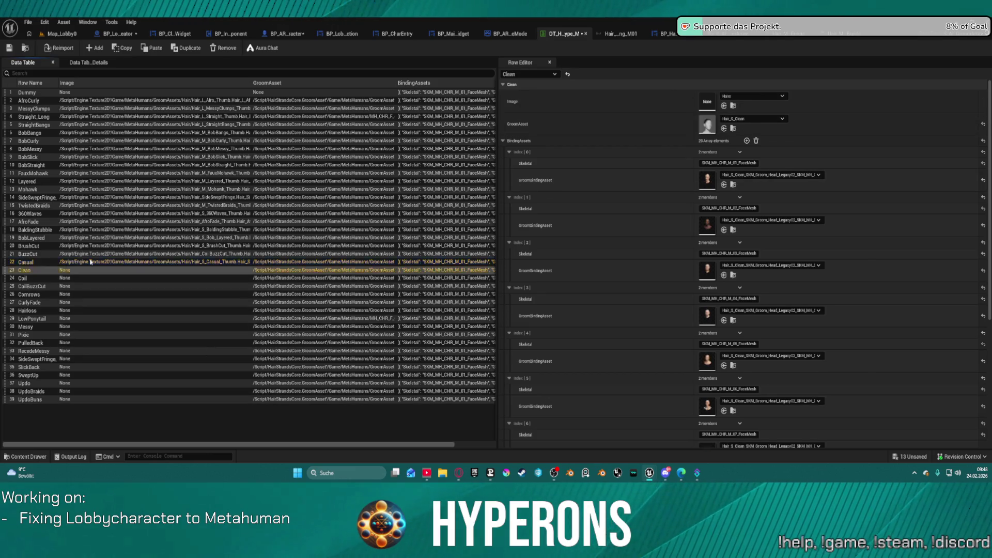
# Assign thumbnail Images to Clean, Coil, CoilBuzzCut, Cornrows, CurlyFade and Hairloss
pyautogui.press('Down')
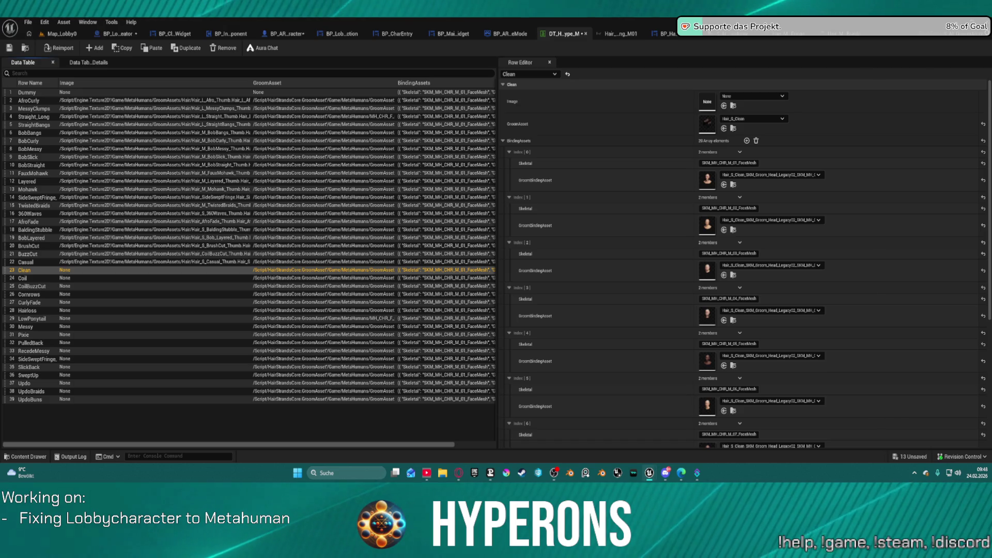
pyautogui.moveTo(749, 10)
pyautogui.mouseDown()
pyautogui.moveTo(569, 37)
pyautogui.moveTo(619, 124)
pyautogui.moveTo(691, 100)
pyautogui.moveTo(703, 118)
pyautogui.moveTo(715, 101)
pyautogui.mouseUp()
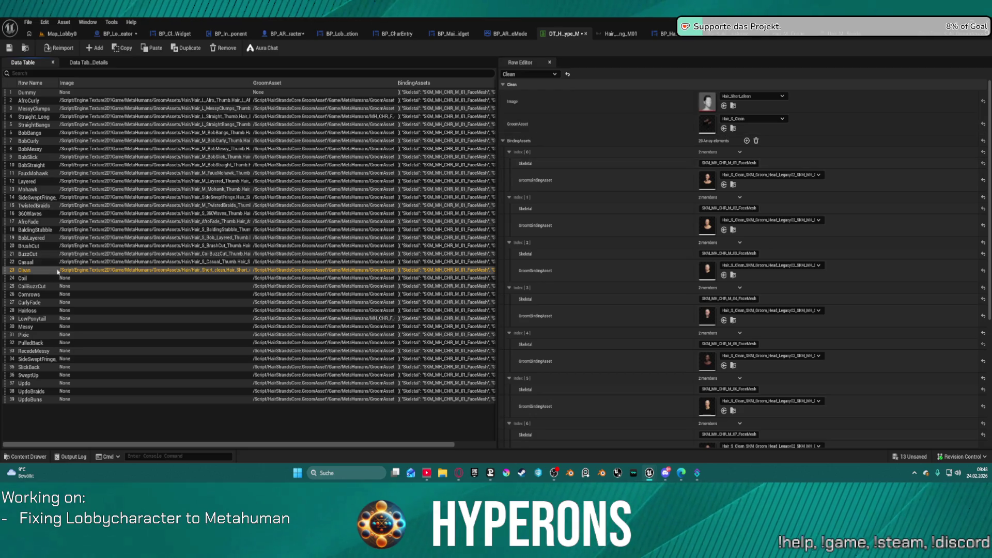
pyautogui.press('Down')
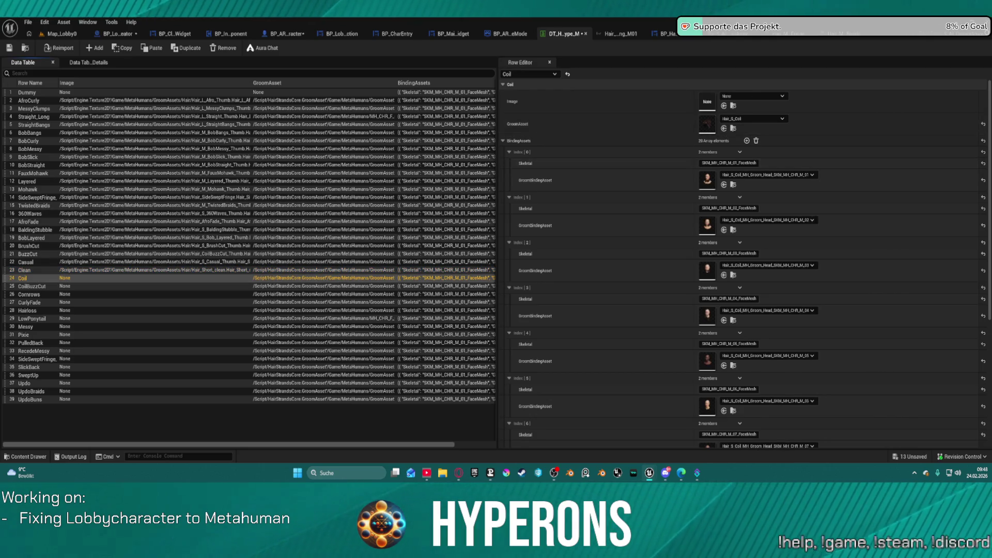
pyautogui.moveTo(687, 51)
pyautogui.mouseDown()
pyautogui.moveTo(695, 103)
pyautogui.moveTo(706, 101)
pyautogui.mouseUp()
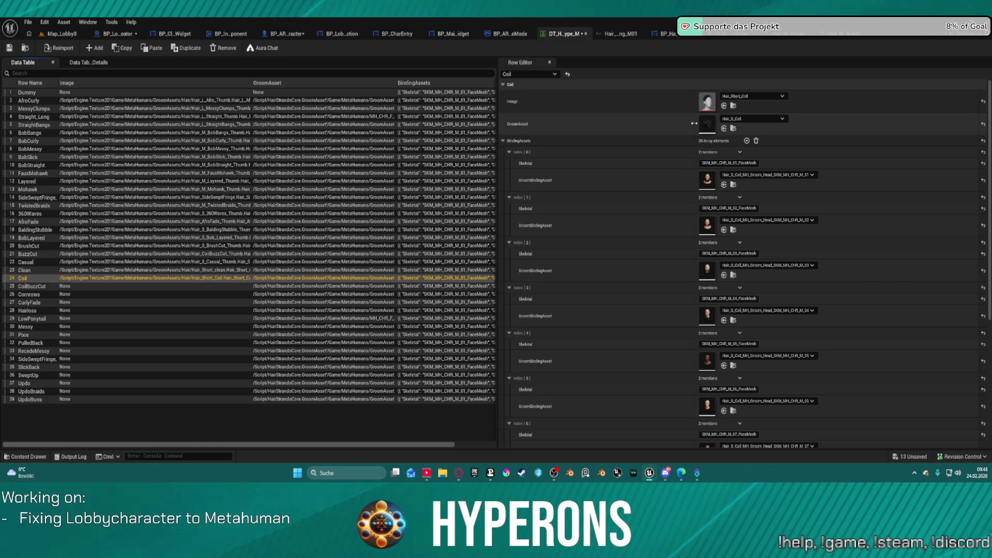
pyautogui.press('Down')
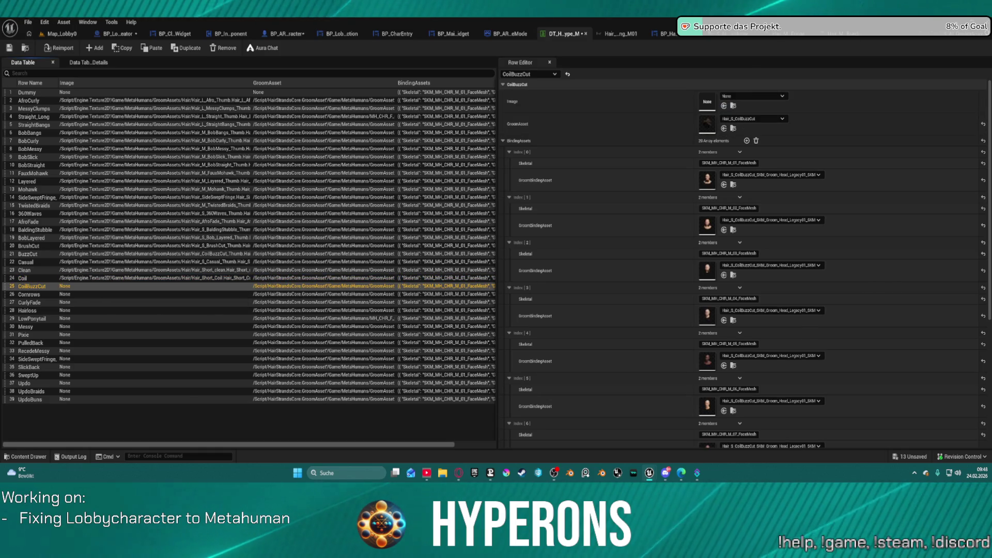
pyautogui.moveTo(687, 51)
pyautogui.mouseDown()
pyautogui.moveTo(700, 150)
pyautogui.moveTo(708, 101)
pyautogui.mouseUp()
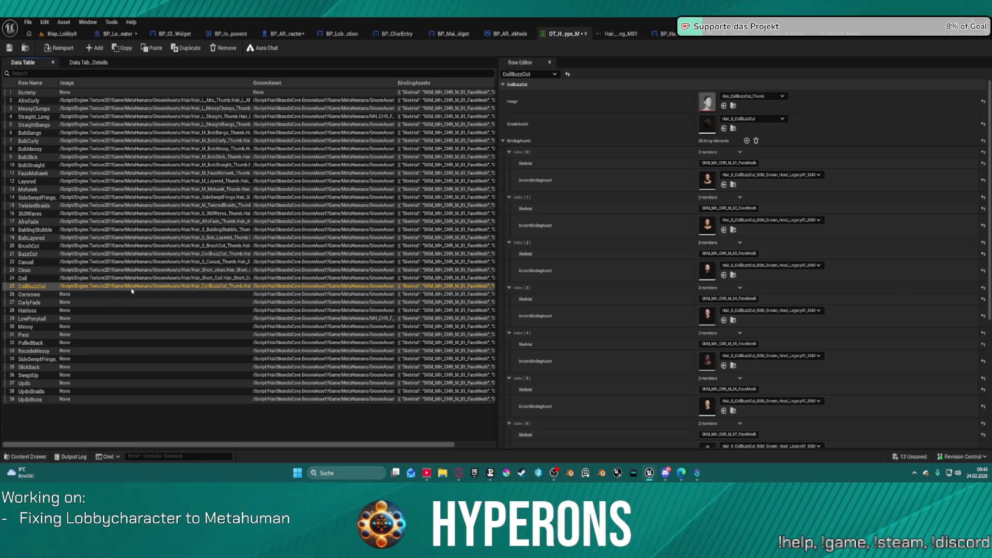
pyautogui.click(25, 297)
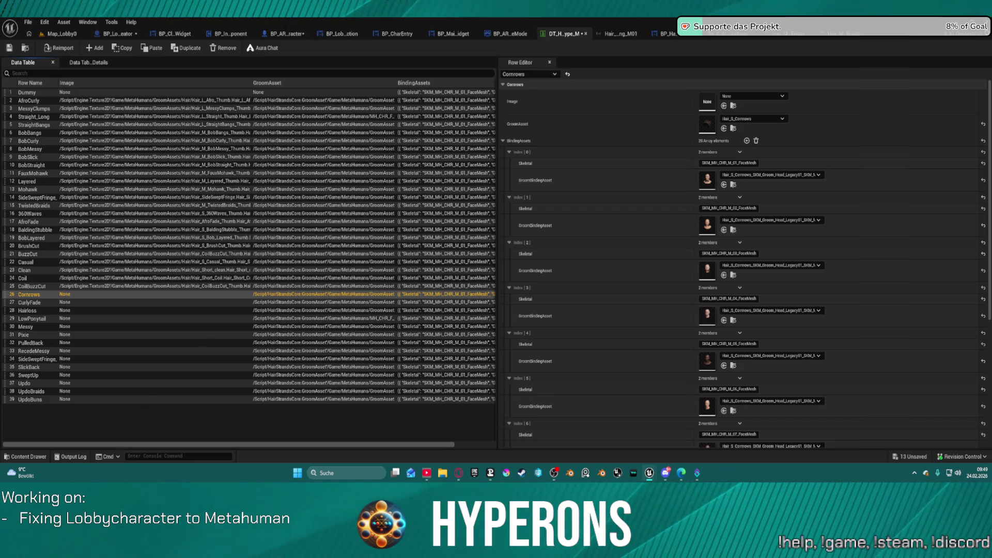
pyautogui.moveTo(671, 31)
pyautogui.mouseDown()
pyautogui.moveTo(692, 129)
pyautogui.moveTo(707, 101)
pyautogui.mouseUp()
pyautogui.click(51, 302)
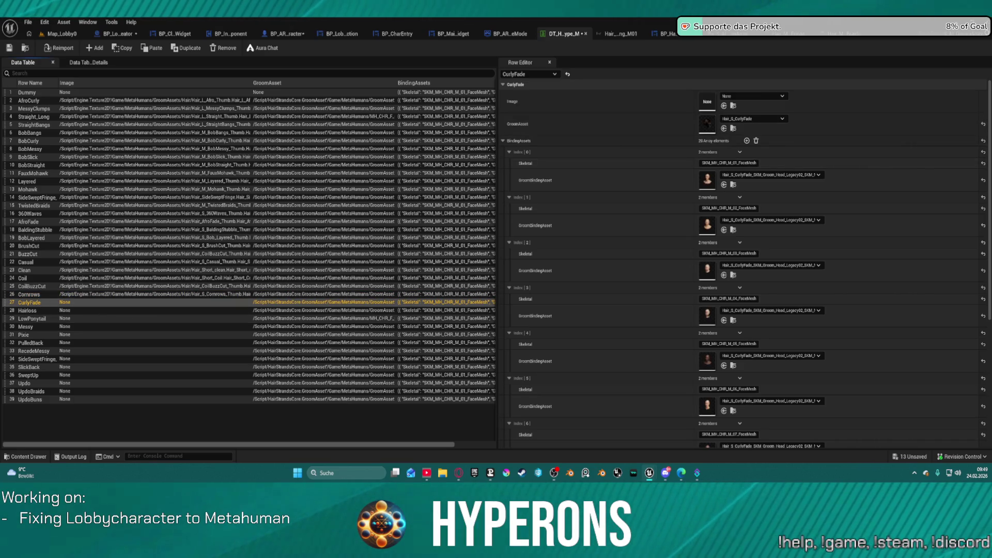
pyautogui.moveTo(677, 57)
pyautogui.mouseDown()
pyautogui.moveTo(680, 106)
pyautogui.moveTo(707, 101)
pyautogui.mouseUp()
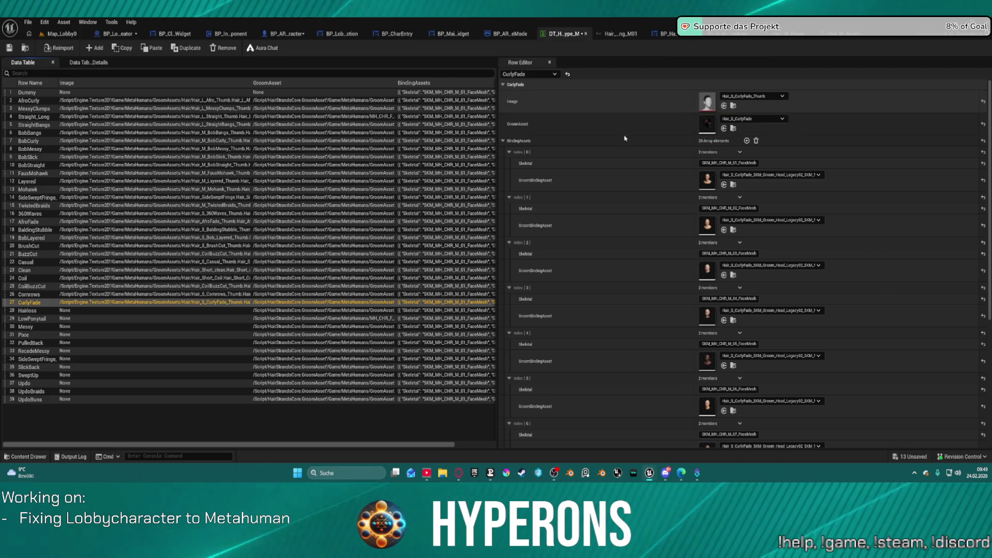
pyautogui.click(29, 310)
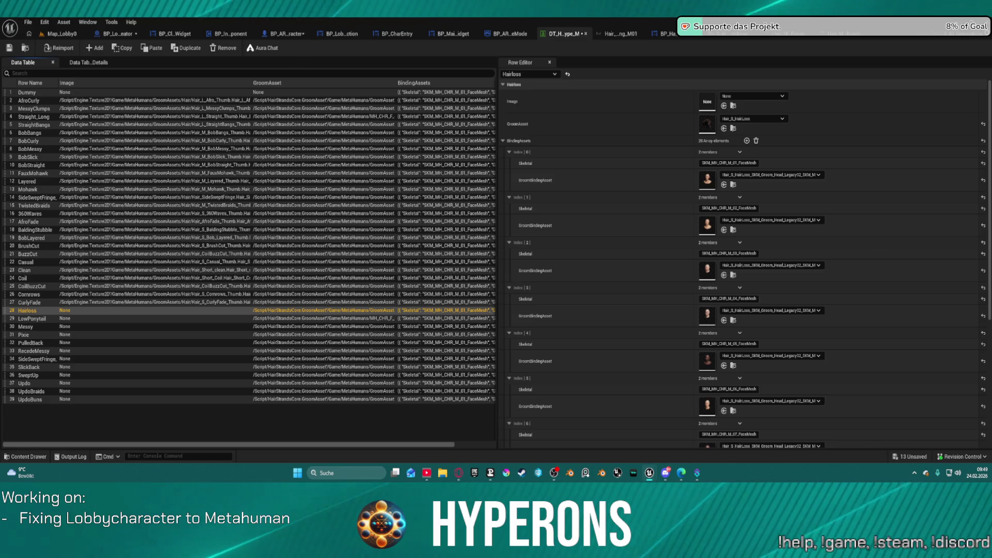
pyautogui.moveTo(991, 104)
pyautogui.mouseDown()
pyautogui.moveTo(702, 91)
pyautogui.moveTo(743, 153)
pyautogui.moveTo(704, 109)
pyautogui.mouseUp()
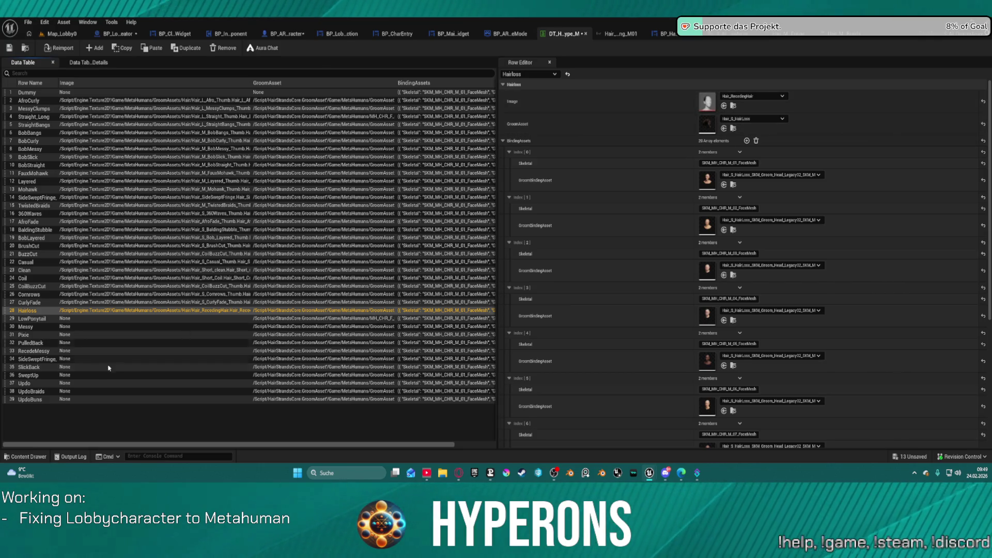
pyautogui.click(32, 318)
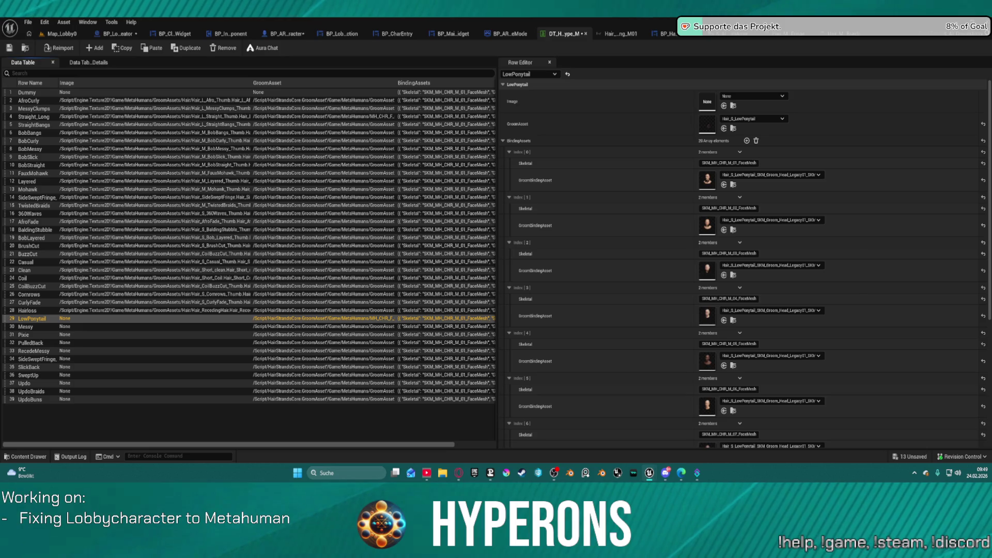
pyautogui.moveTo(749, 155)
pyautogui.mouseDown()
pyautogui.moveTo(710, 126)
pyautogui.moveTo(702, 61)
pyautogui.mouseUp()
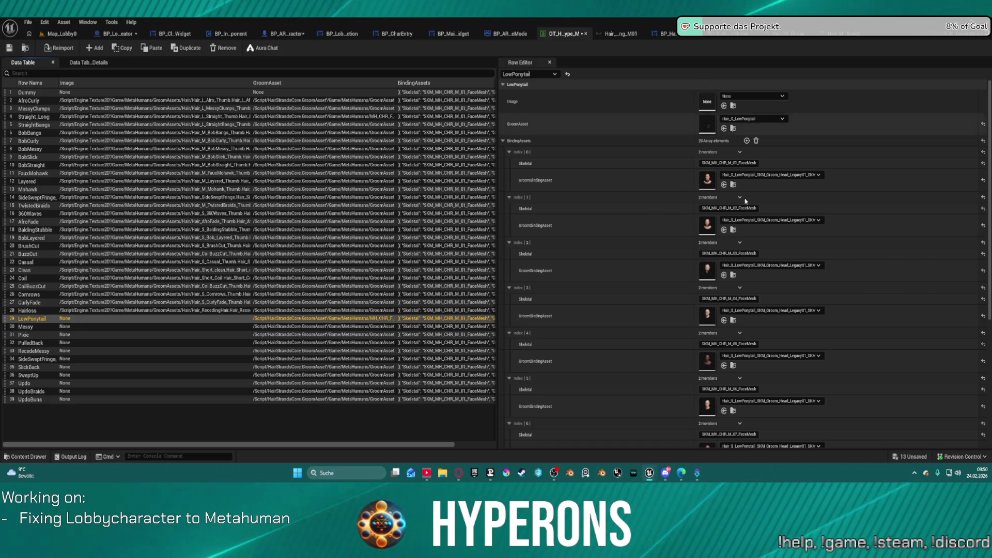
pyautogui.click(708, 129)
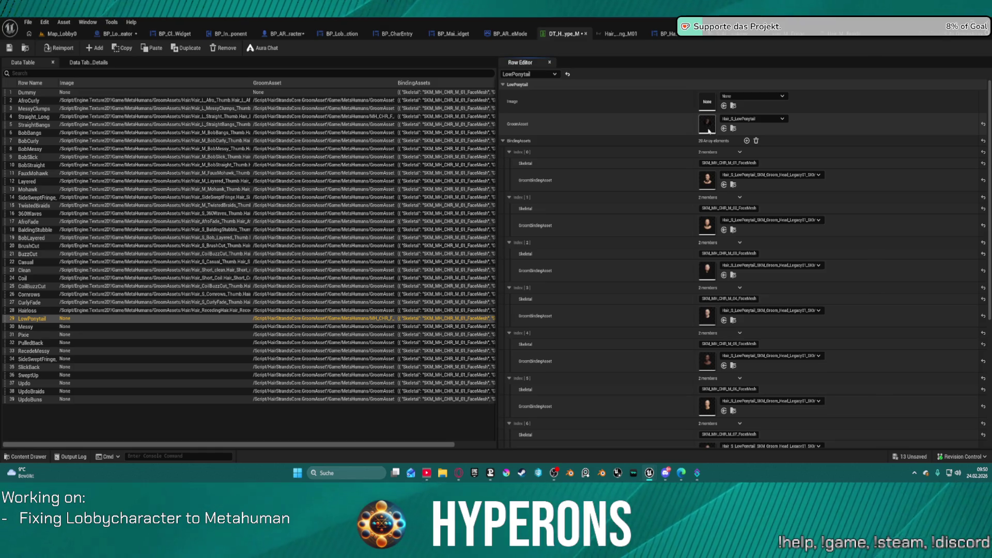
pyautogui.doubleClick(708, 129)
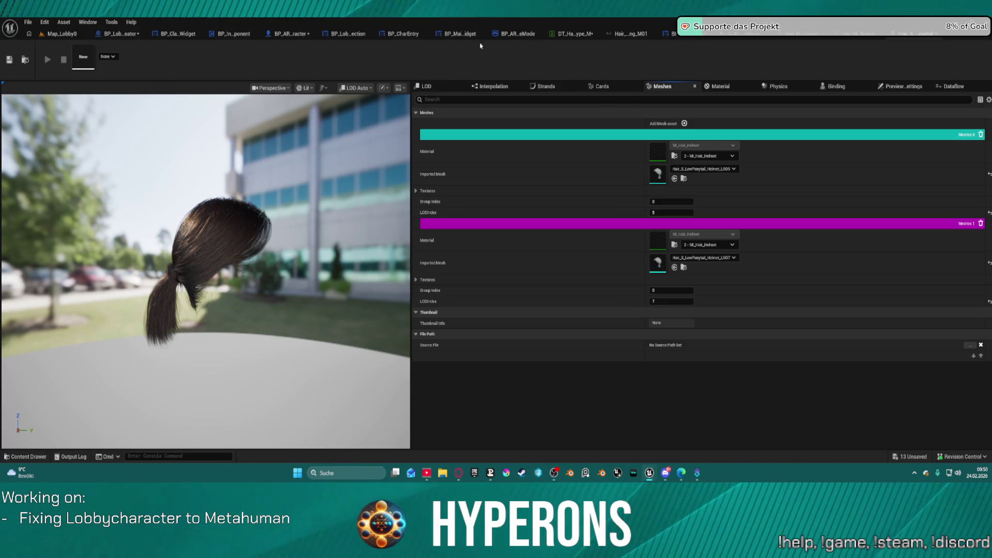
pyautogui.click(569, 34)
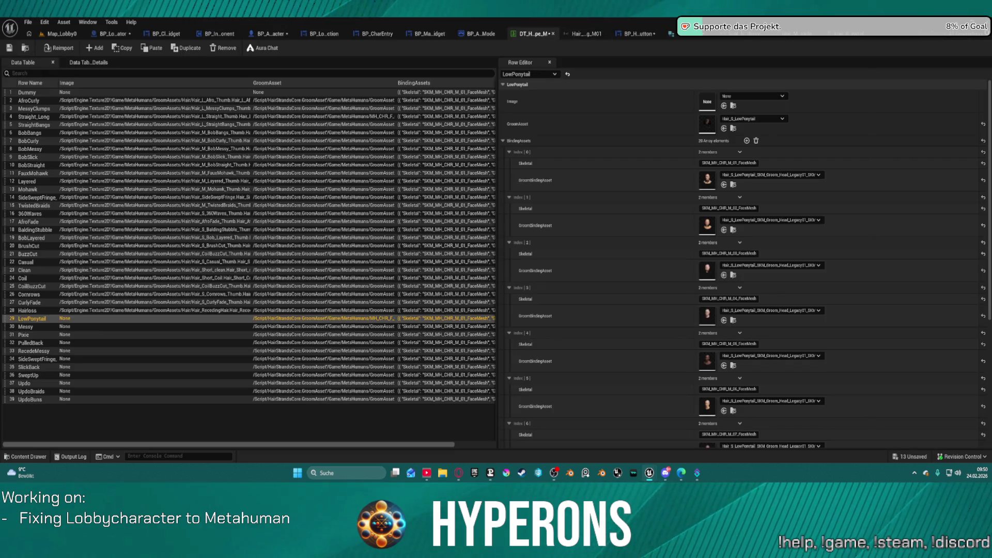
# Assign Hair_*_Thumb Images to LowPonytail, Messy, Pixie, PulledBack, RecedeMessy and SideSweptFringe
pyautogui.moveTo(709, 104); pyautogui.dragTo(707, 102)
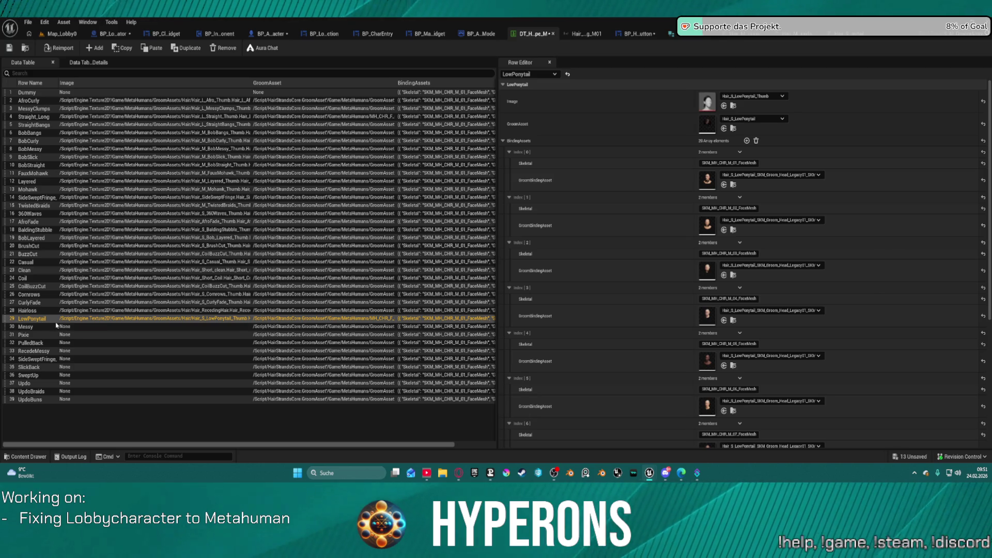
pyautogui.click(58, 327)
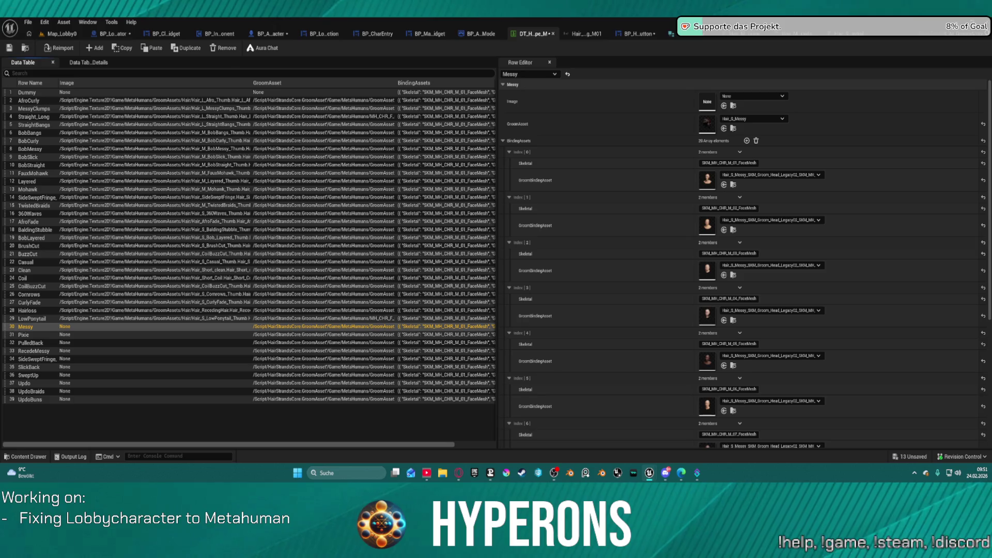
pyautogui.moveTo(723, 103); pyautogui.dragTo(707, 102)
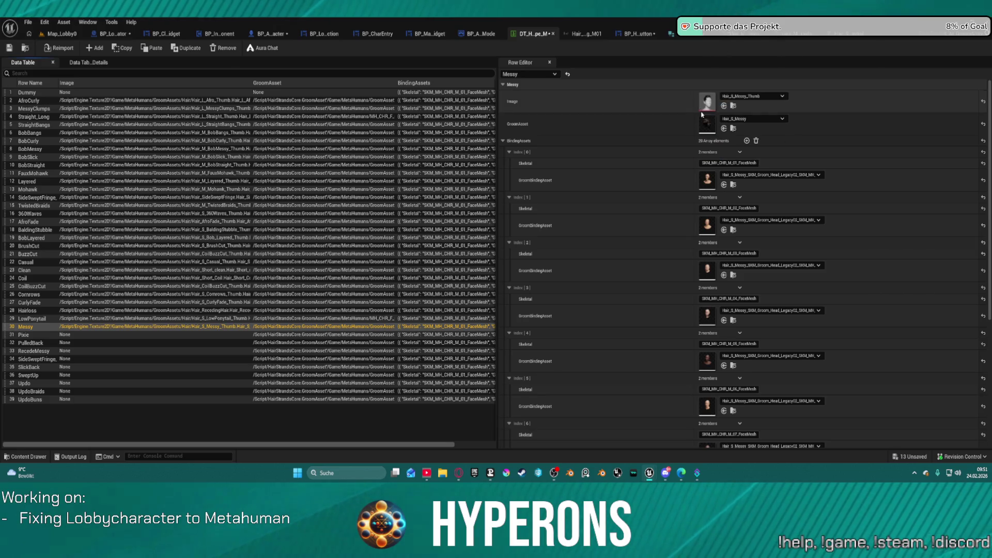
pyautogui.press('Down')
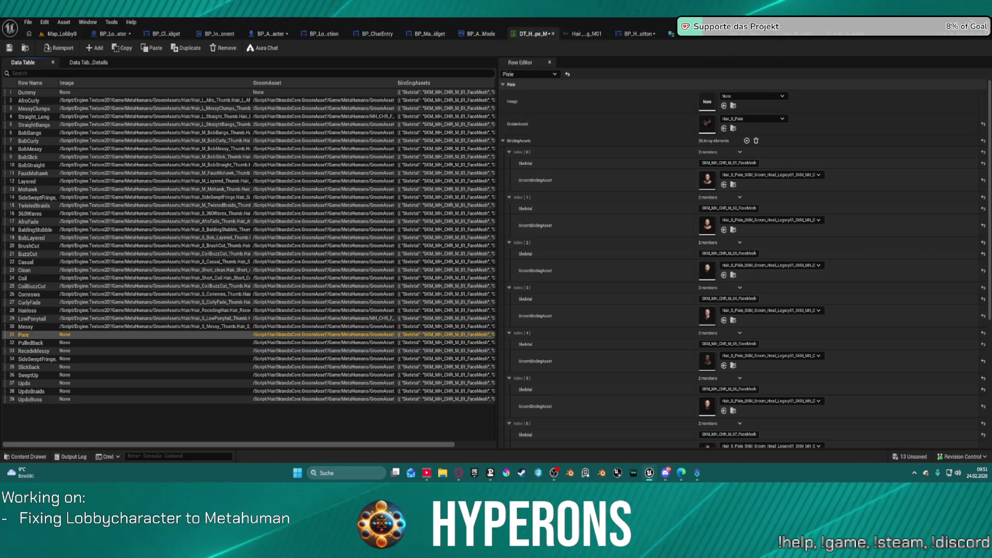
pyautogui.moveTo(723, 52)
pyautogui.mouseDown()
pyautogui.moveTo(708, 66)
pyautogui.moveTo(707, 102)
pyautogui.mouseUp()
pyautogui.press('Down')
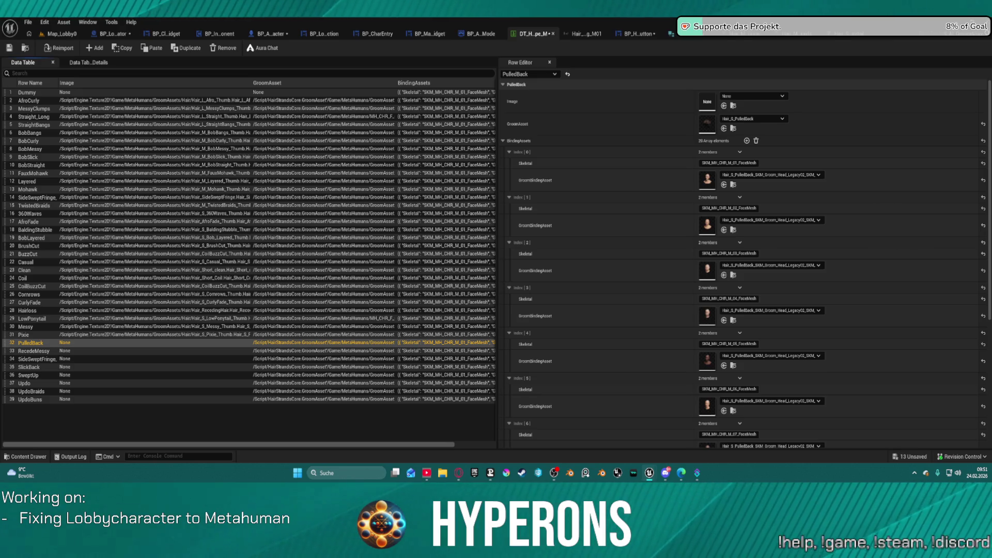
pyautogui.moveTo(723, 52); pyautogui.dragTo(707, 101)
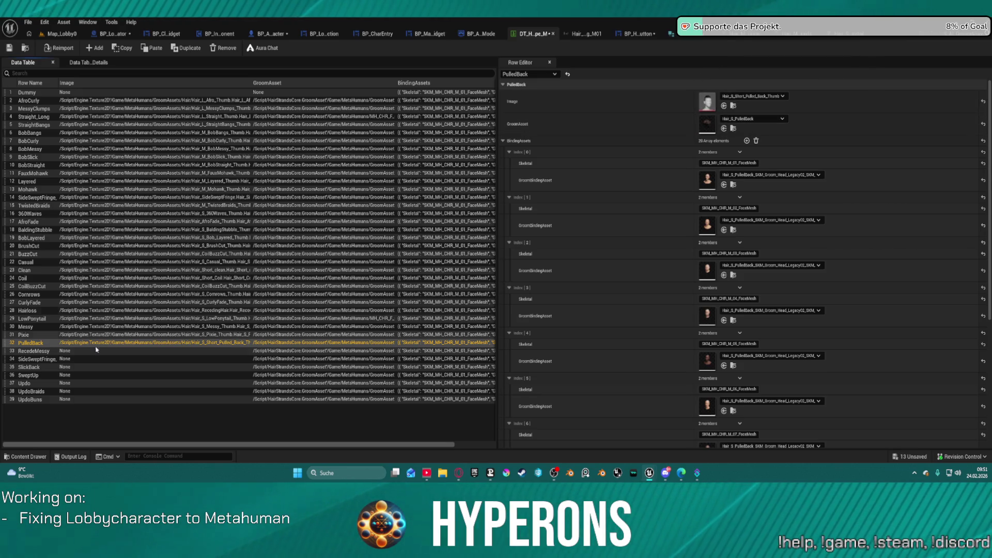
pyautogui.click(66, 351)
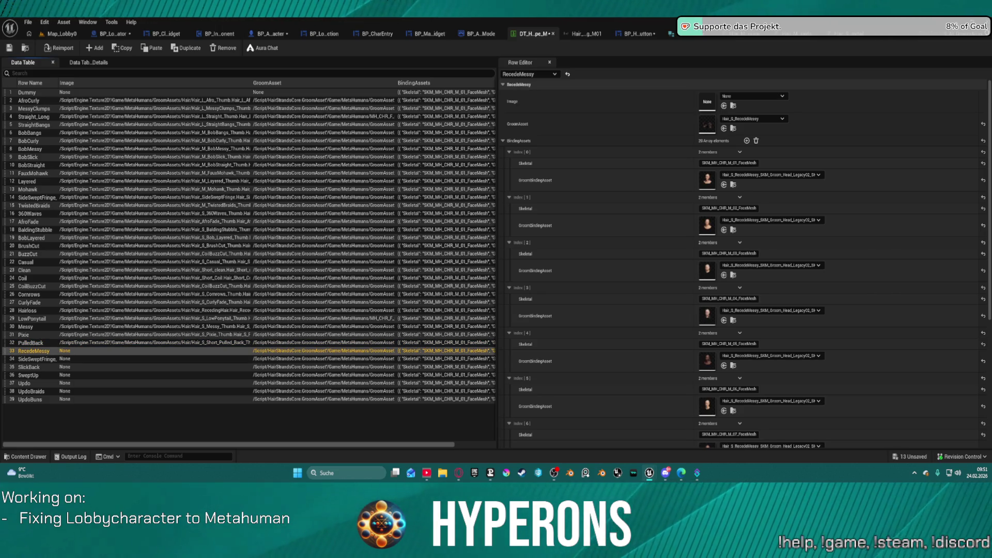
pyautogui.moveTo(609, 88); pyautogui.dragTo(707, 101)
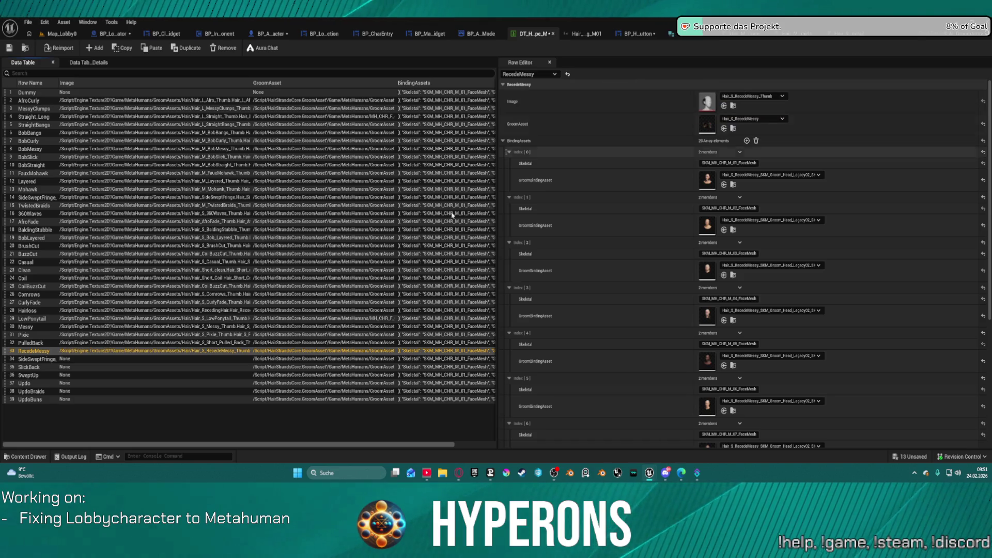
pyautogui.click(47, 360)
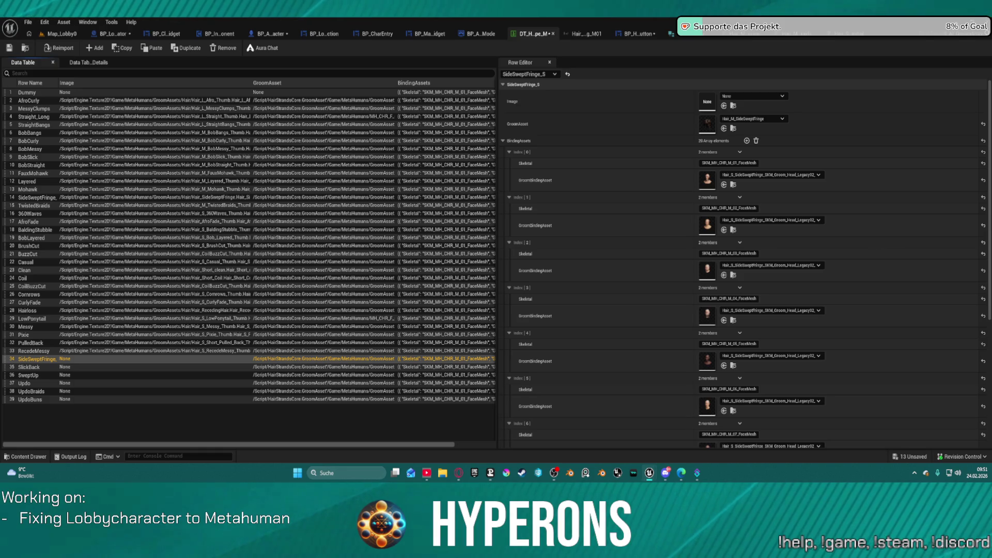
pyautogui.moveTo(620, 62); pyautogui.dragTo(707, 101)
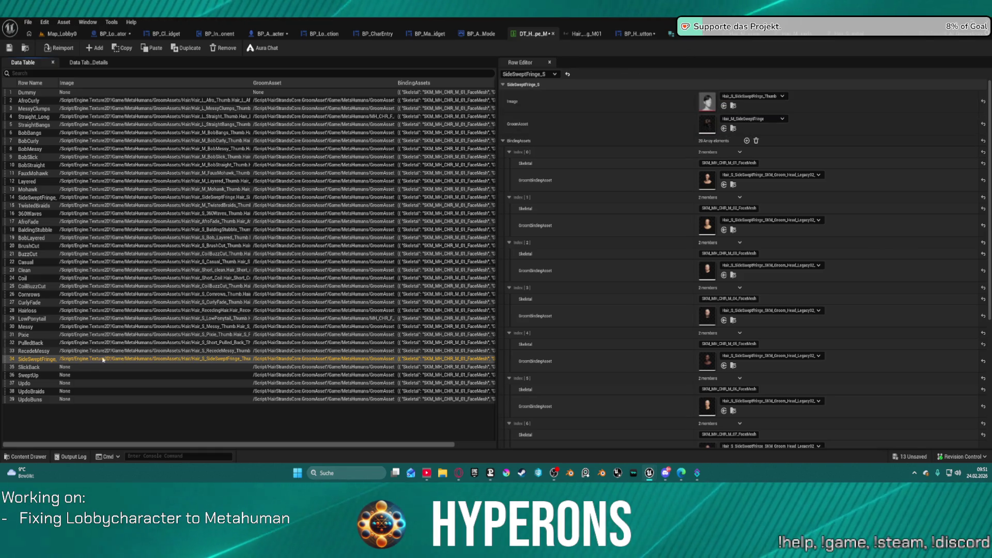
# Assign Hair_*_Thumb Images to SlickBack, SweptUp, Updo, UpdoBraids and UpdoBuns
pyautogui.click(103, 366)
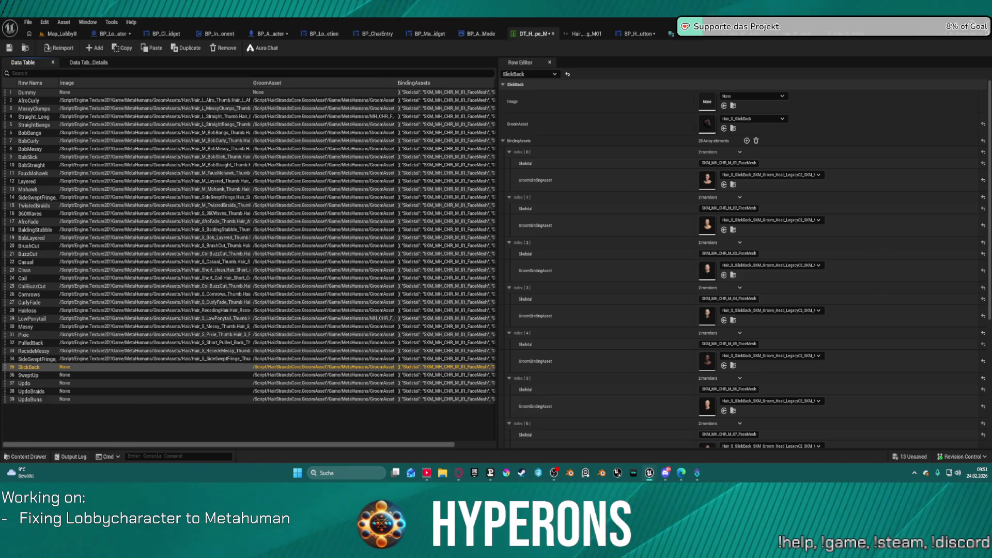
pyautogui.moveTo(718, 8); pyautogui.dragTo(707, 102)
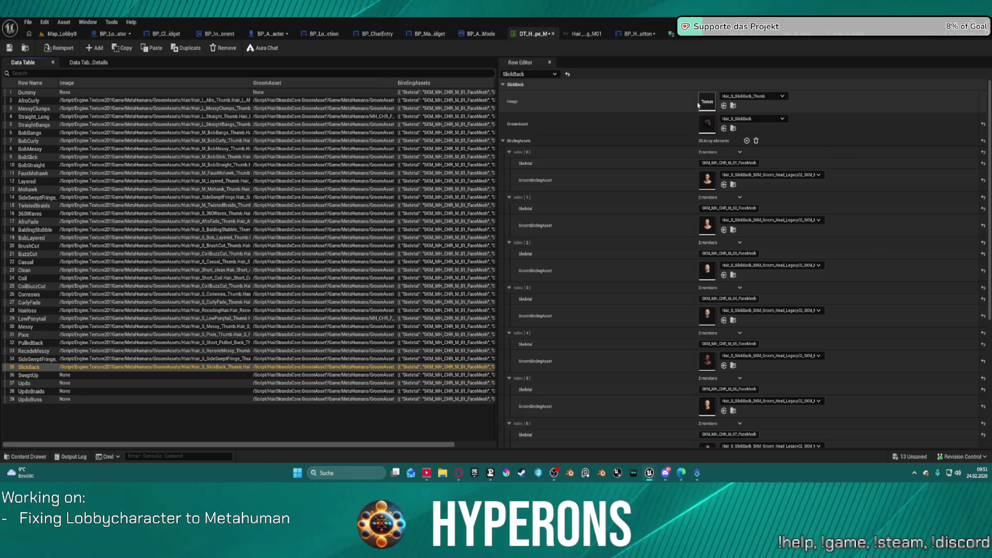
pyautogui.click(59, 375)
pyautogui.moveTo(534, 36); pyautogui.dragTo(707, 103)
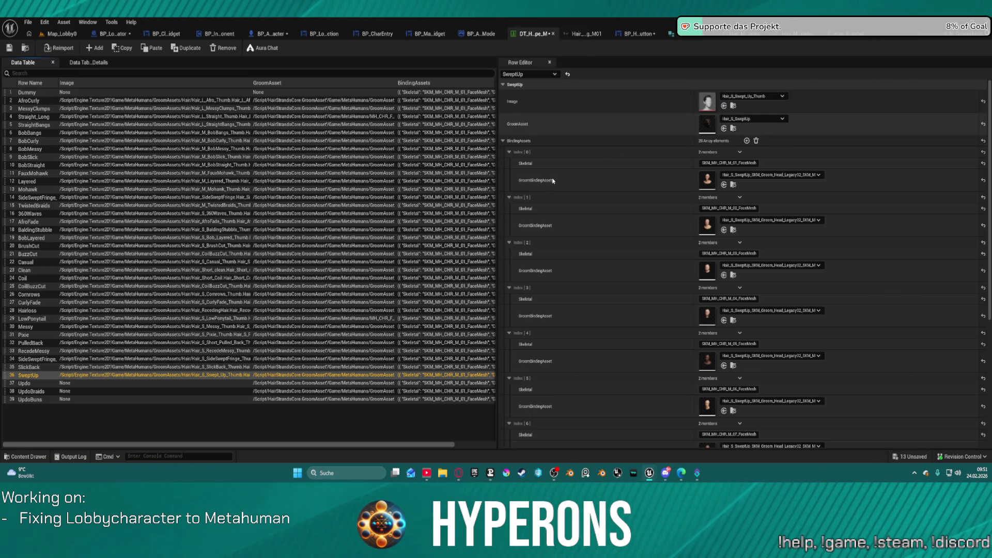
pyautogui.click(57, 383)
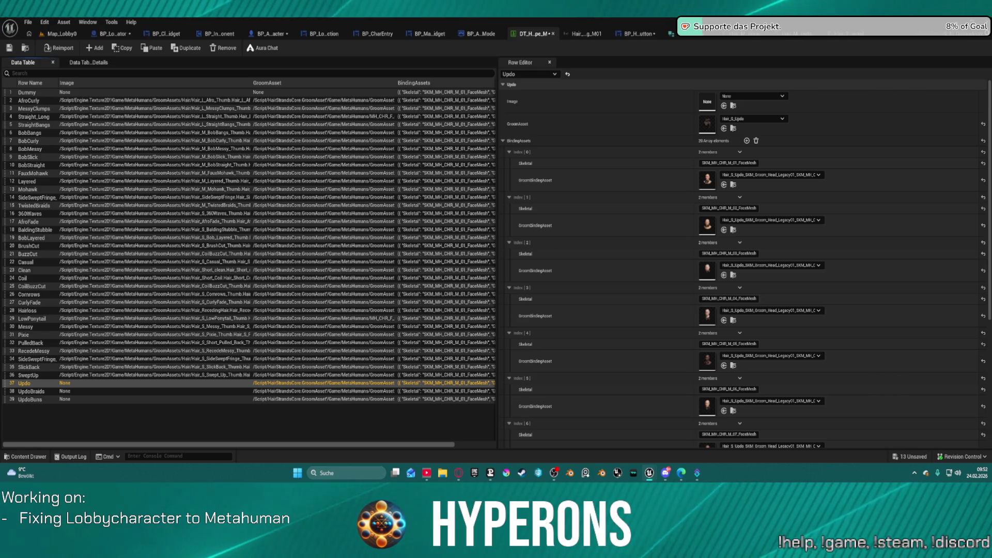
pyautogui.moveTo(764, 8)
pyautogui.mouseDown()
pyautogui.moveTo(719, 131)
pyautogui.moveTo(748, 96)
pyautogui.mouseUp()
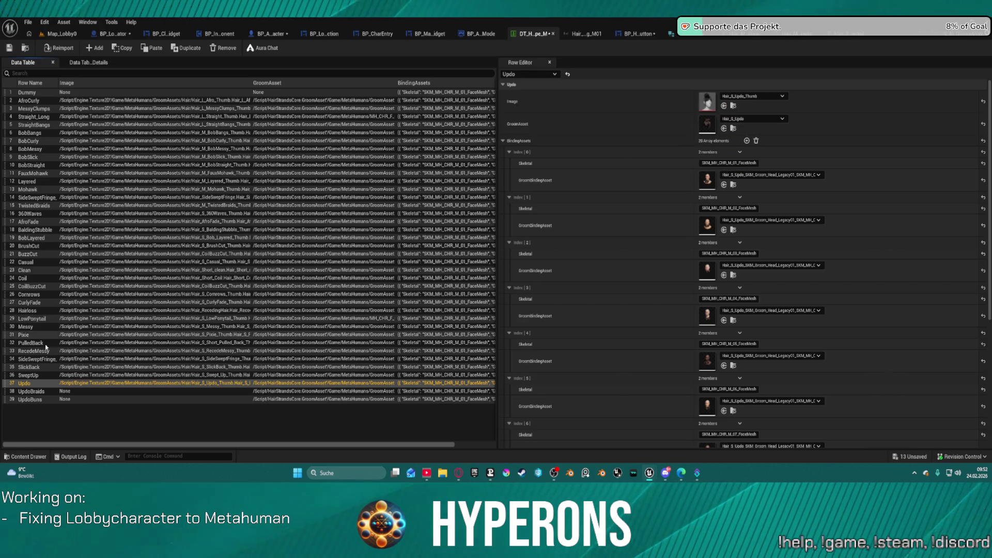
pyautogui.click(37, 392)
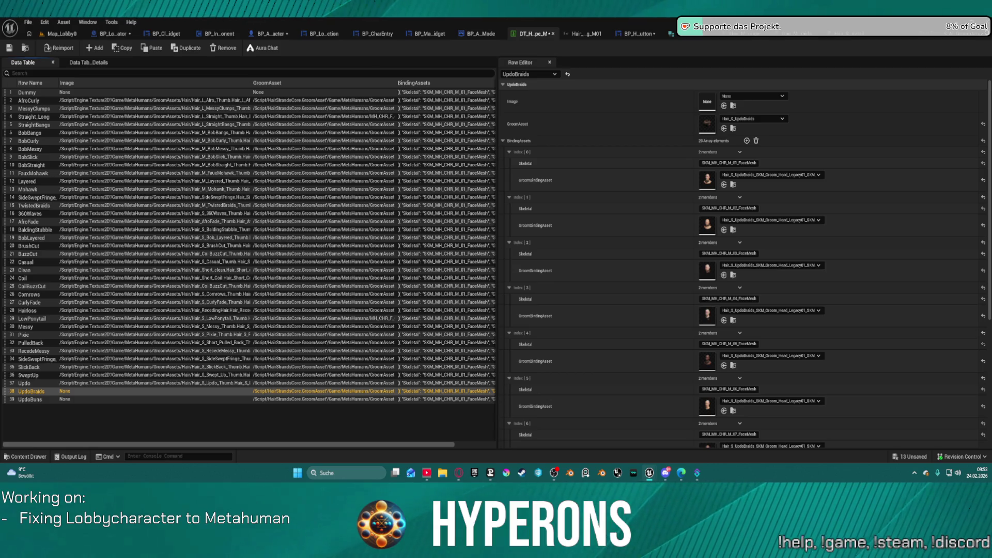
pyautogui.moveTo(764, 8); pyautogui.dragTo(708, 101)
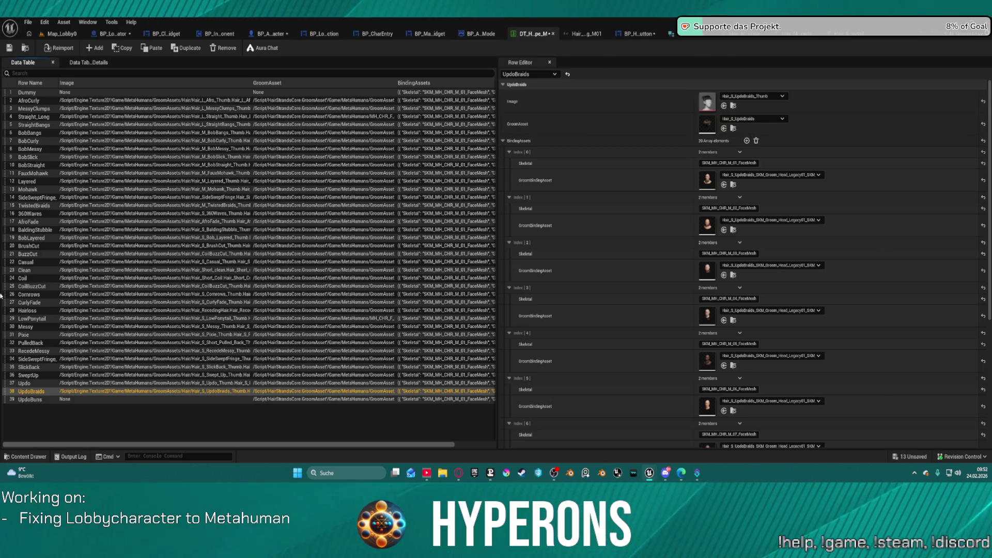
pyautogui.click(39, 401)
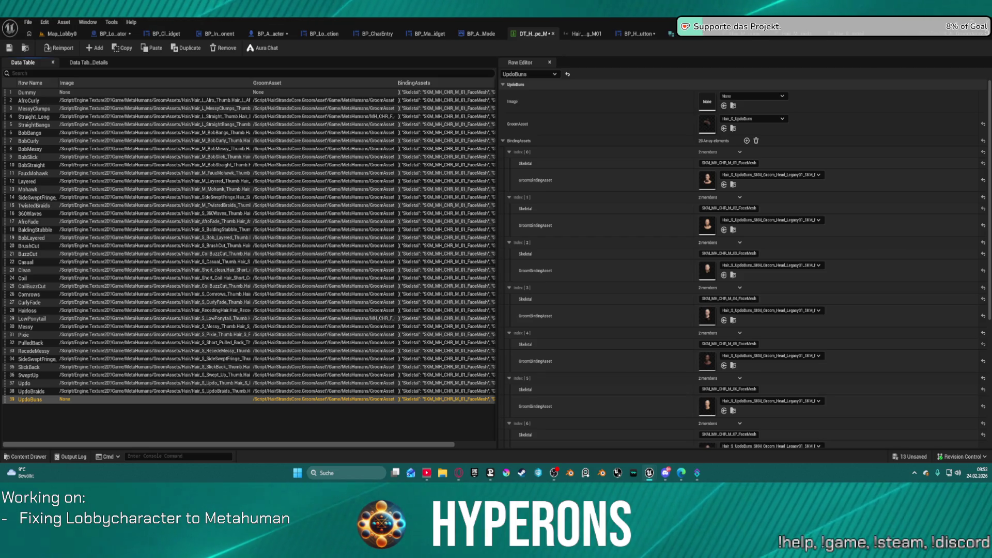
pyautogui.moveTo(764, 8)
pyautogui.mouseDown()
pyautogui.moveTo(705, 155)
pyautogui.moveTo(707, 101)
pyautogui.mouseUp()
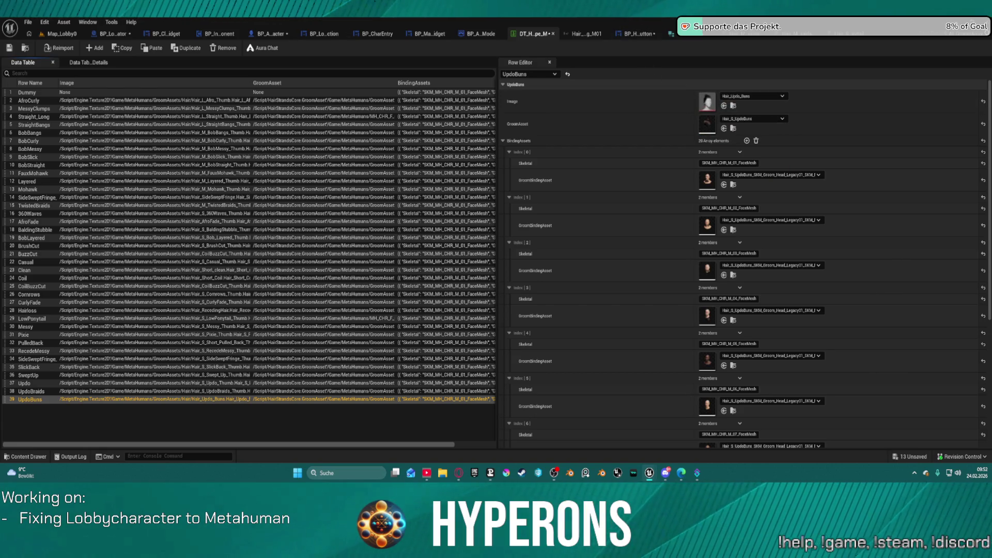
# Save DT_HairType_M with its new thumbnail Images
pyautogui.click(10, 49)
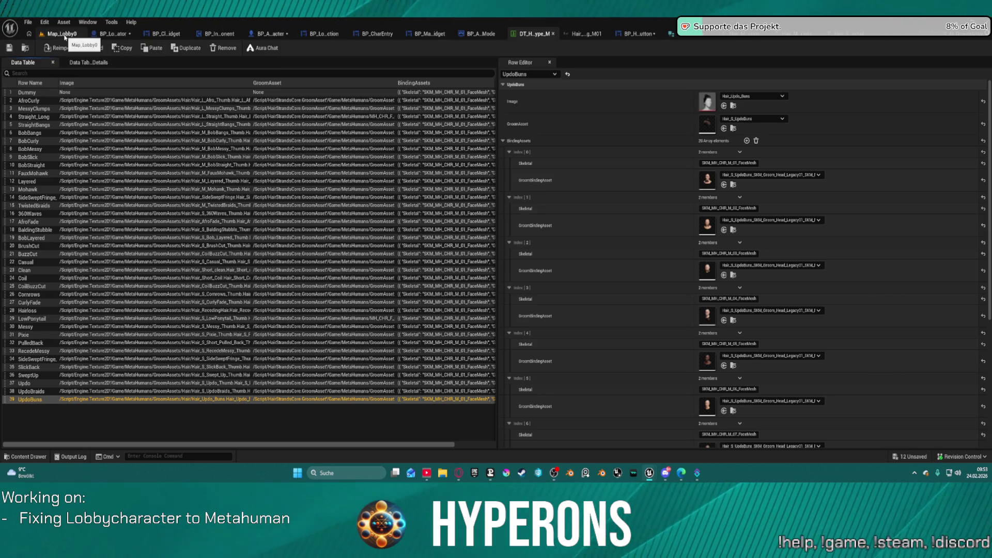
# Show BP_ClassSelectionWidget in the Designer and collapse the left and right arrow buttons in the Hierarchy
pyautogui.click(171, 33)
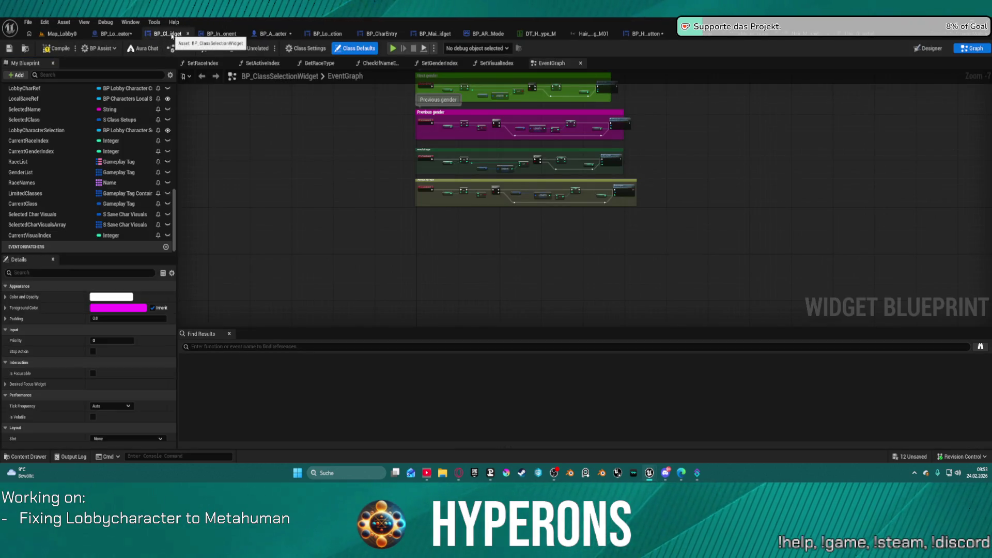
pyautogui.click(933, 50)
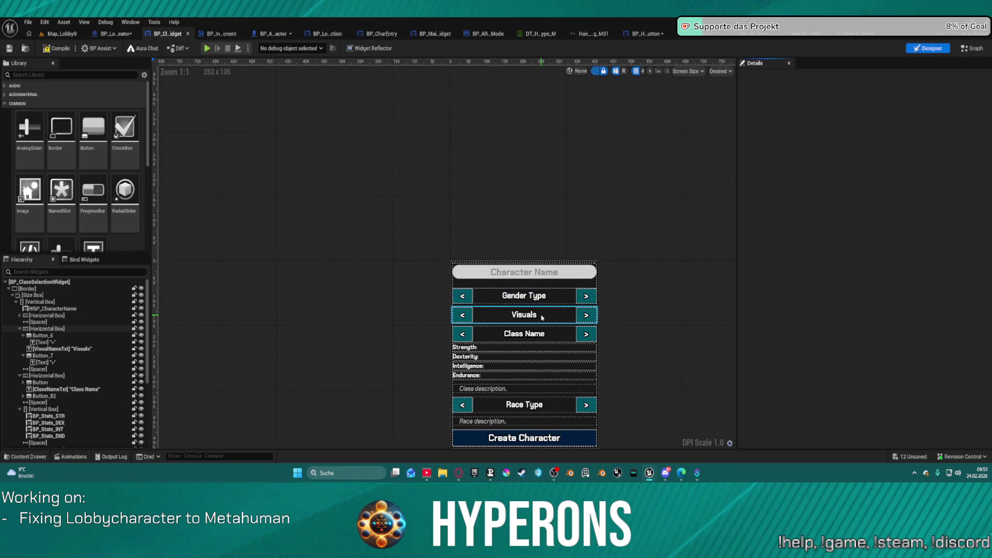
pyautogui.click(24, 335)
pyautogui.click(23, 349)
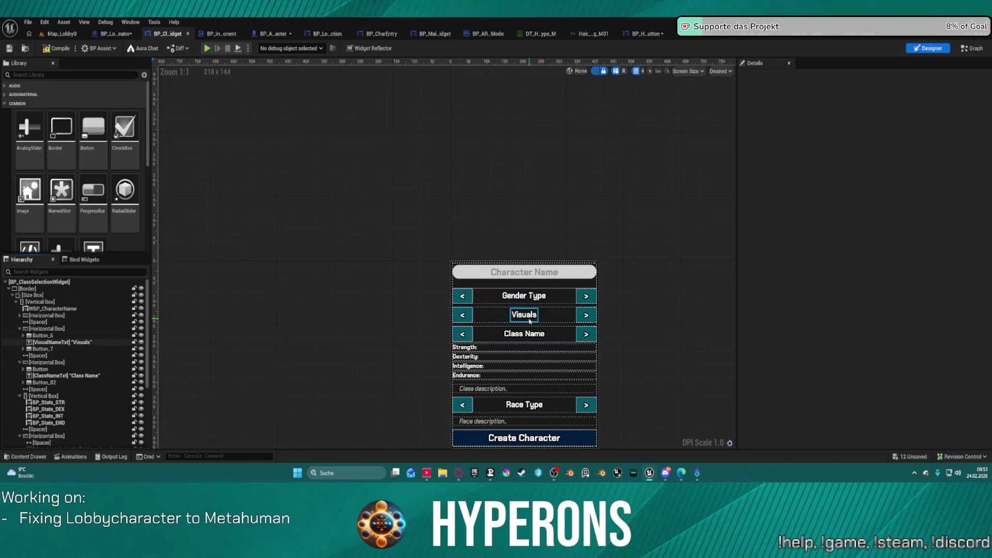
# Select the Visuals row's container, cancelling a stray paste into its left arrow button
pyautogui.click(57, 329)
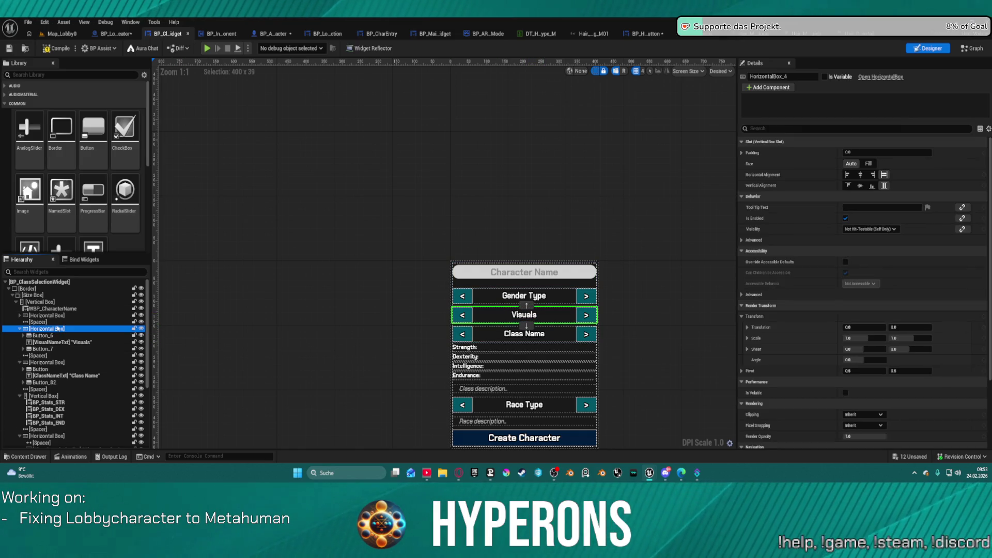
pyautogui.click(46, 336)
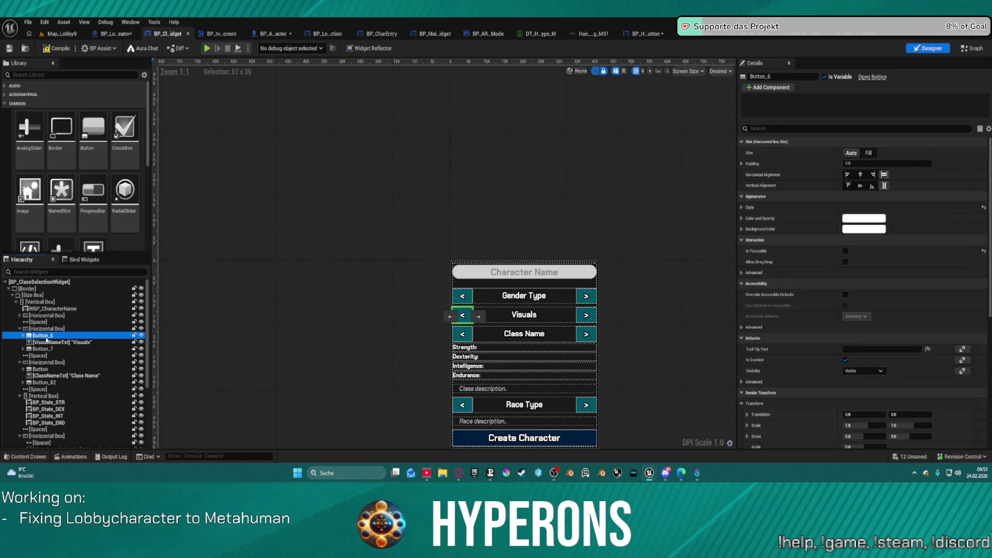
pyautogui.hotkey('ctrl', 'v')
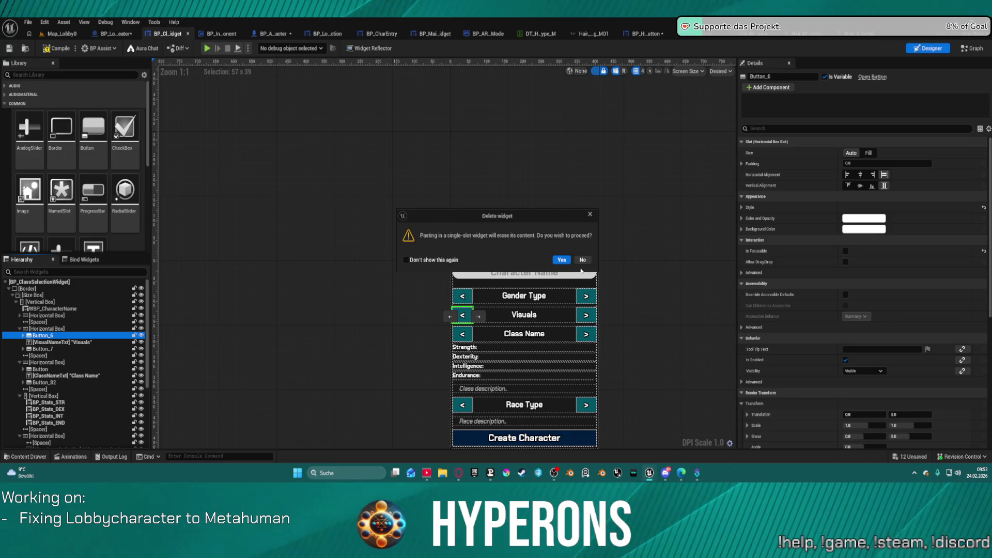
pyautogui.click(589, 262)
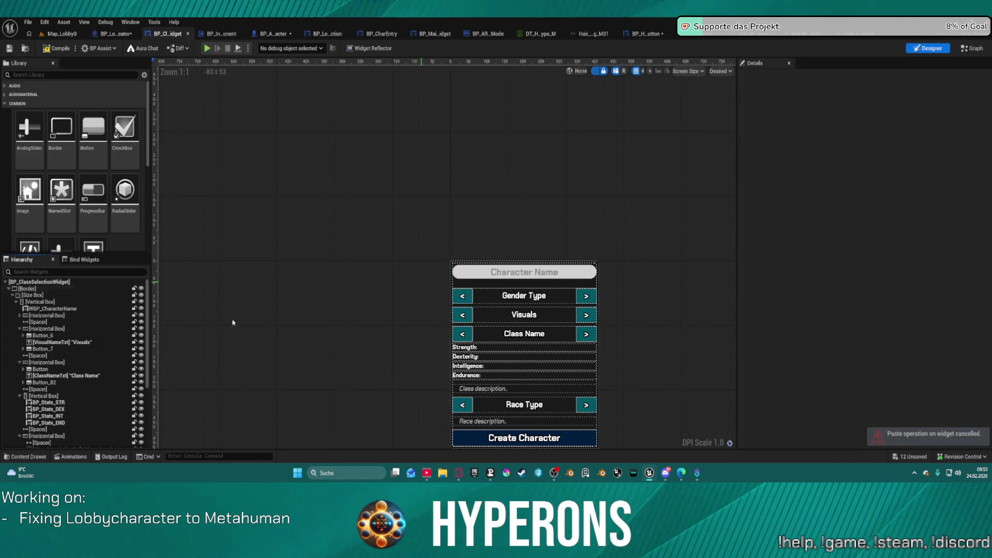
pyautogui.click(45, 329)
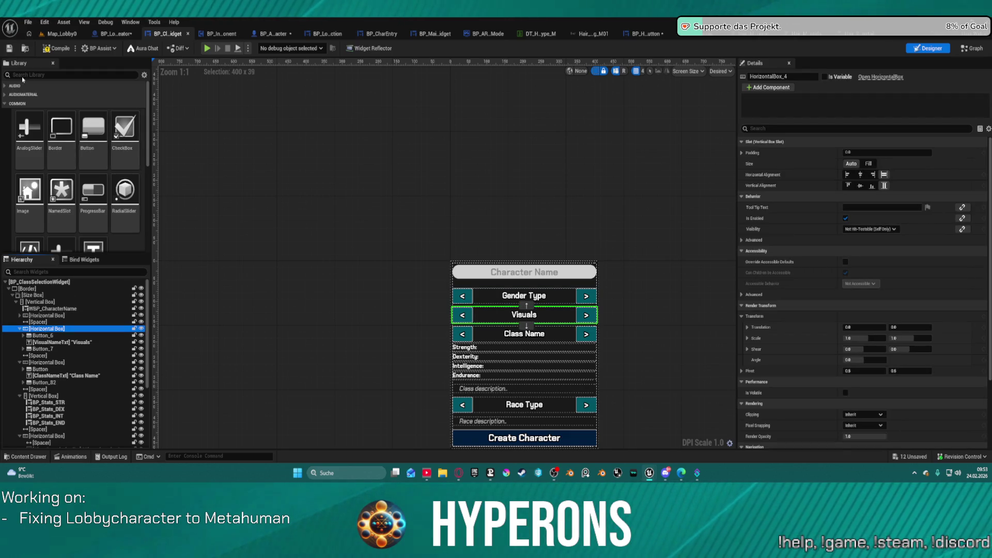
pyautogui.click(22, 75)
# Search the Library for 'hor' and add a Horizontal Box into the Visuals row
pyautogui.write('ho')
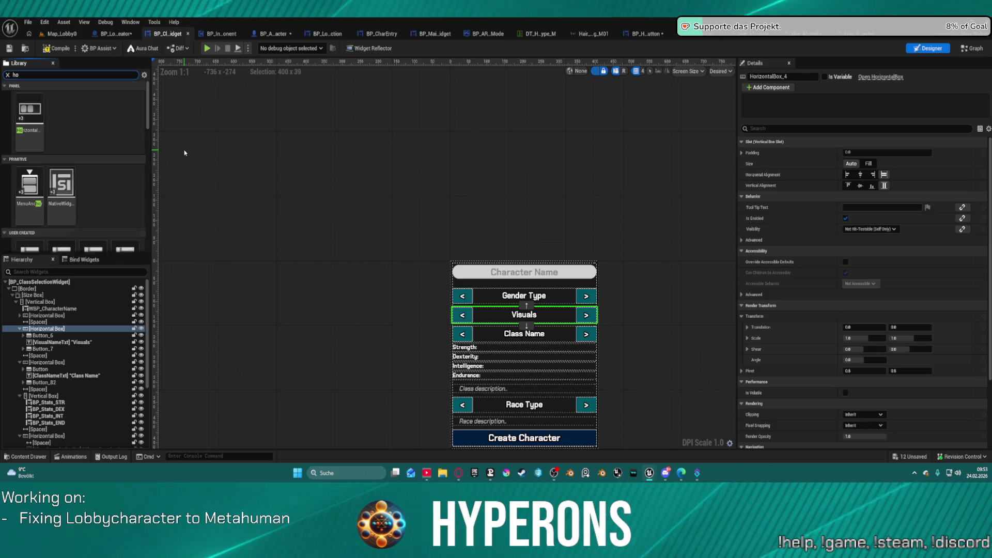
pyautogui.write('r')
pyautogui.click(30, 118)
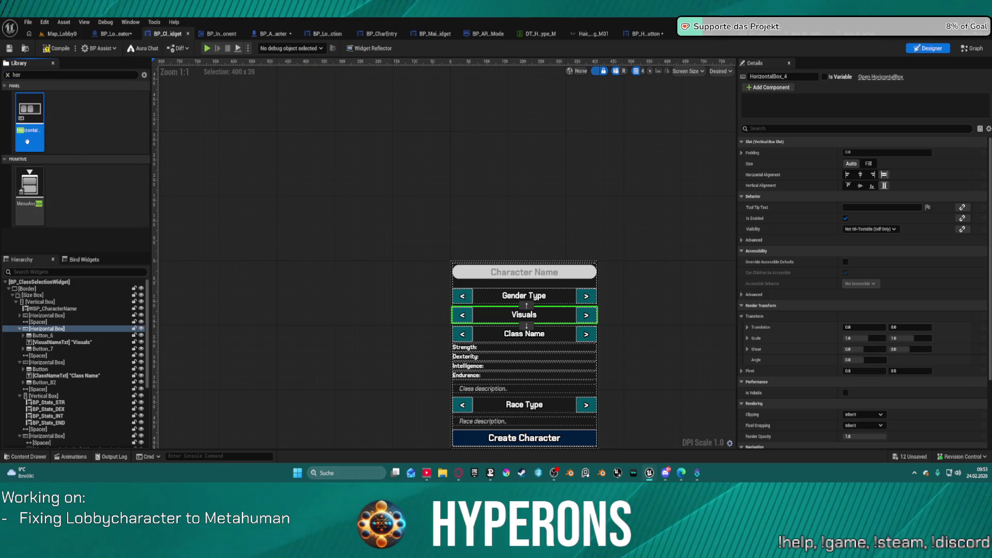
pyautogui.moveTo(51, 173)
pyautogui.mouseDown()
pyautogui.moveTo(86, 335)
pyautogui.moveTo(63, 333)
pyautogui.moveTo(80, 336)
pyautogui.mouseUp()
pyautogui.click(55, 339)
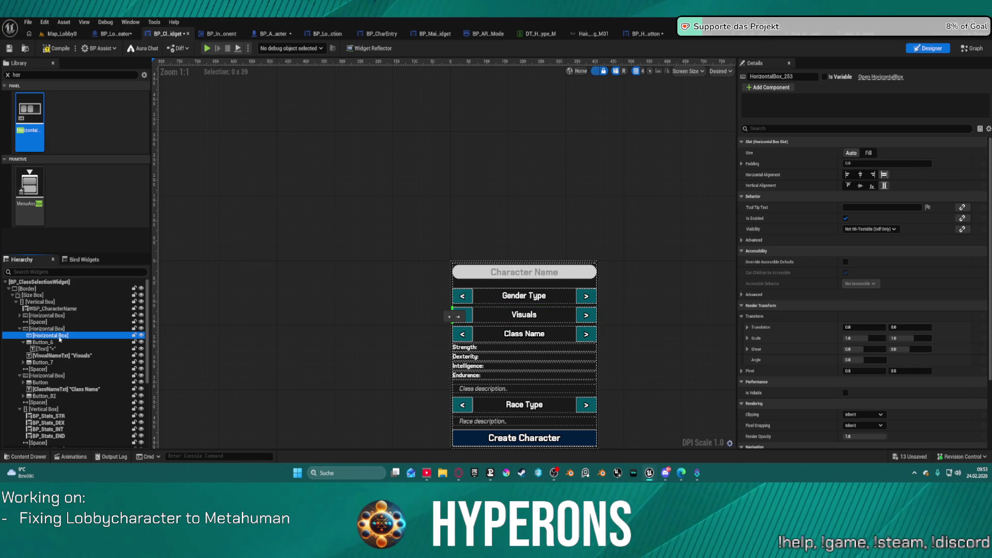
pyautogui.click(60, 339)
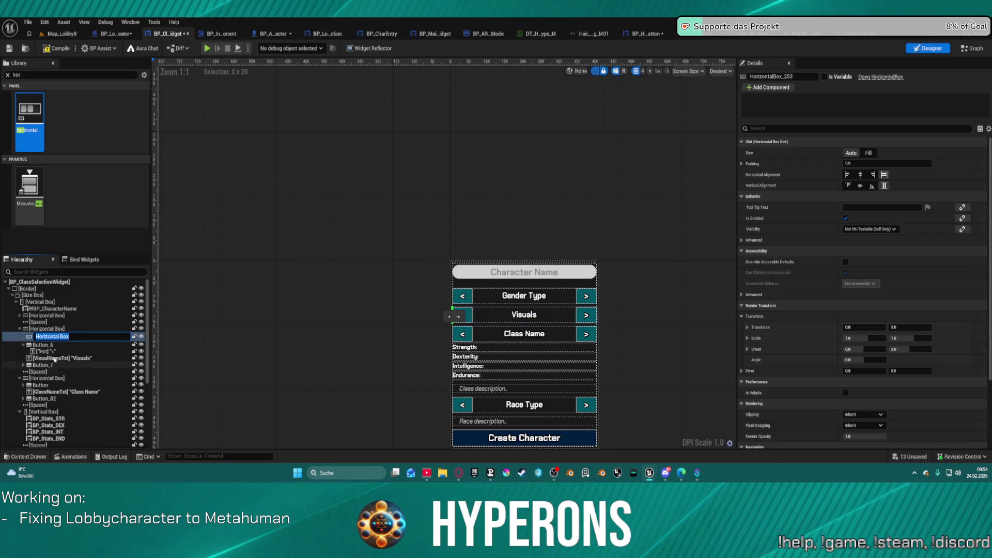
pyautogui.click(54, 336)
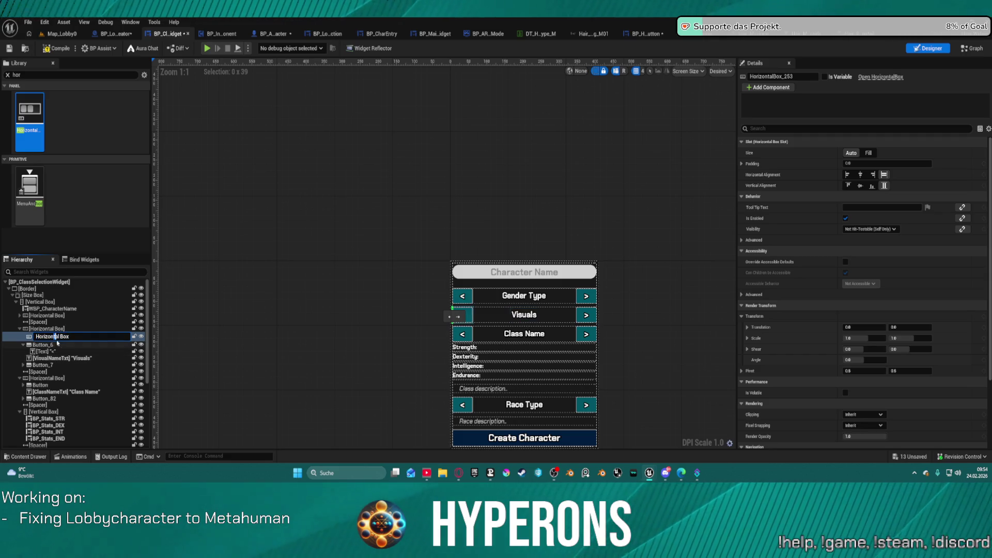
pyautogui.click(29, 336)
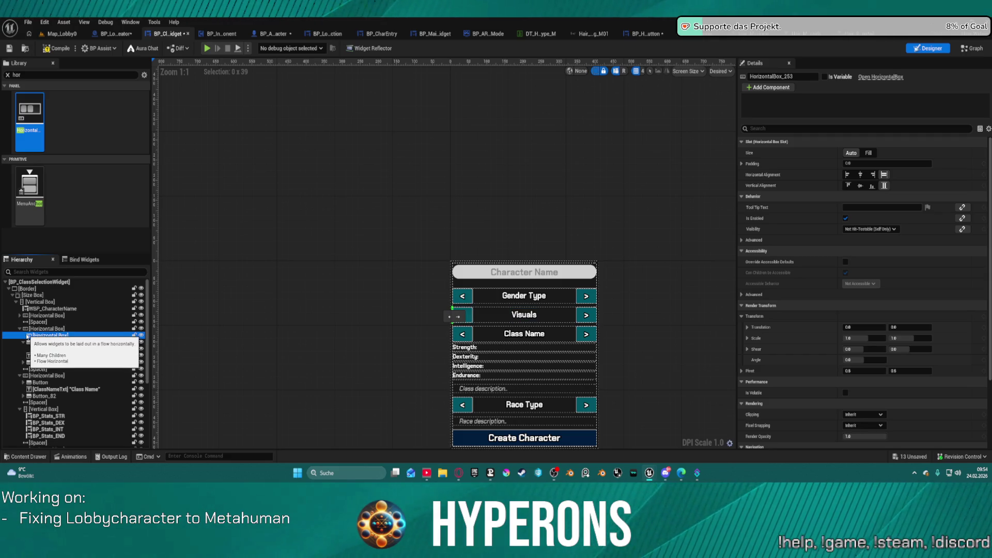
# Move the empty box after Visuals, make it variable HorizontalBox_Hair, and open the Graph
pyautogui.moveTo(29, 336)
pyautogui.mouseDown()
pyautogui.moveTo(31, 318)
pyautogui.moveTo(28, 346)
pyautogui.moveTo(23, 329)
pyautogui.mouseUp()
pyautogui.moveTo(541, 309); pyautogui.dragTo(540, 321)
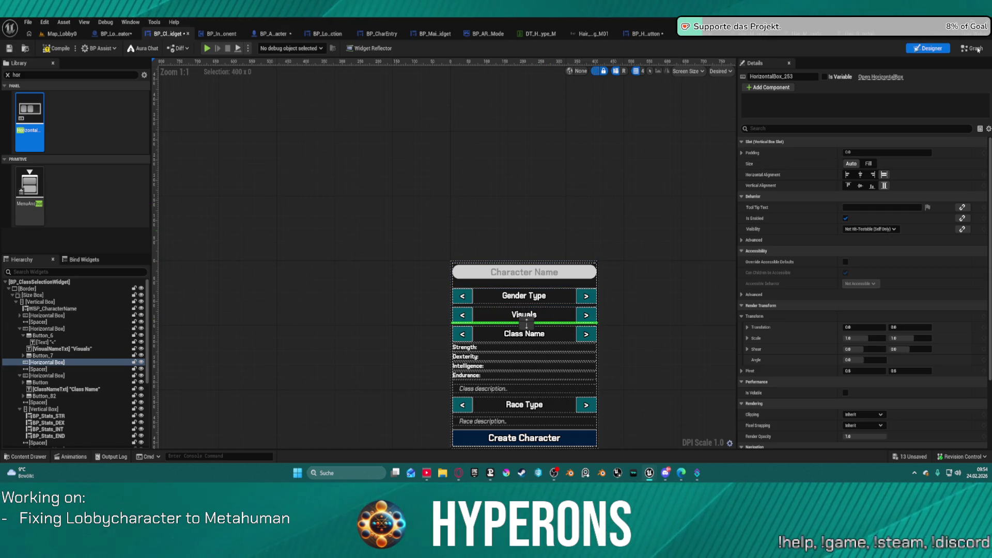
pyautogui.click(796, 75)
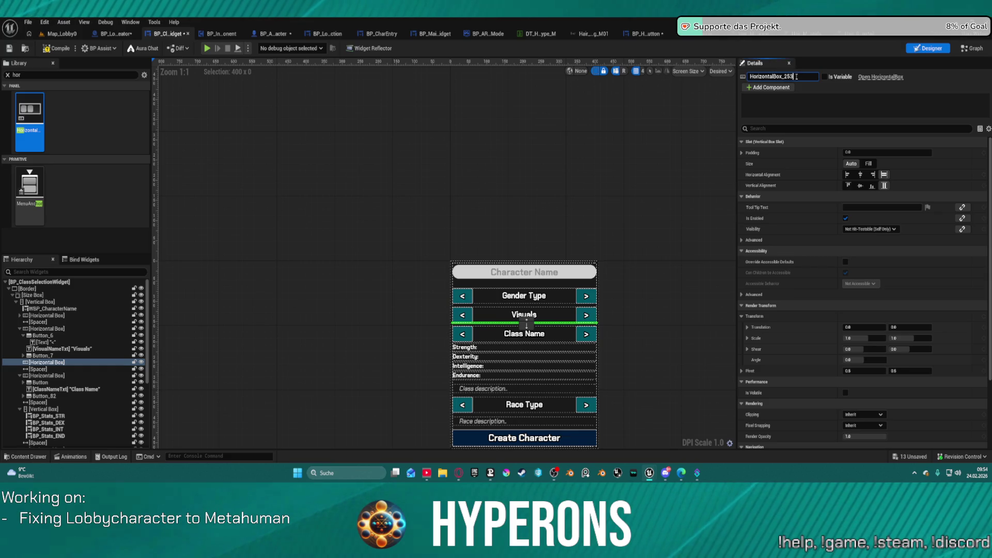
pyautogui.click(824, 77)
pyautogui.moveTo(793, 76); pyautogui.dragTo(781, 76)
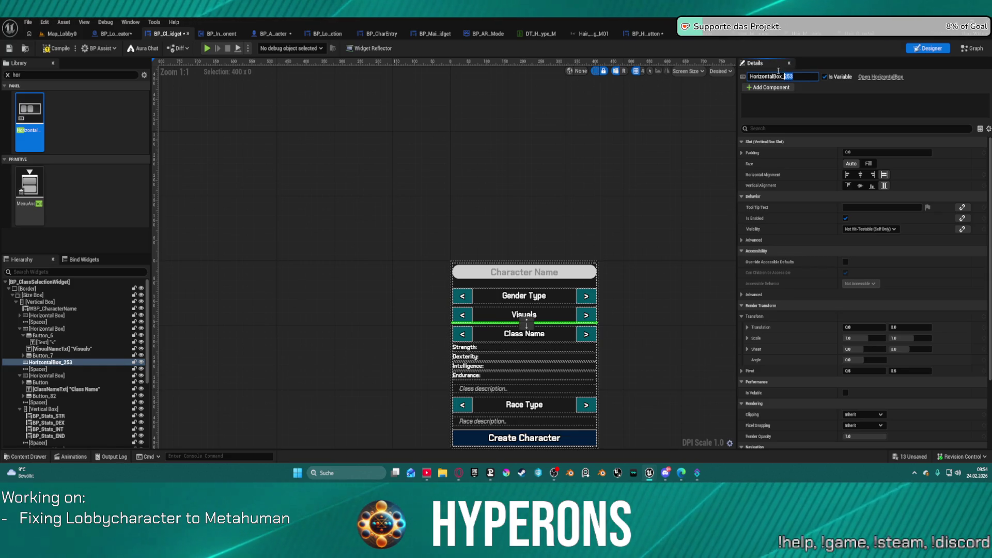
pyautogui.write('Hair')
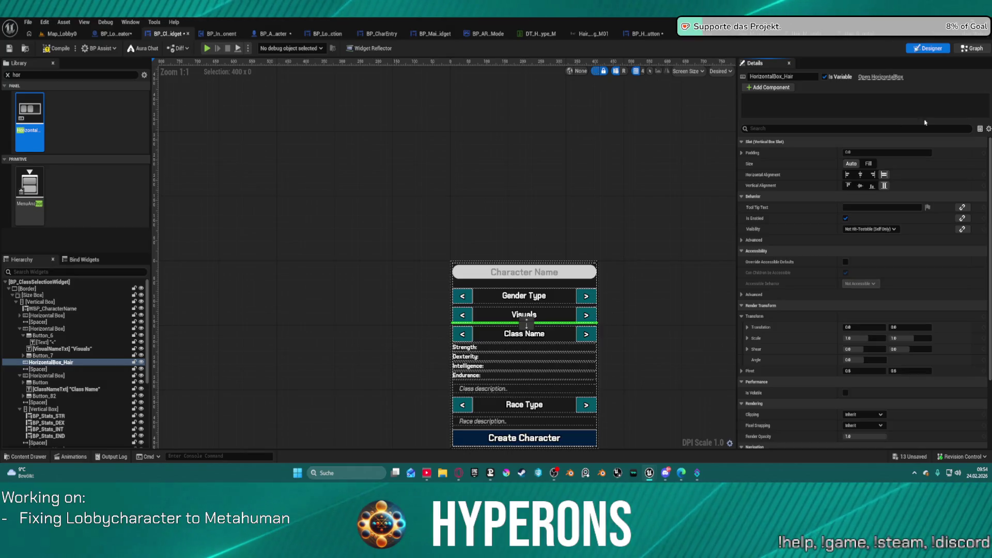
pyautogui.click(971, 48)
pyautogui.moveTo(529, 144)
pyautogui.mouseDown()
pyautogui.moveTo(506, 222)
pyautogui.moveTo(439, 310)
pyautogui.mouseUp()
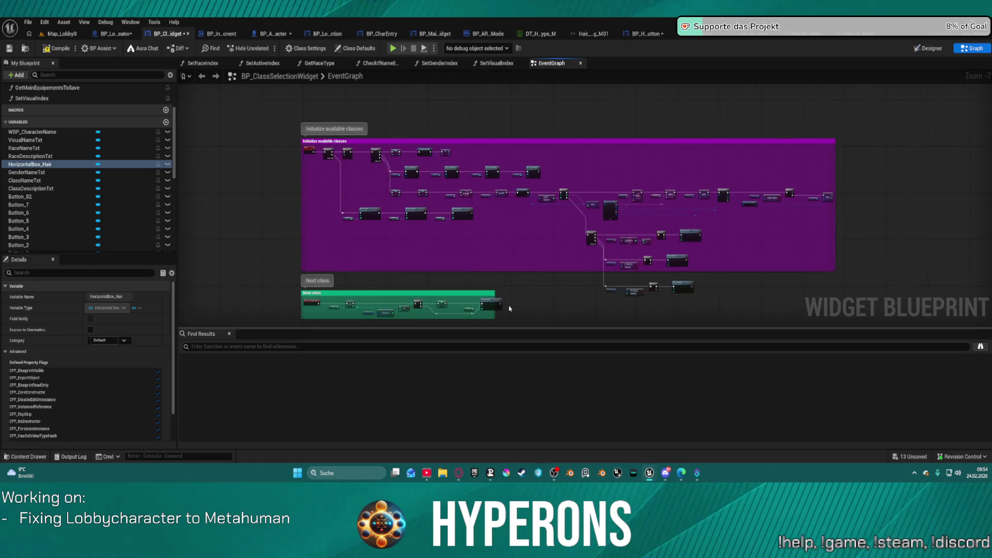
# Zoom out and pan the EventGraph over toward the class sections
pyautogui.scroll(3, 509, 254)
pyautogui.moveTo(461, 202); pyautogui.dragTo(421, 150)
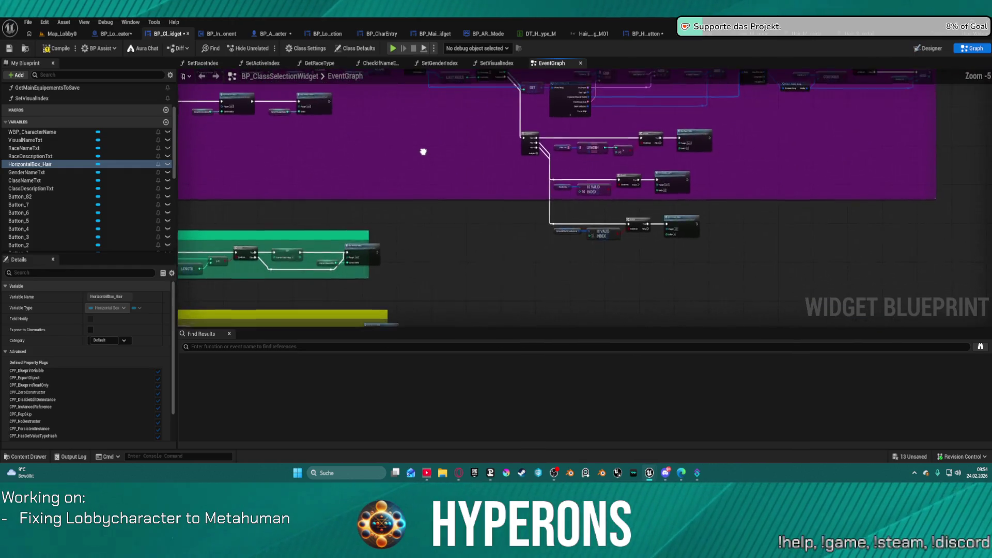
pyautogui.scroll(-8, 421, 150)
pyautogui.moveTo(593, 240)
pyautogui.mouseDown()
pyautogui.moveTo(414, 73)
pyautogui.moveTo(789, 119)
pyautogui.mouseUp()
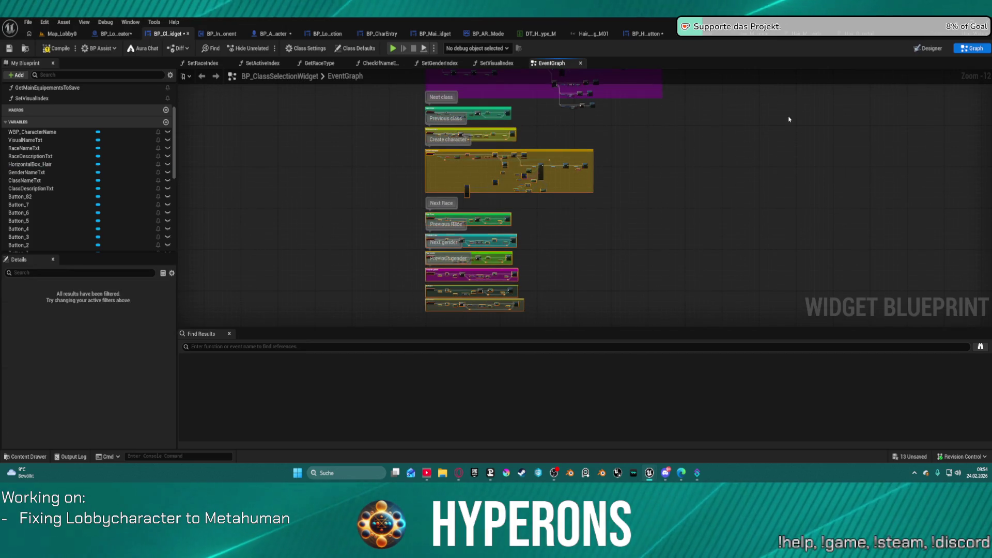
pyautogui.click(789, 119)
pyautogui.scroll(-2, 742, 148)
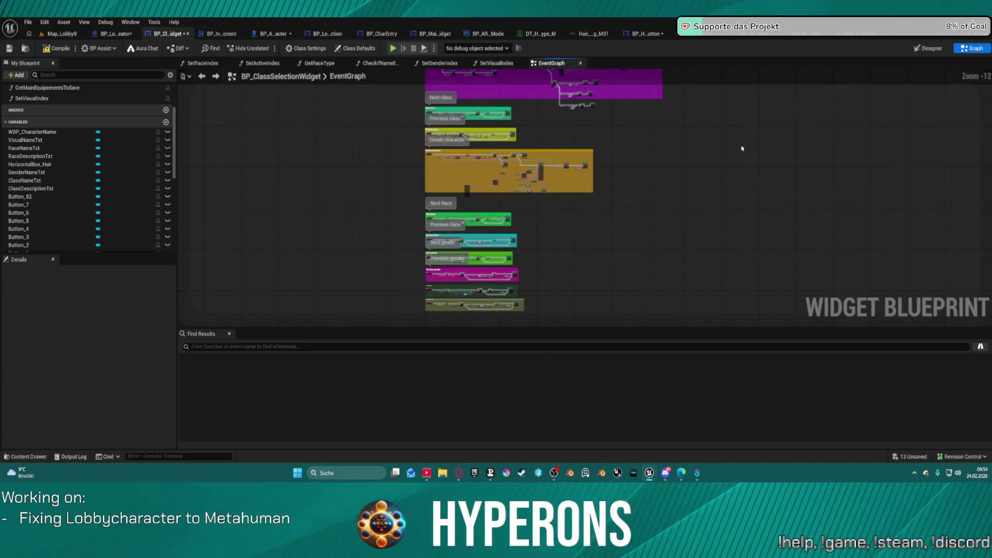
pyautogui.moveTo(671, 133)
pyautogui.mouseDown()
pyautogui.moveTo(724, 219)
pyautogui.moveTo(568, 189)
pyautogui.moveTo(580, 169)
pyautogui.moveTo(672, 208)
pyautogui.mouseUp()
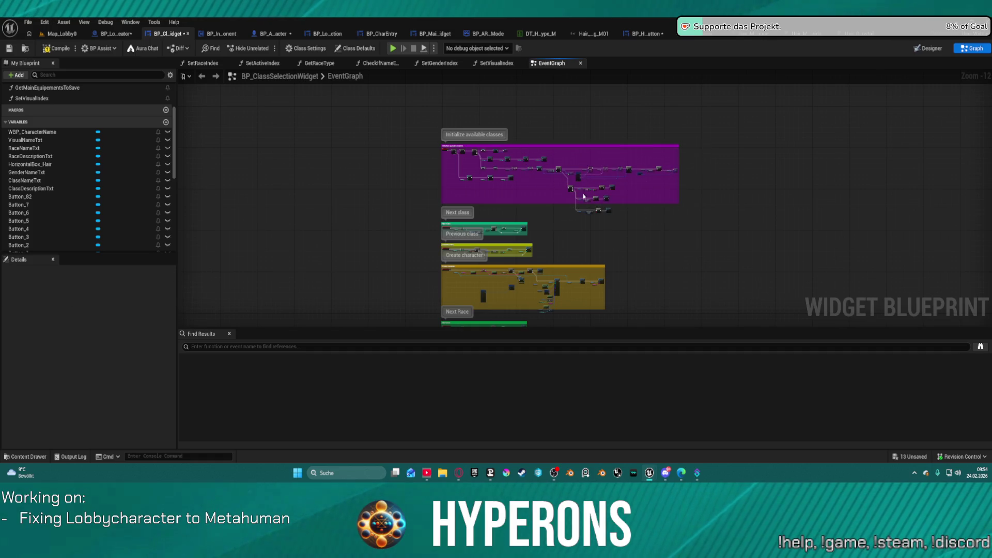
# Zoom and pan until the Initialize available classes comment box fills the view
pyautogui.scroll(6, 434, 186)
pyautogui.scroll(1, 509, 217)
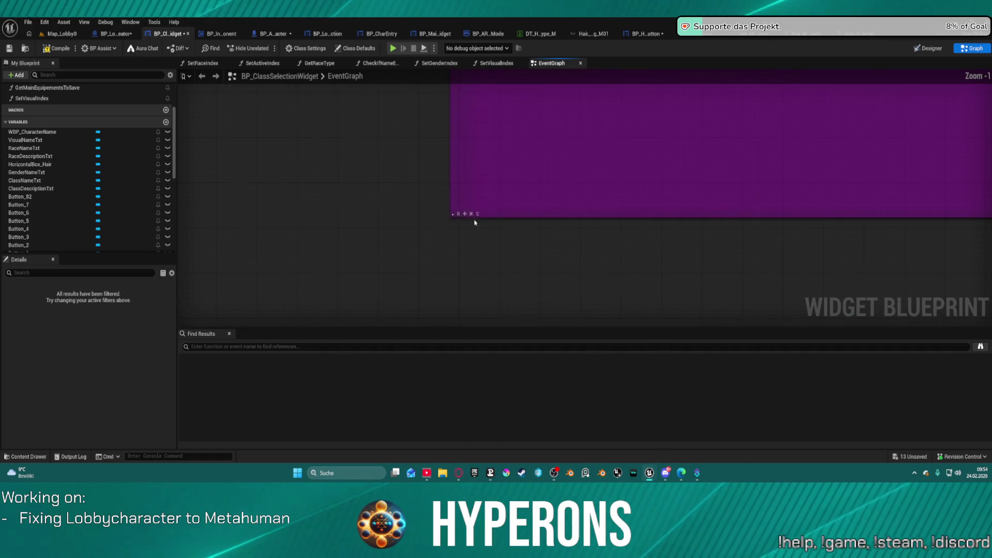
pyautogui.moveTo(710, 192); pyautogui.dragTo(493, 233)
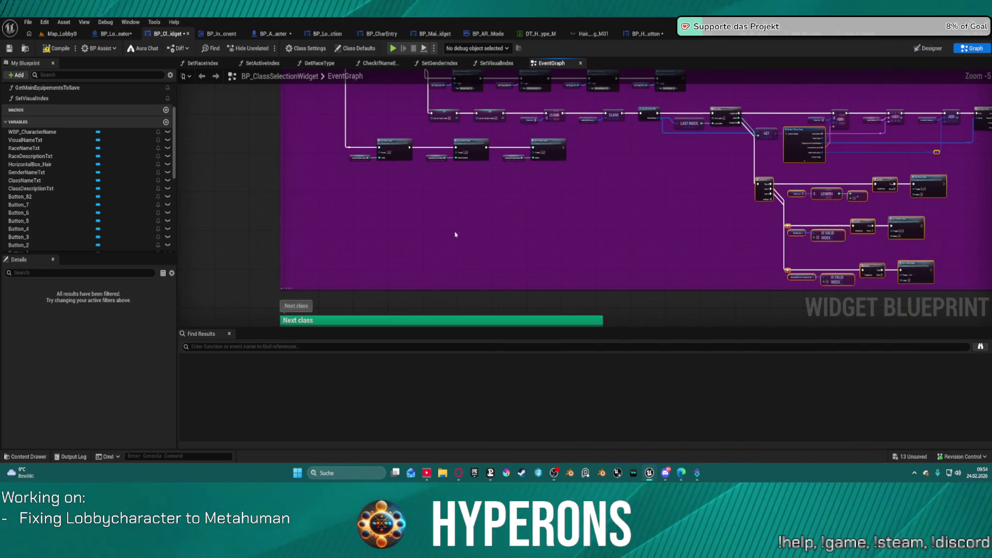
pyautogui.hotkey('ctrl', 'z')
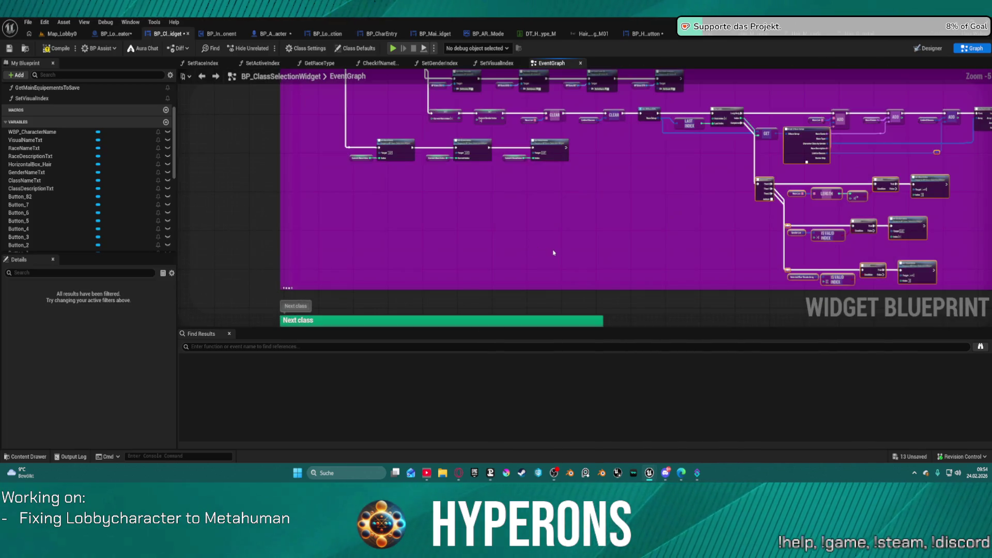
pyautogui.scroll(-1, 494, 212)
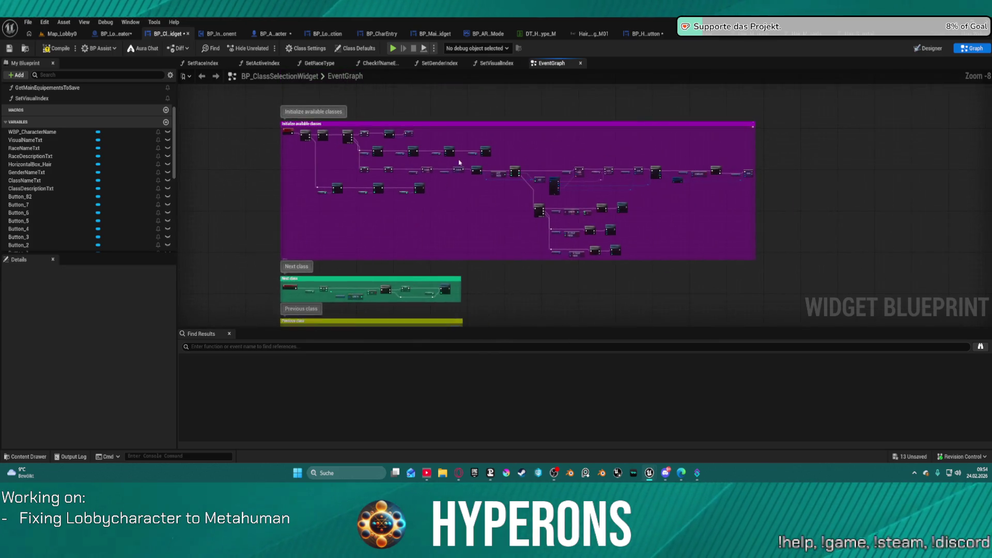
pyautogui.rightClick(428, 151)
pyautogui.scroll(5, 333, 122)
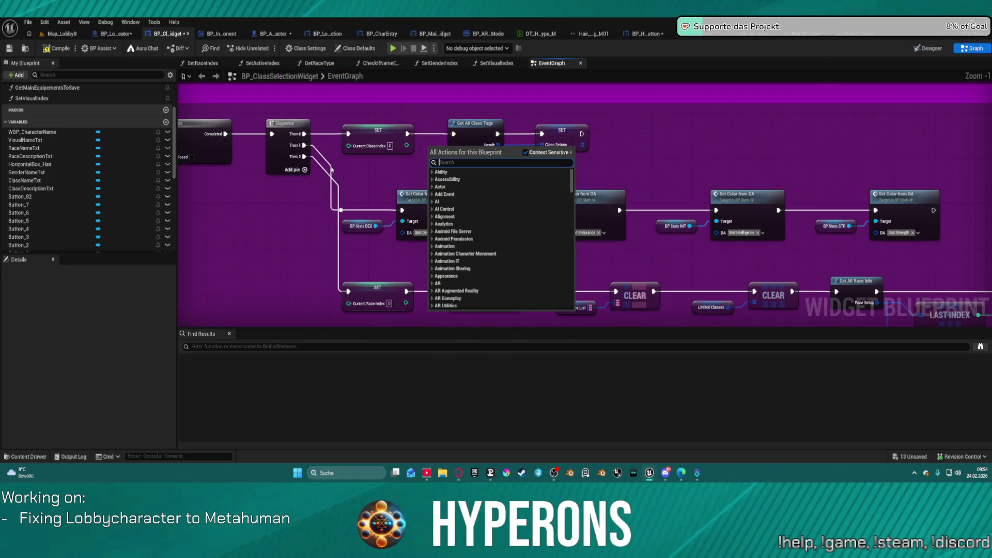
pyautogui.click(310, 198)
pyautogui.scroll(-3, 681, 254)
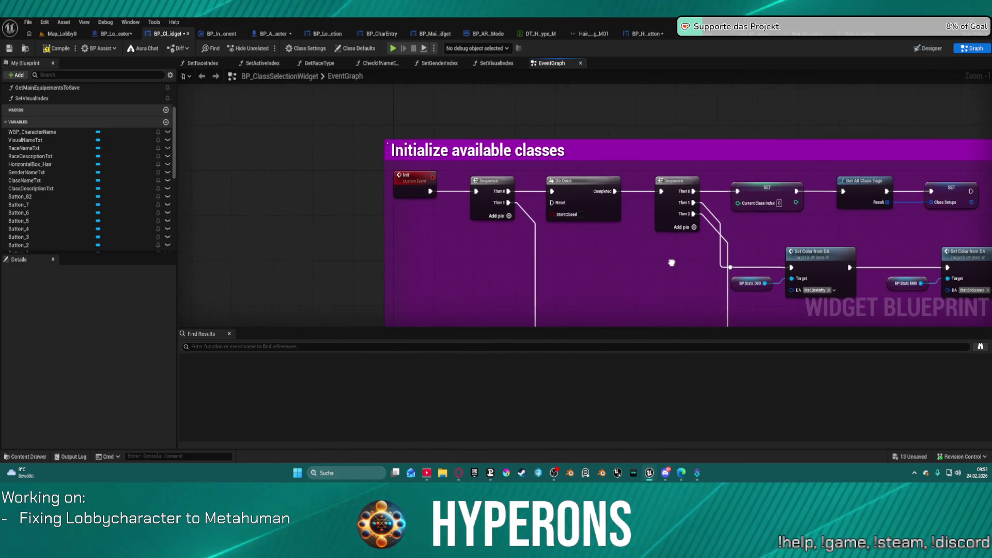
pyautogui.scroll(-2, 646, 275)
pyautogui.scroll(7, 570, 207)
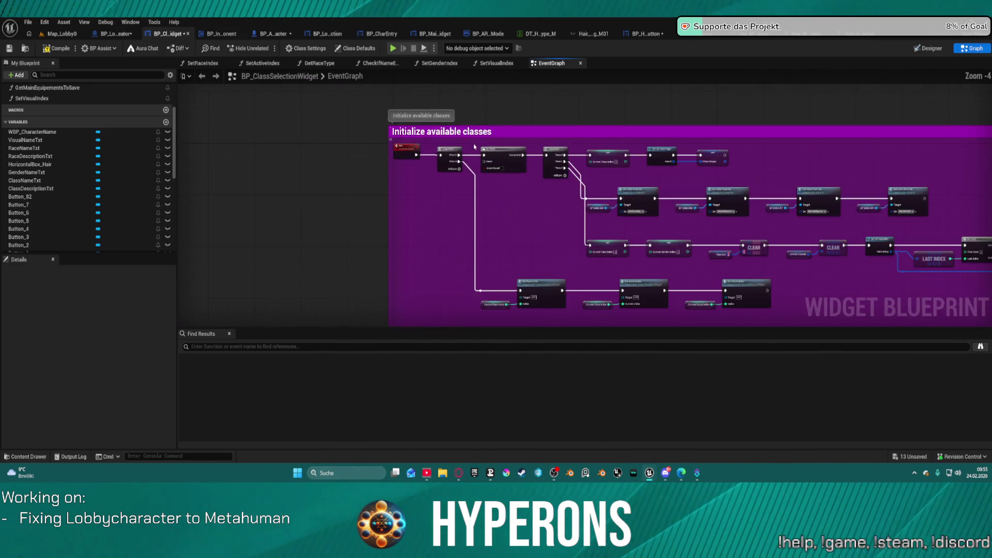
pyautogui.scroll(-3, 571, 159)
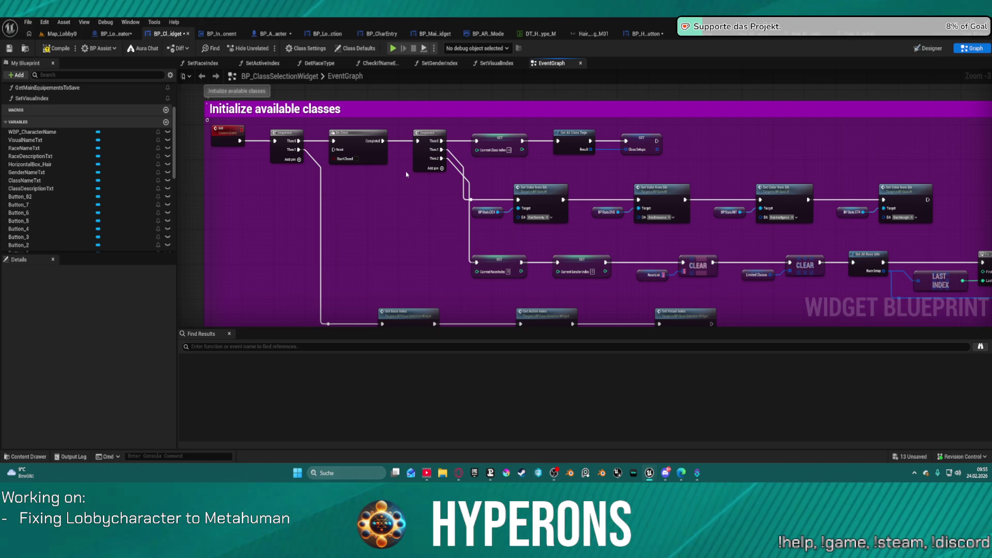
# Add a Then 3 output to the Sequence node and place a HorizontalBox_Hair getter
pyautogui.click(442, 168)
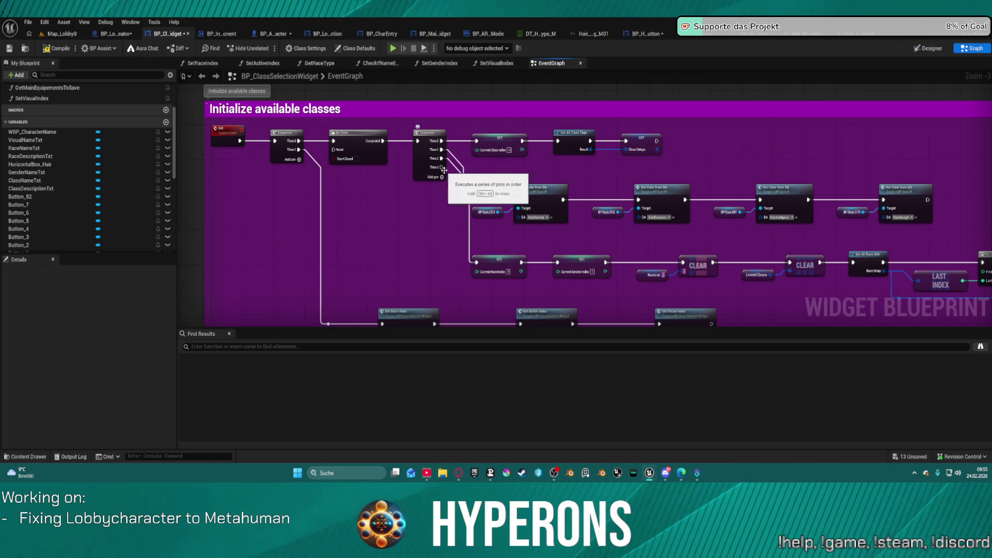
pyautogui.moveTo(442, 167)
pyautogui.mouseDown()
pyautogui.moveTo(467, 182)
pyautogui.moveTo(593, 178)
pyautogui.moveTo(568, 167)
pyautogui.moveTo(408, 170)
pyautogui.mouseUp()
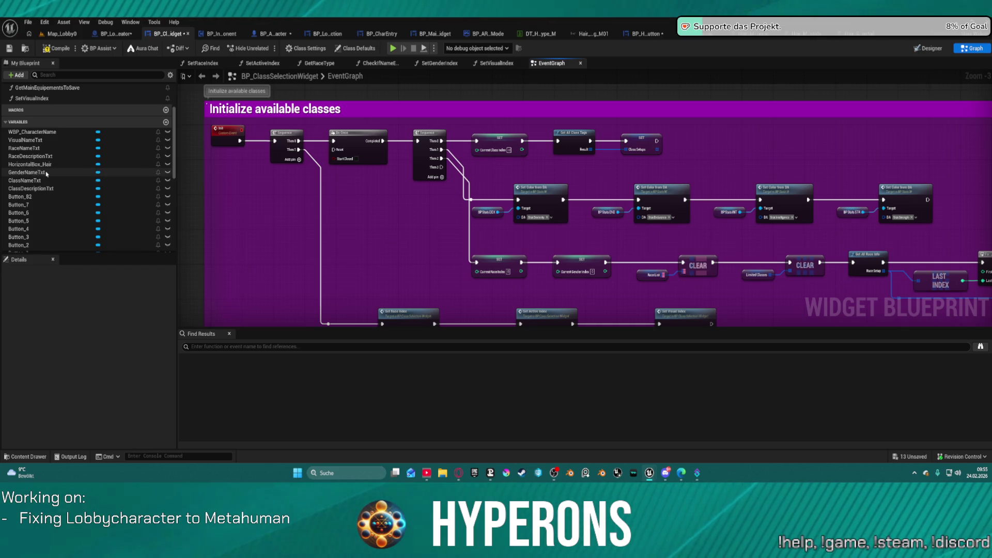
pyautogui.moveTo(27, 164)
pyautogui.mouseDown()
pyautogui.moveTo(415, 227)
pyautogui.moveTo(440, 212)
pyautogui.mouseUp()
pyautogui.click(444, 246)
# Add an Add Child to Horizontal Box node for HorizontalBox_Hair beside the Sequence, then view BP_HairButton's graph
pyautogui.write('ad')
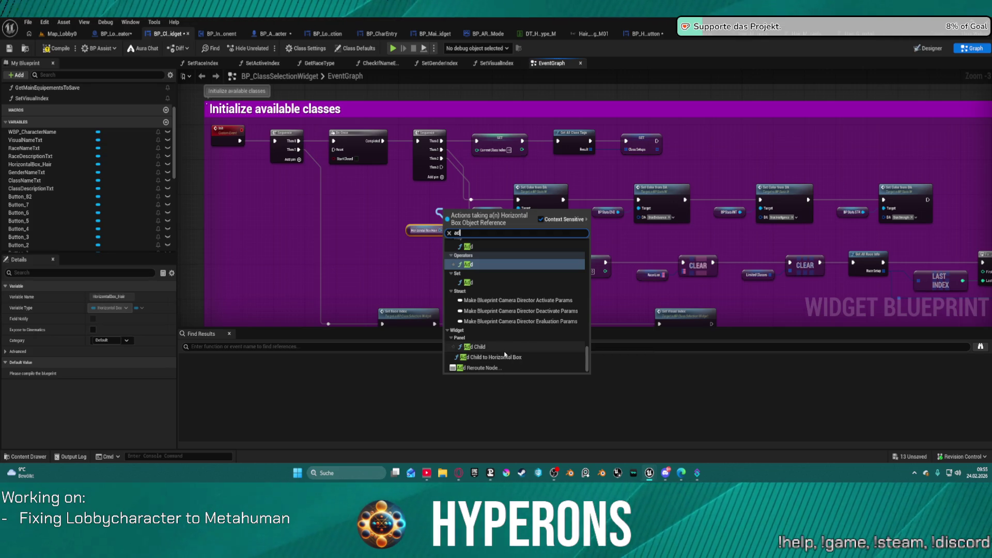
pyautogui.click(491, 357)
pyautogui.moveTo(469, 223)
pyautogui.mouseDown()
pyautogui.moveTo(504, 182)
pyautogui.moveTo(617, 166)
pyautogui.mouseUp()
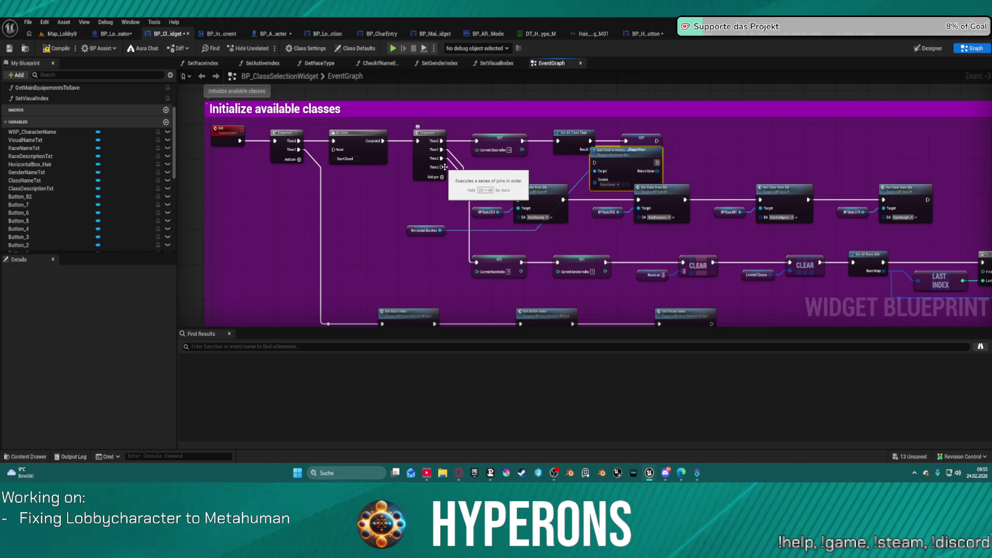
pyautogui.moveTo(434, 155)
pyautogui.mouseDown()
pyautogui.moveTo(563, 155)
pyautogui.moveTo(380, 155)
pyautogui.moveTo(437, 182)
pyautogui.moveTo(585, 173)
pyautogui.moveTo(420, 177)
pyautogui.moveTo(595, 163)
pyautogui.mouseUp()
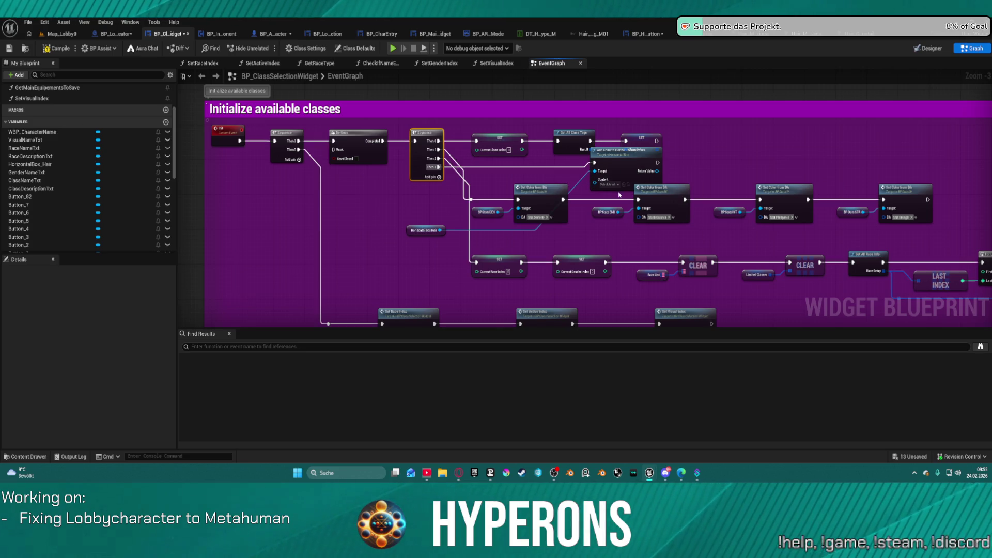
pyautogui.click(643, 34)
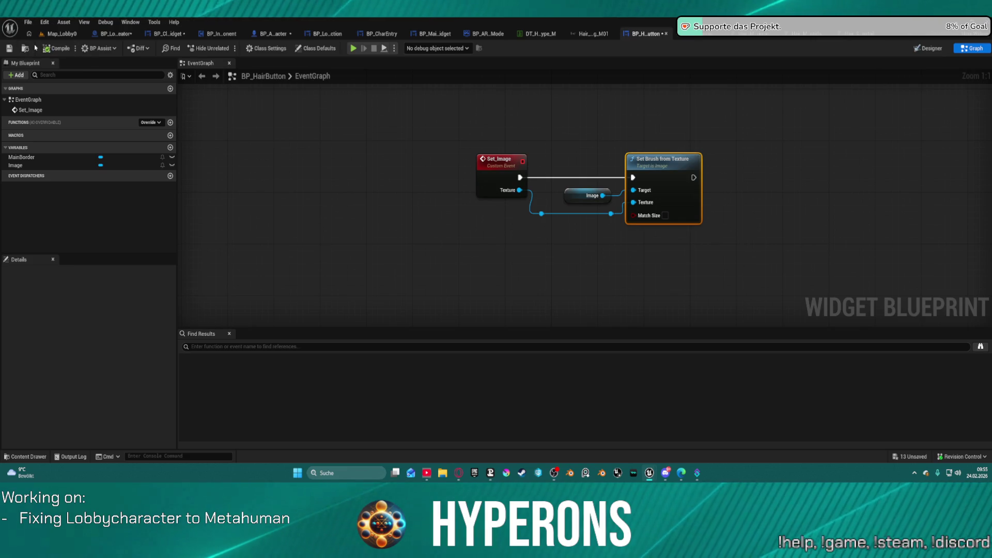
# Return through the open tabs to BP_ClassSelectionWidget's EventGraph
pyautogui.click(56, 34)
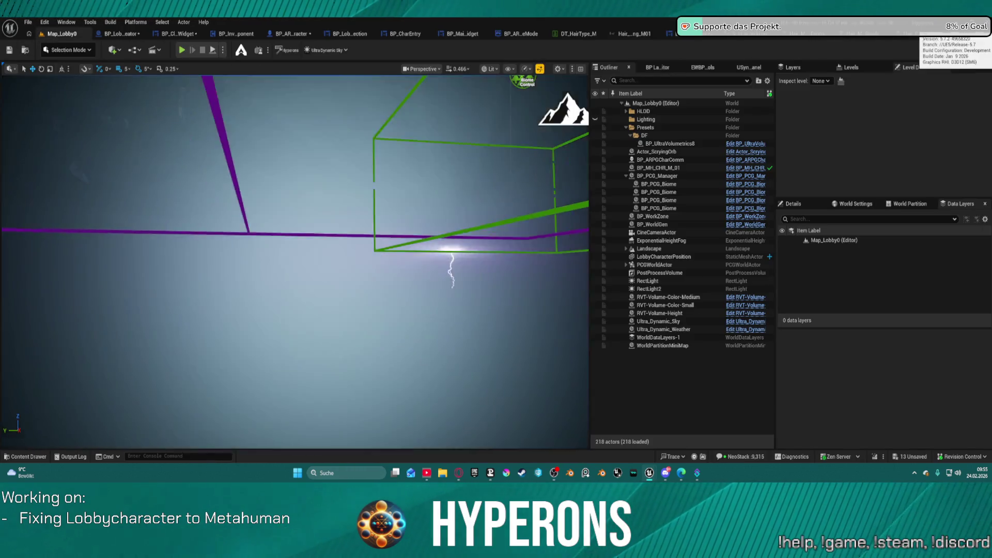
pyautogui.click(916, 34)
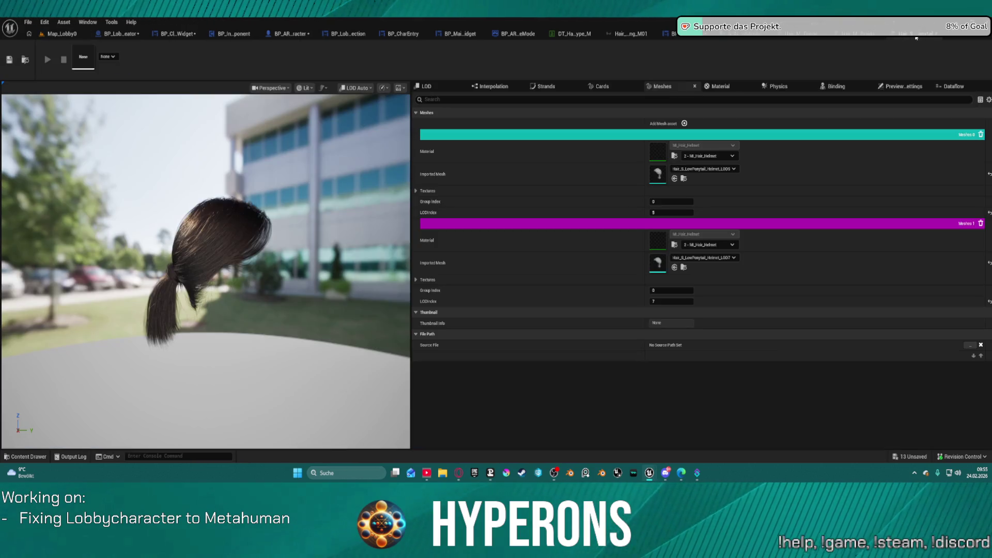
pyautogui.click(64, 35)
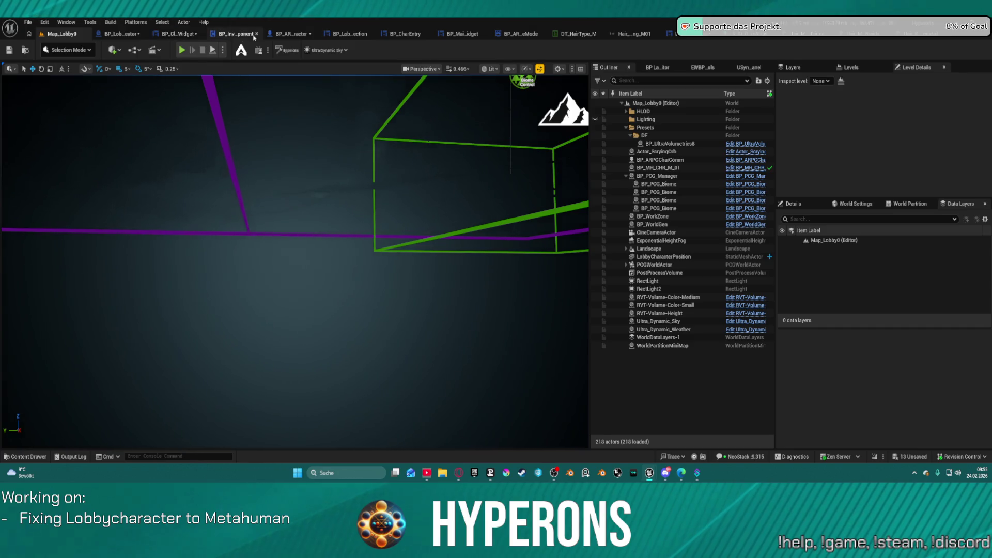
pyautogui.click(254, 36)
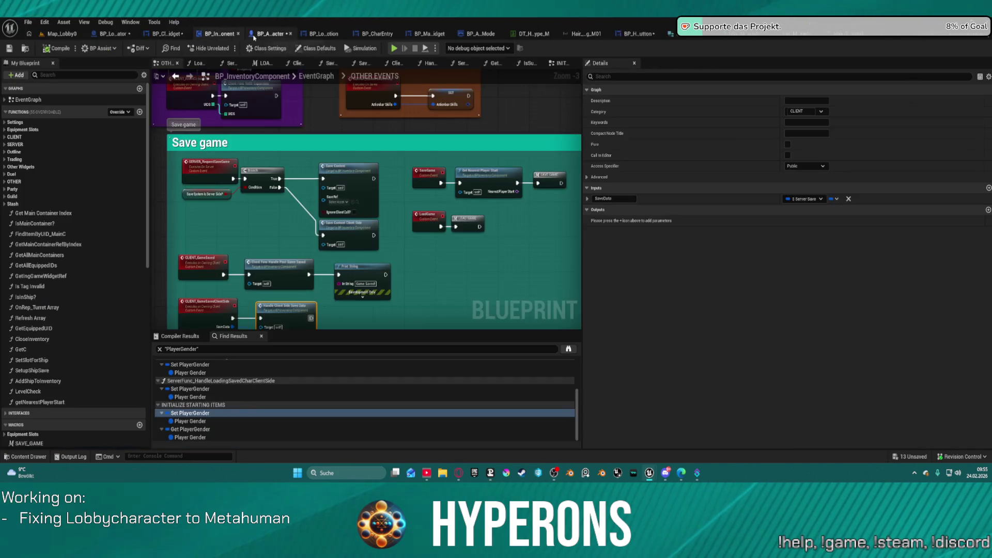
pyautogui.click(171, 34)
pyautogui.scroll(3, 559, 196)
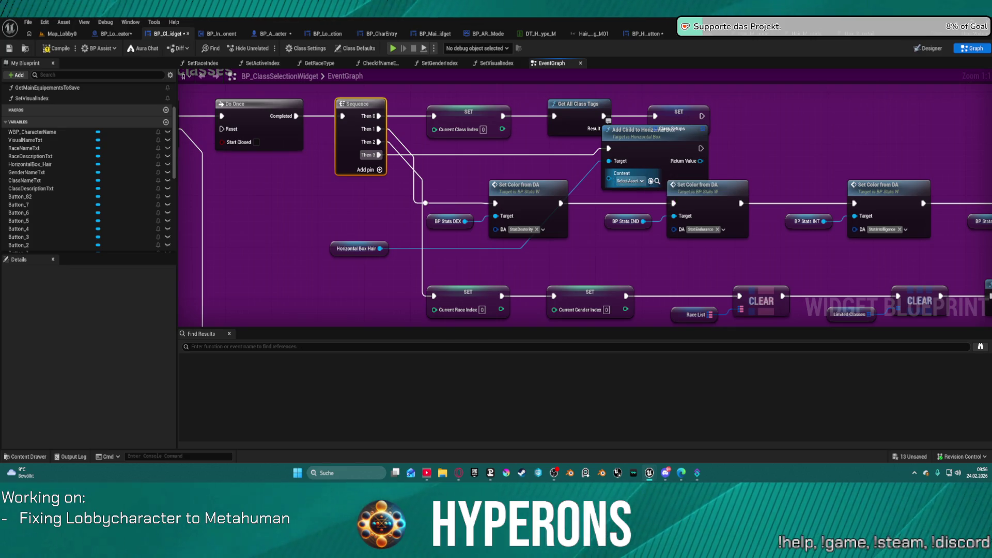
# Move Horizontal Box Hair beside Add Child to Horizontal Box, then delete that Add Child node
pyautogui.click(654, 182)
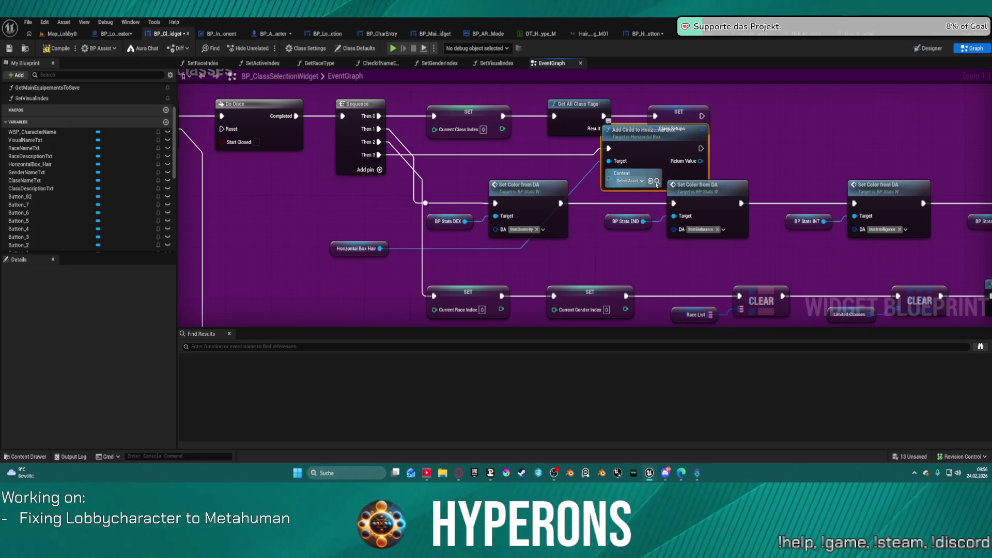
pyautogui.click(645, 33)
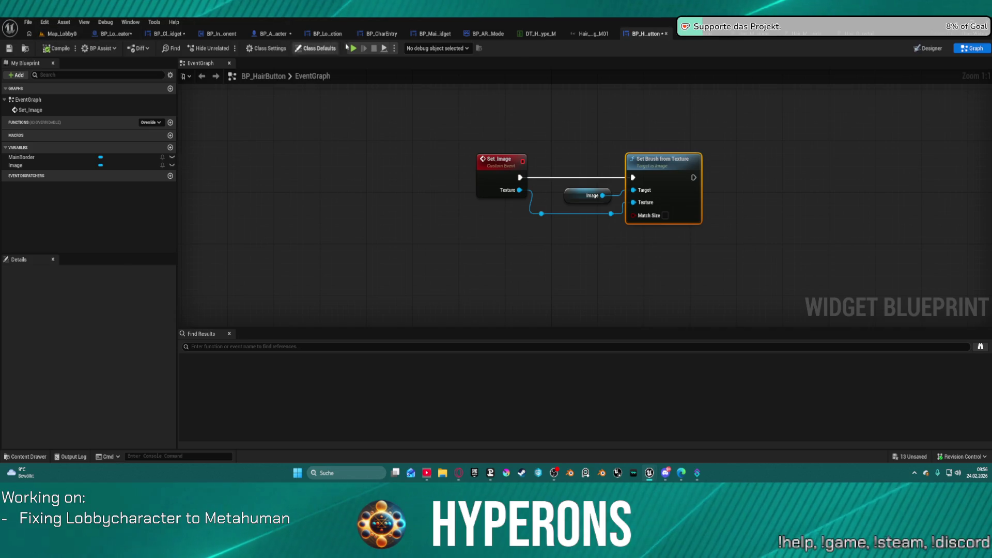
pyautogui.click(174, 36)
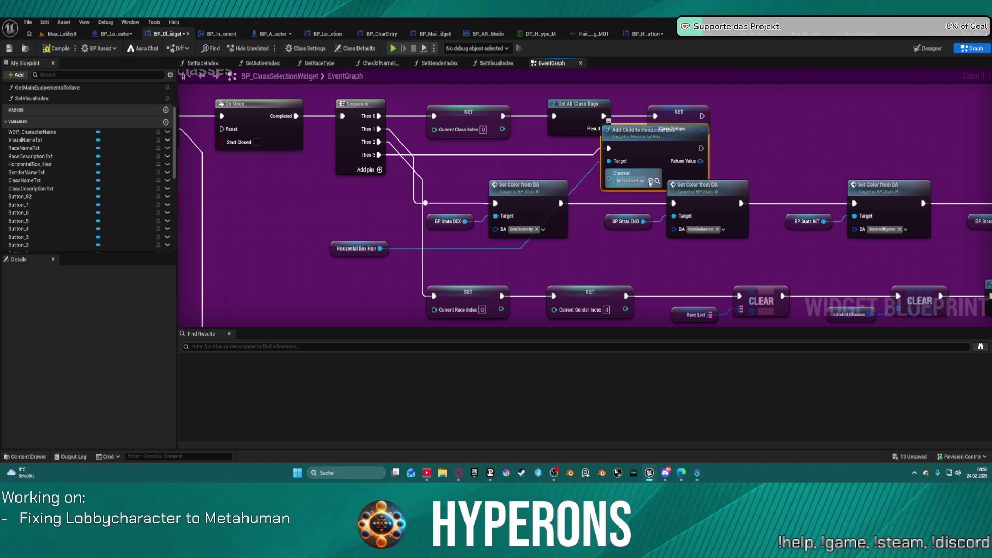
pyautogui.moveTo(348, 254)
pyautogui.mouseDown()
pyautogui.moveTo(455, 156)
pyautogui.moveTo(492, 182)
pyautogui.mouseUp()
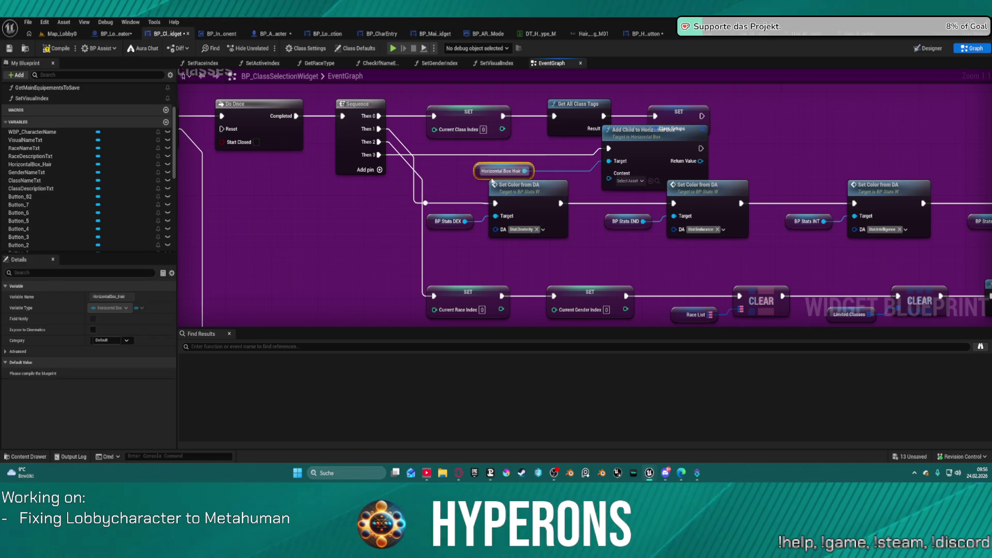
pyautogui.moveTo(448, 149); pyautogui.dragTo(425, 156)
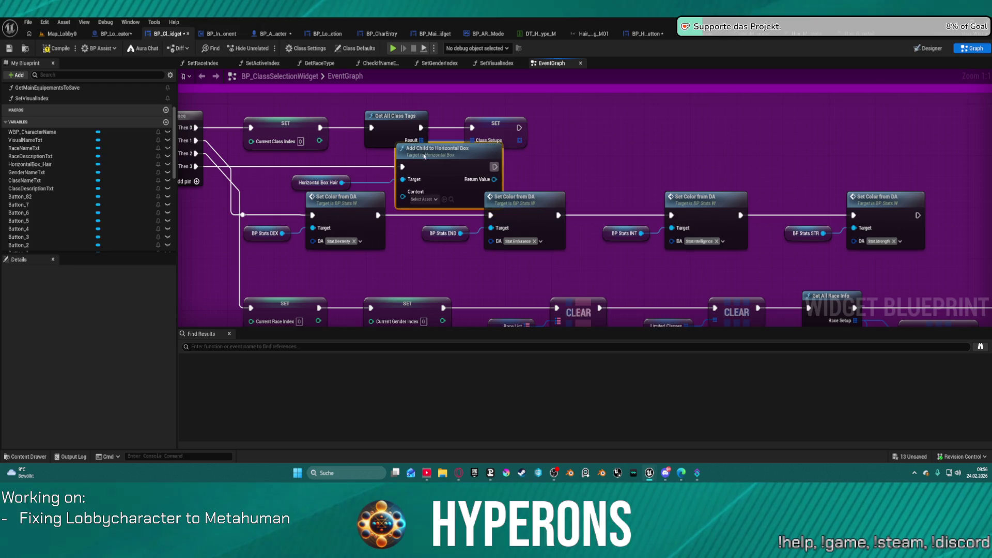
pyautogui.press('Delete')
# Re-add an Add Child node wired from Horizontal Box Hair via a 'child' search
pyautogui.click(320, 182)
pyautogui.moveTo(341, 182); pyautogui.dragTo(424, 174)
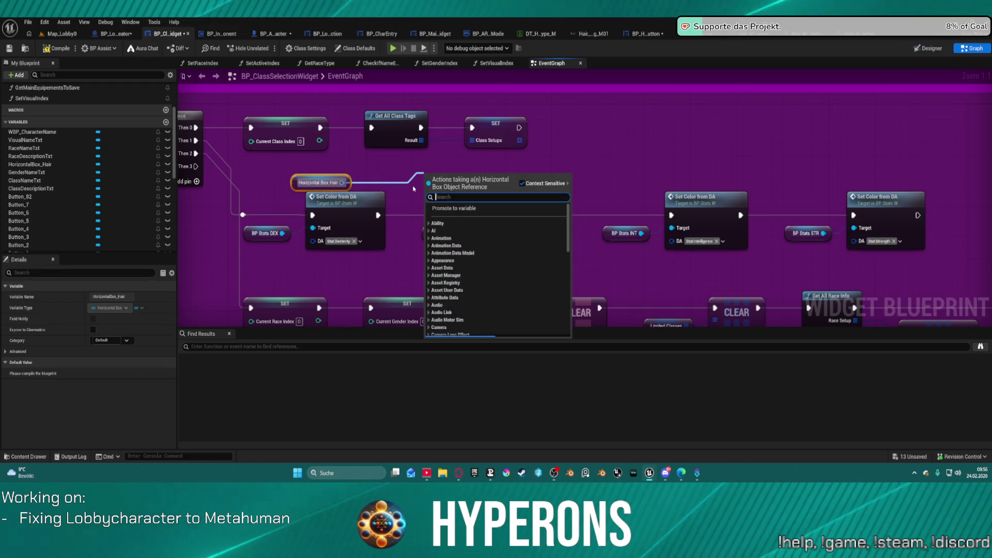
pyautogui.write('child')
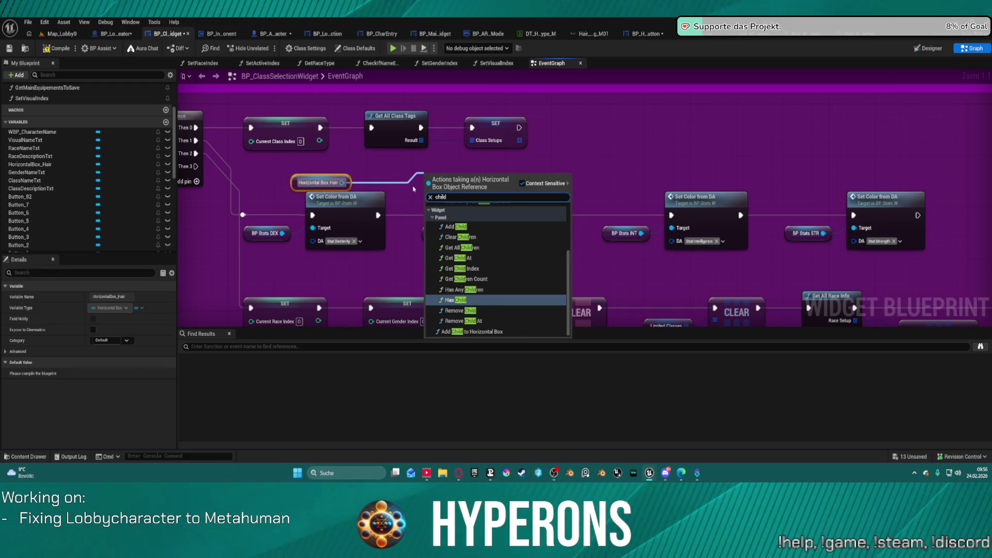
pyautogui.click(461, 226)
pyautogui.moveTo(463, 226)
pyautogui.mouseDown()
pyautogui.moveTo(479, 228)
pyautogui.moveTo(645, 155)
pyautogui.moveTo(628, 173)
pyautogui.moveTo(648, 167)
pyautogui.mouseUp()
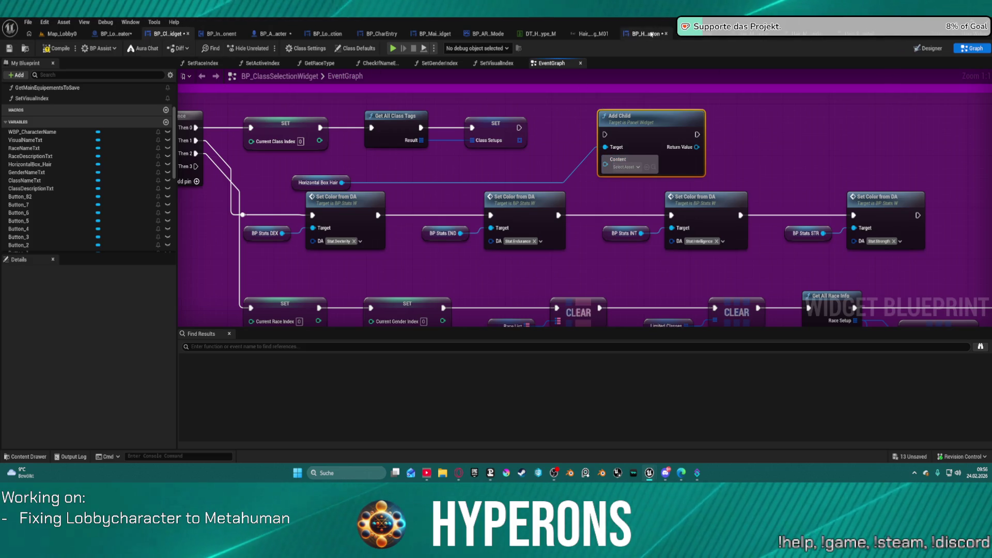
# Compare with the hair button and character entry graphs, then delete the new Add Child node
pyautogui.click(646, 34)
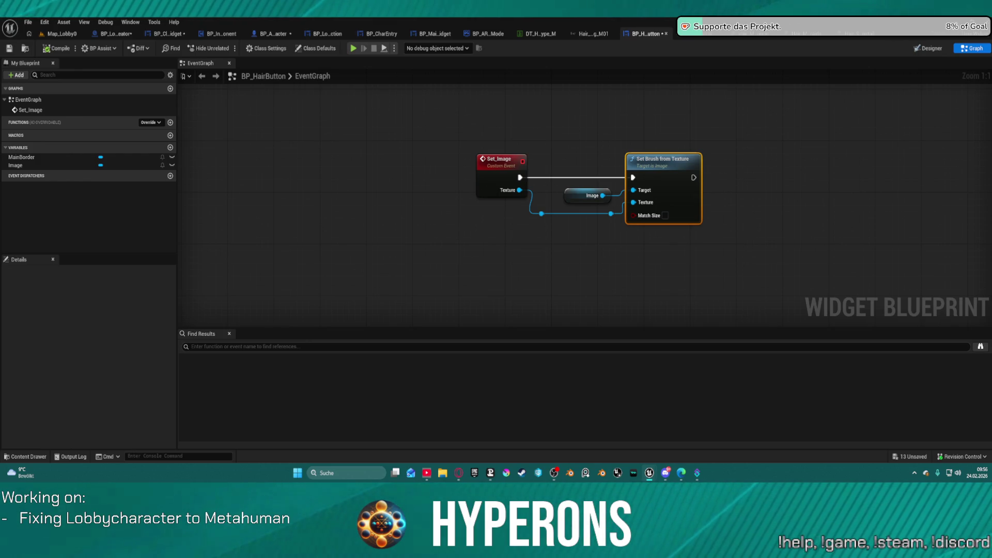
pyautogui.click(381, 34)
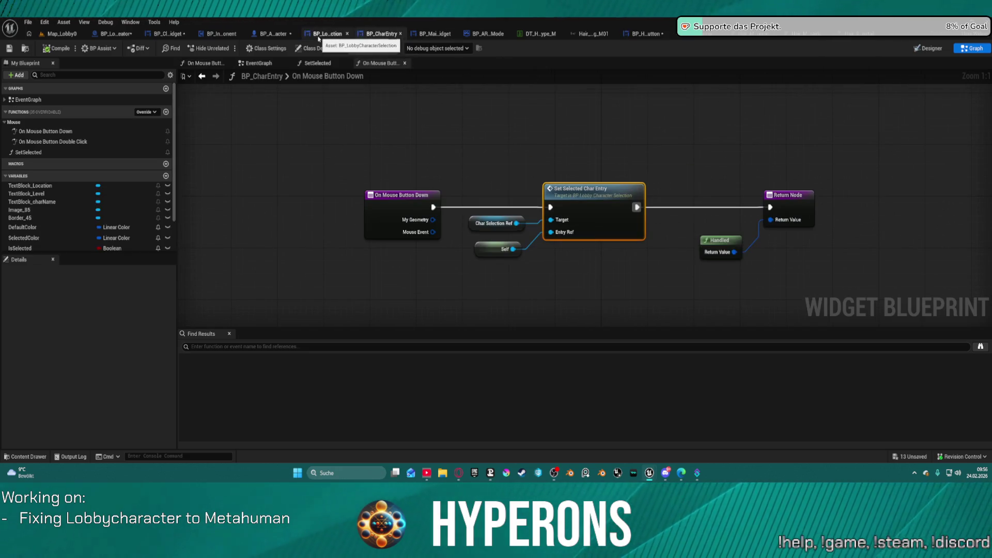
pyautogui.click(182, 33)
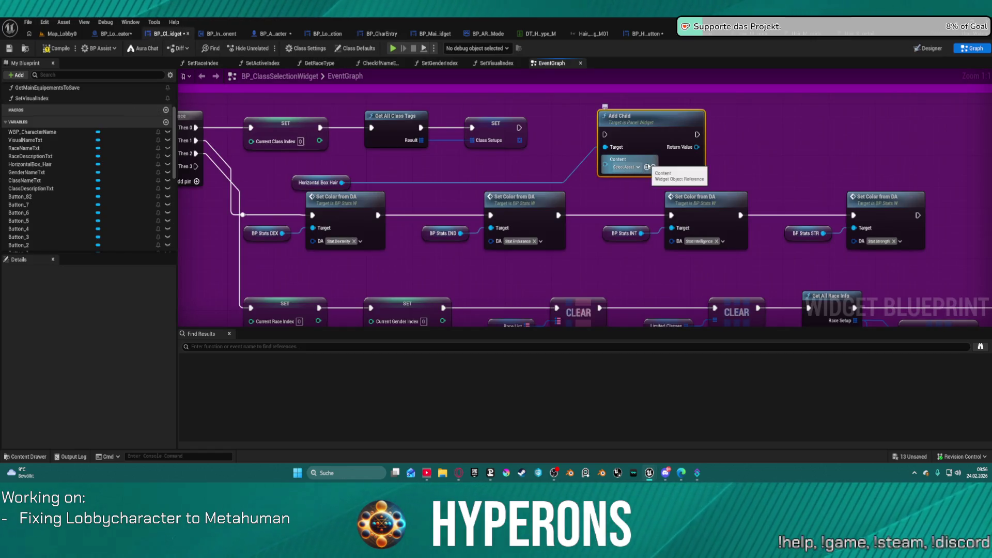
pyautogui.click(638, 168)
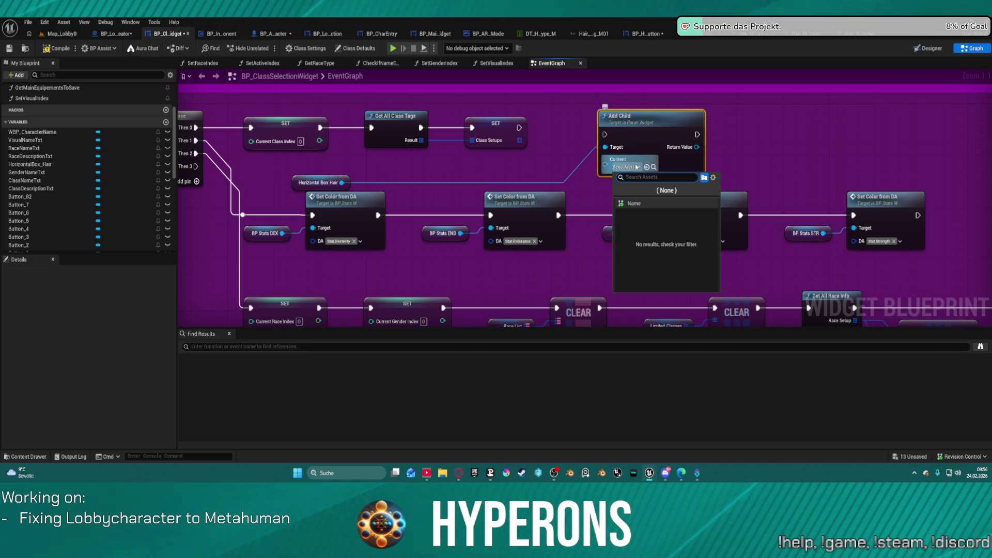
pyautogui.press('Escape')
pyautogui.press('Delete')
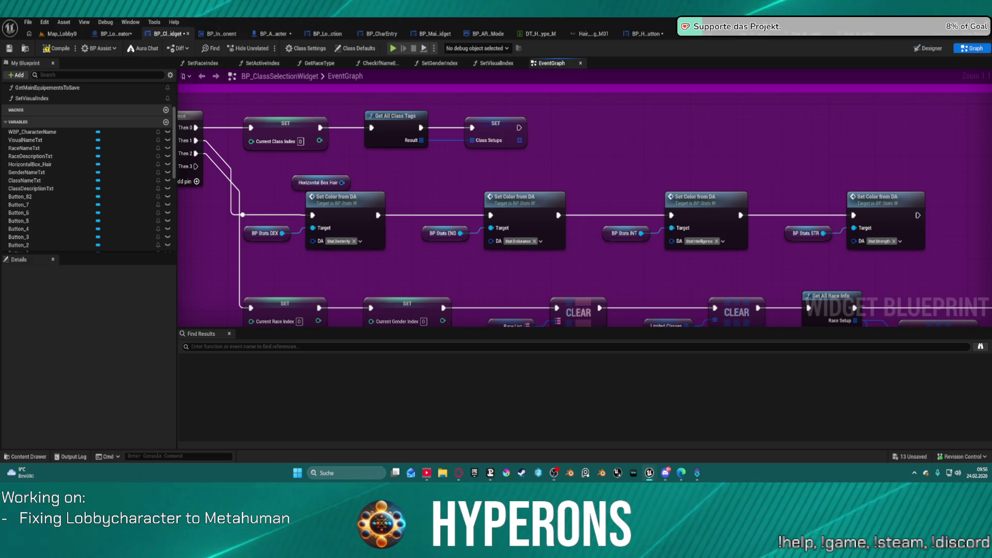
# Search 'child' from Horizontal Box Hair's pin but close the search without adding a node
pyautogui.moveTo(368, 135); pyautogui.dragTo(510, 146)
pyautogui.moveTo(483, 192); pyautogui.dragTo(575, 182)
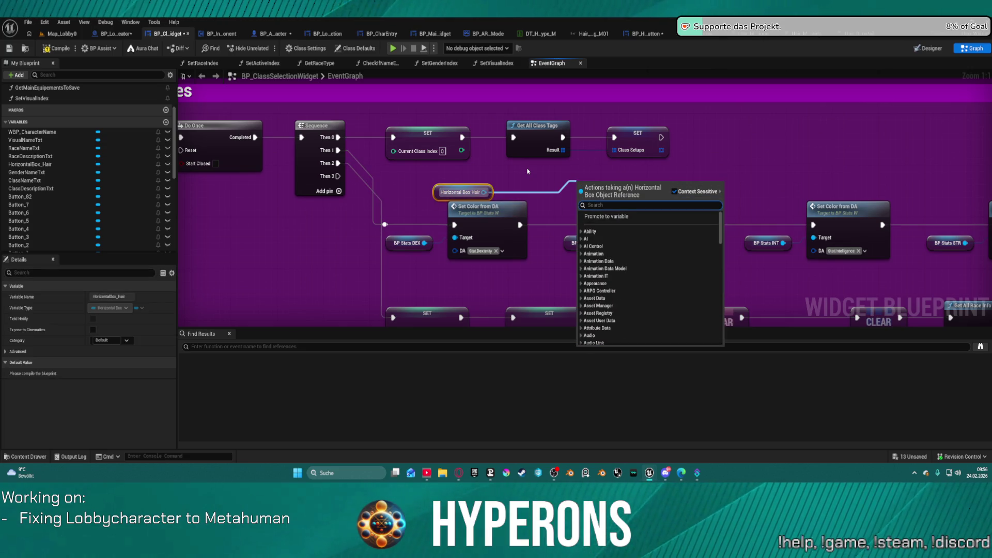
pyautogui.write('shild')
pyautogui.press('BackSpace')
pyautogui.press('BackSpace')
pyautogui.press('BackSpace')
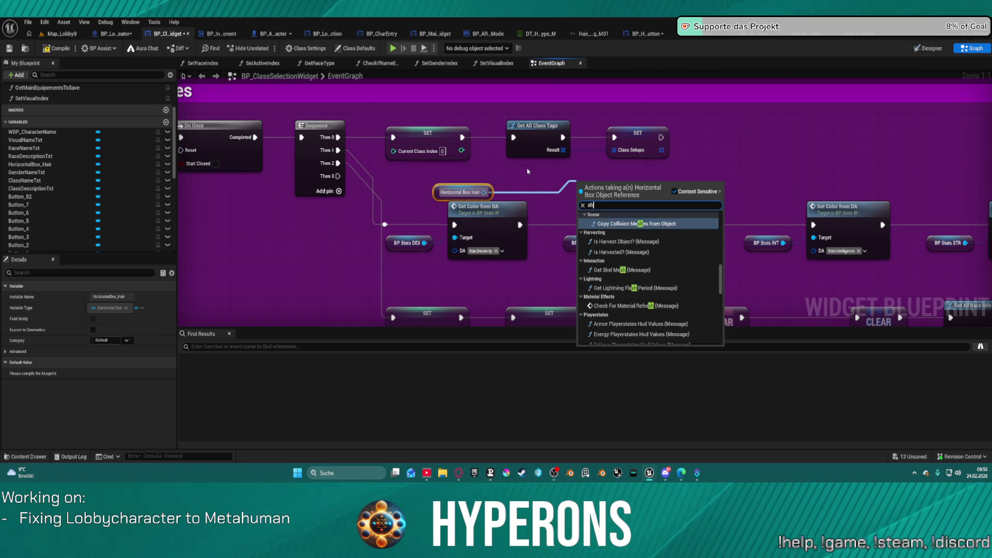
pyautogui.write('child')
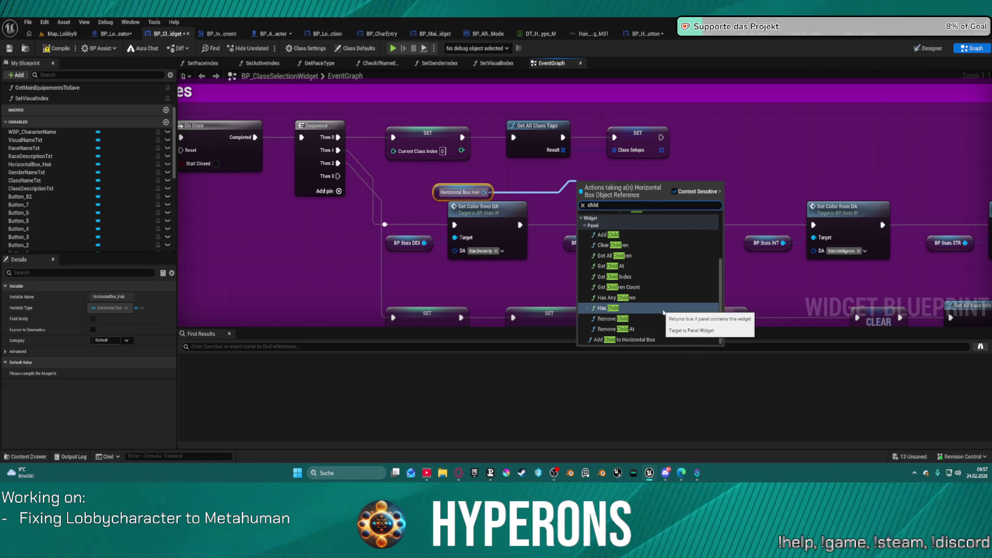
pyautogui.scroll(3, 669, 305)
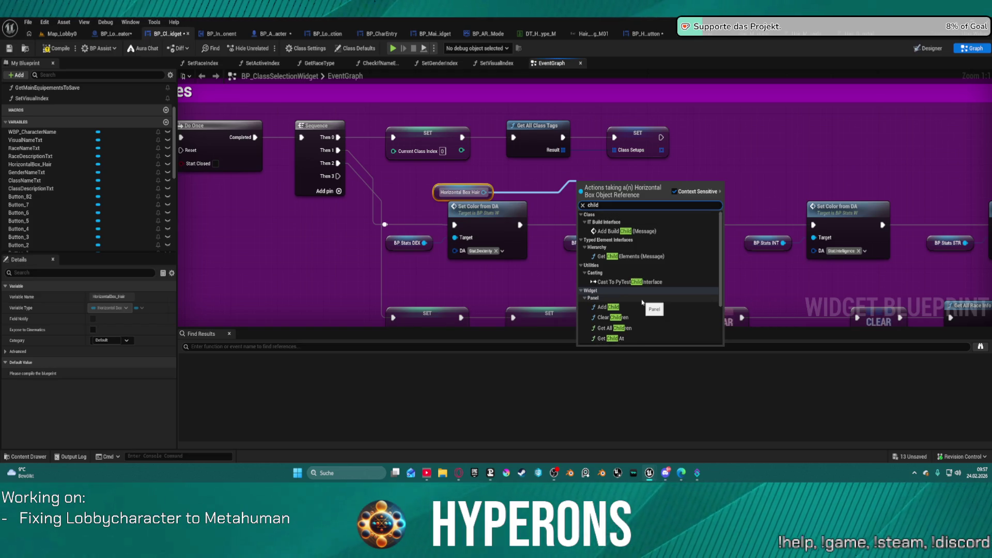
pyautogui.scroll(1, 649, 294)
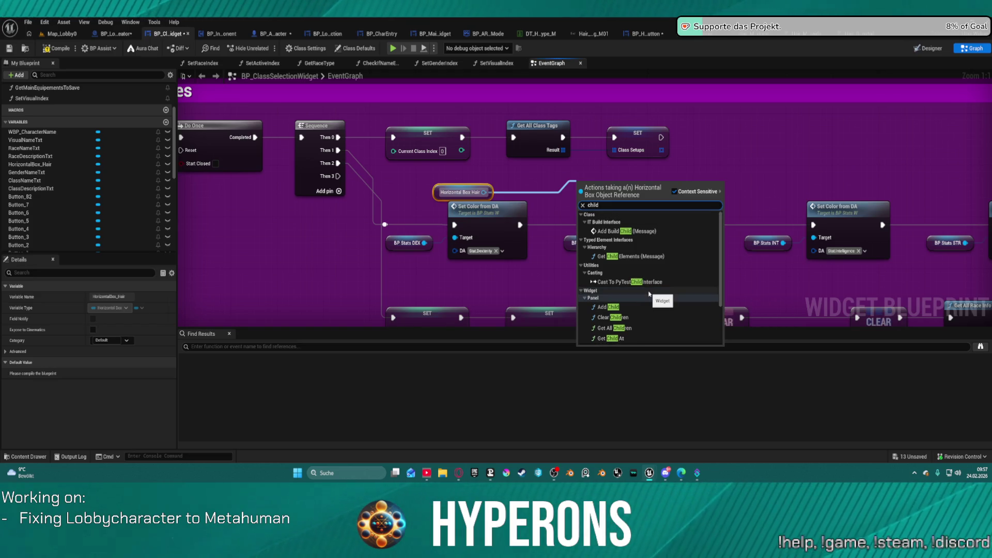
pyautogui.press('Escape')
pyautogui.scroll(-7, 656, 154)
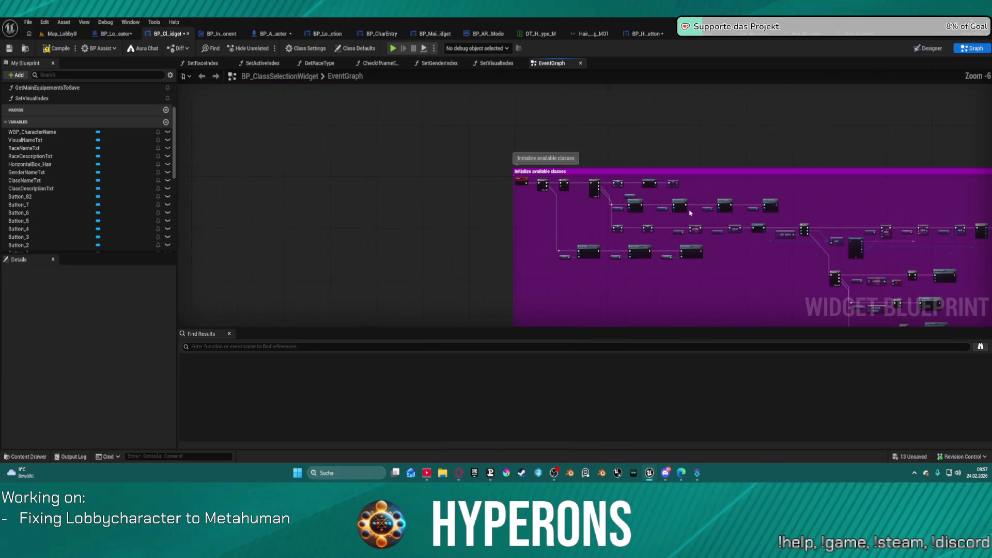
# Look over the Set Color nodes, then inspect the character entry widget's Init and Format Text chain
pyautogui.scroll(4, 656, 154)
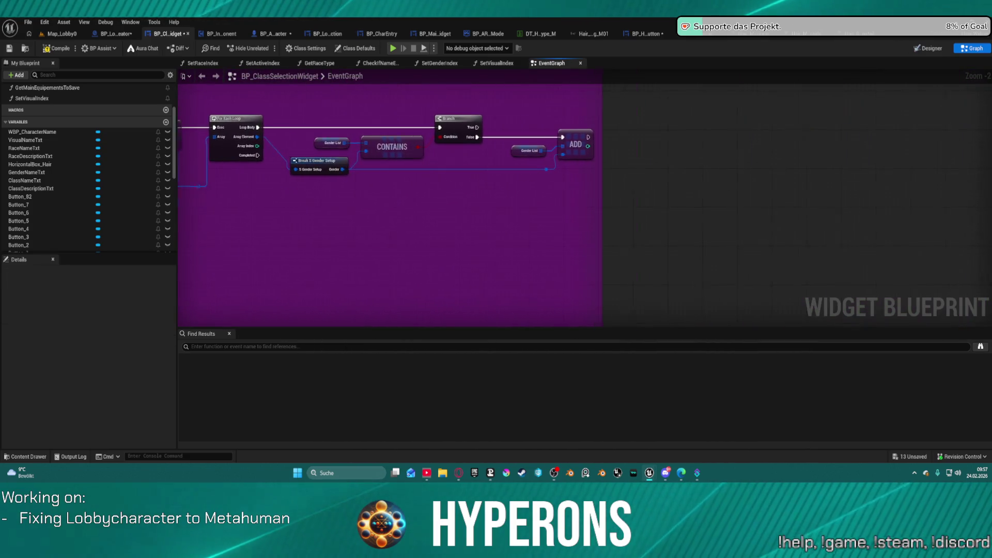
pyautogui.moveTo(575, 235); pyautogui.dragTo(500, 175)
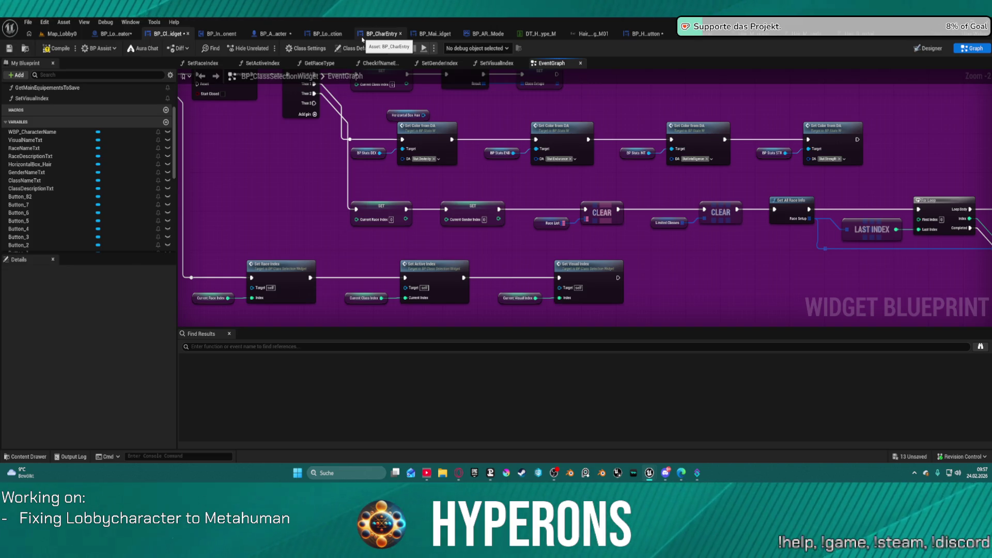
pyautogui.click(364, 37)
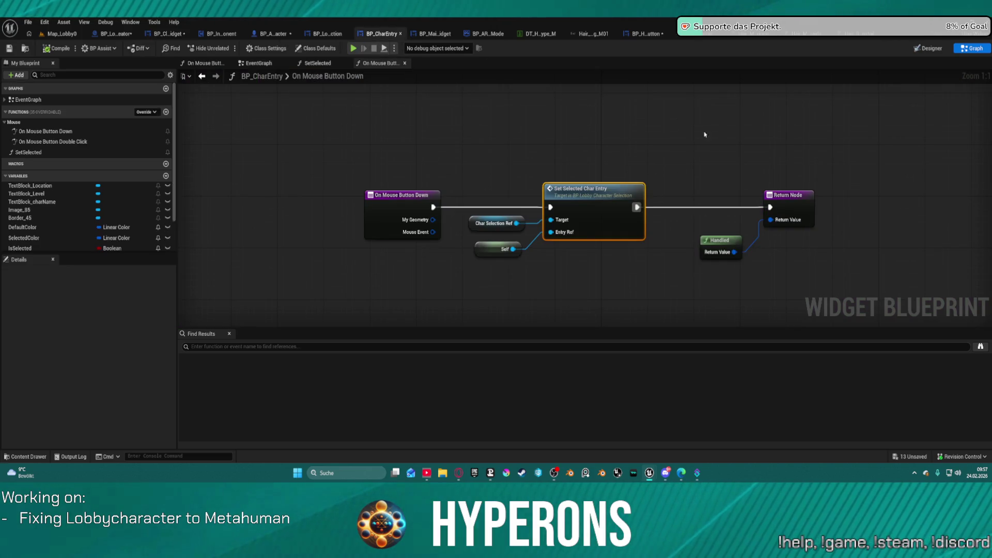
pyautogui.click(254, 63)
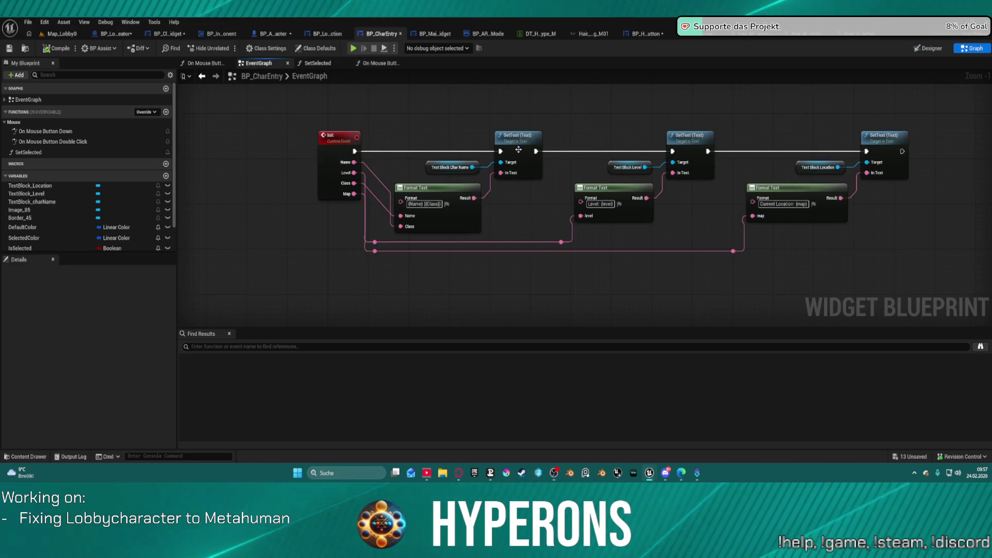
pyautogui.scroll(-3, 441, 151)
pyautogui.scroll(-1, 440, 151)
pyautogui.moveTo(483, 251); pyautogui.dragTo(496, 131)
pyautogui.scroll(2, 483, 129)
pyautogui.scroll(2, 485, 224)
pyautogui.moveTo(427, 107); pyautogui.dragTo(427, 109)
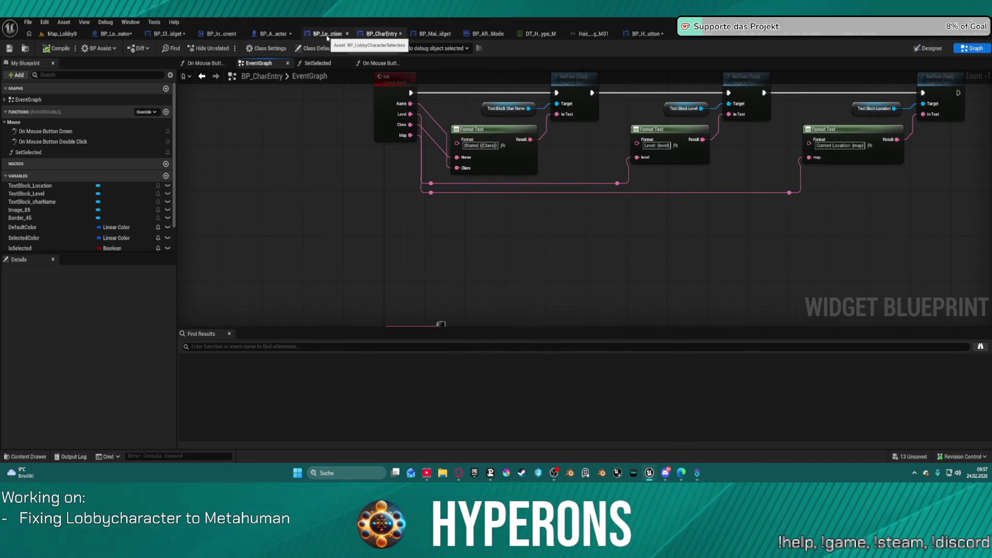
# In BP_MainLobbyWidget's EventGraph, move Set CharacterCreatorRef right and view the menu button nodes
pyautogui.click(439, 35)
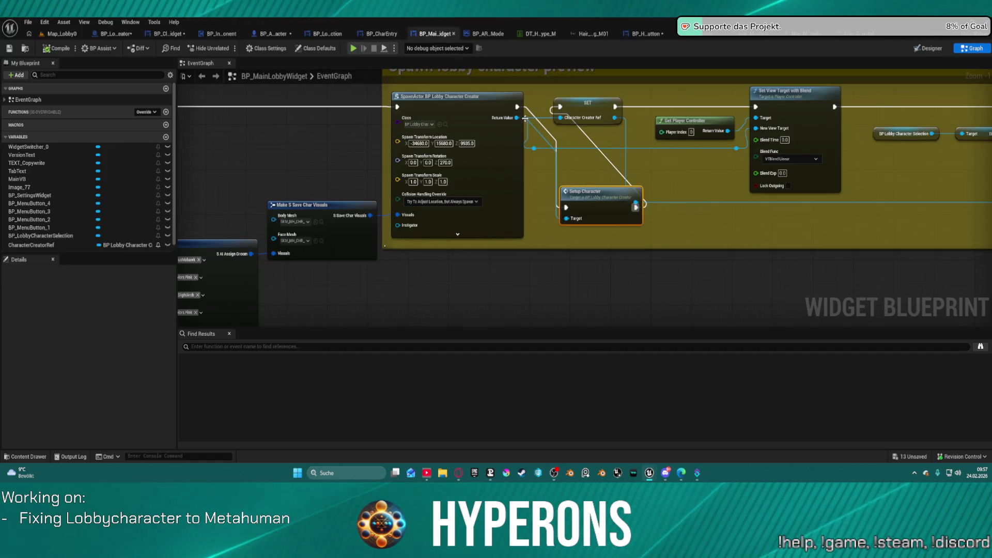
pyautogui.scroll(-3, 316, 184)
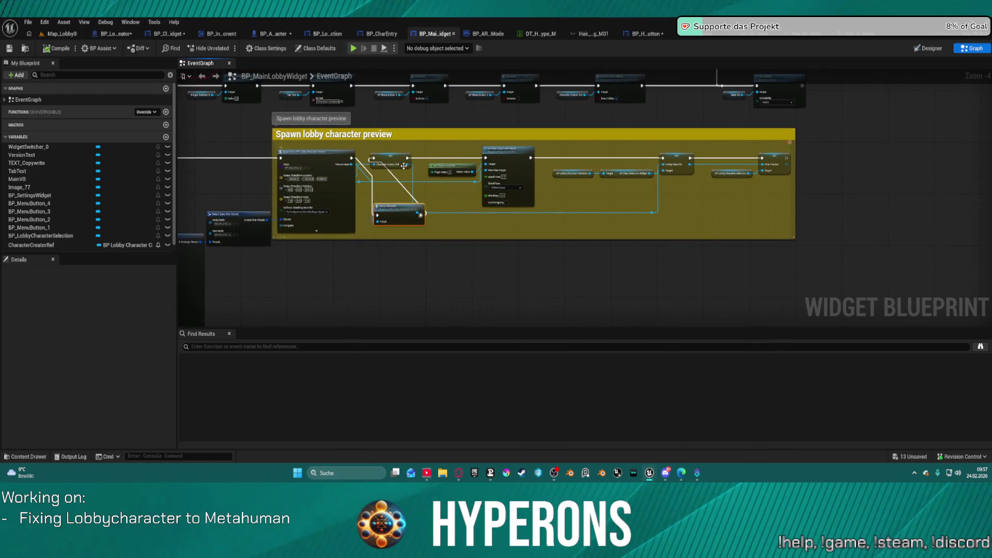
pyautogui.click(401, 157)
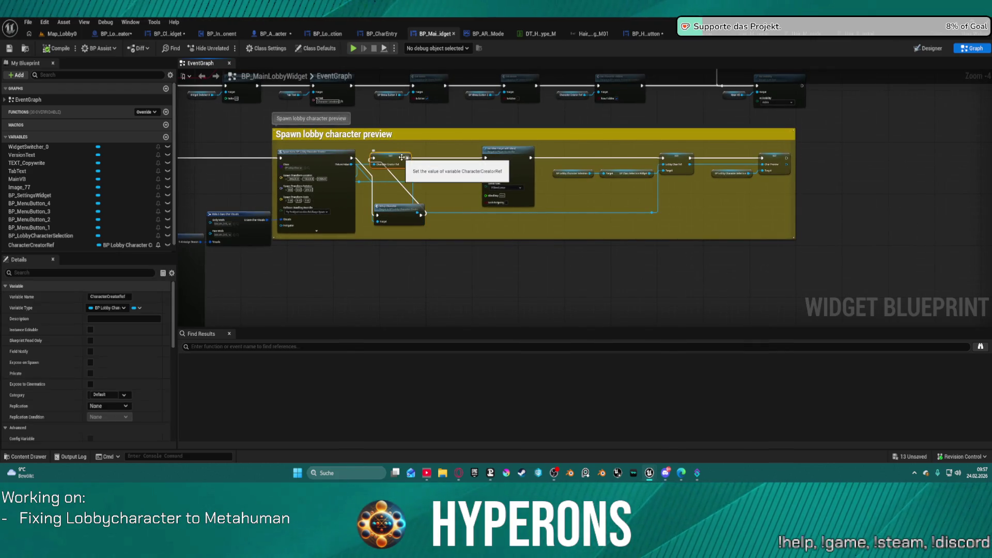
pyautogui.moveTo(404, 157); pyautogui.dragTo(467, 158)
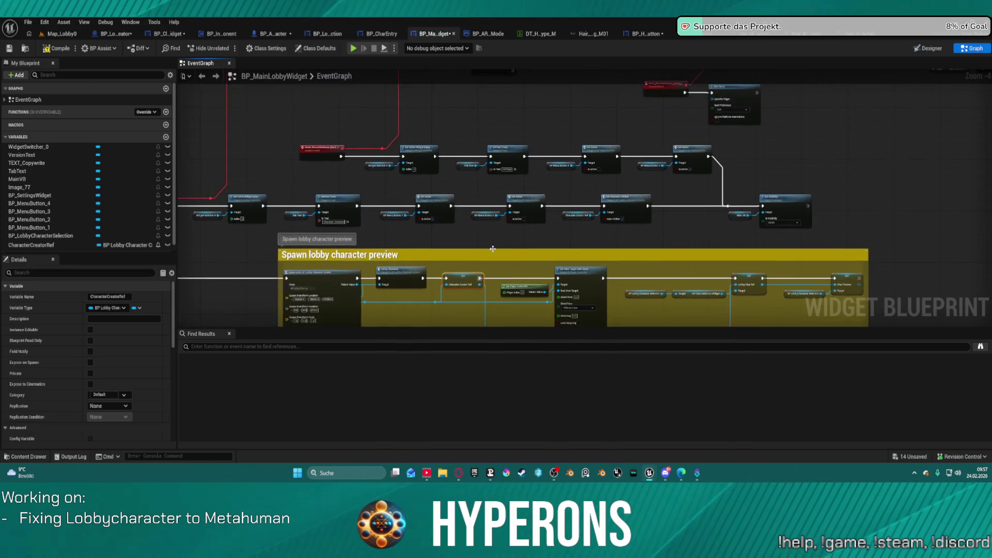
pyautogui.scroll(1, 567, 161)
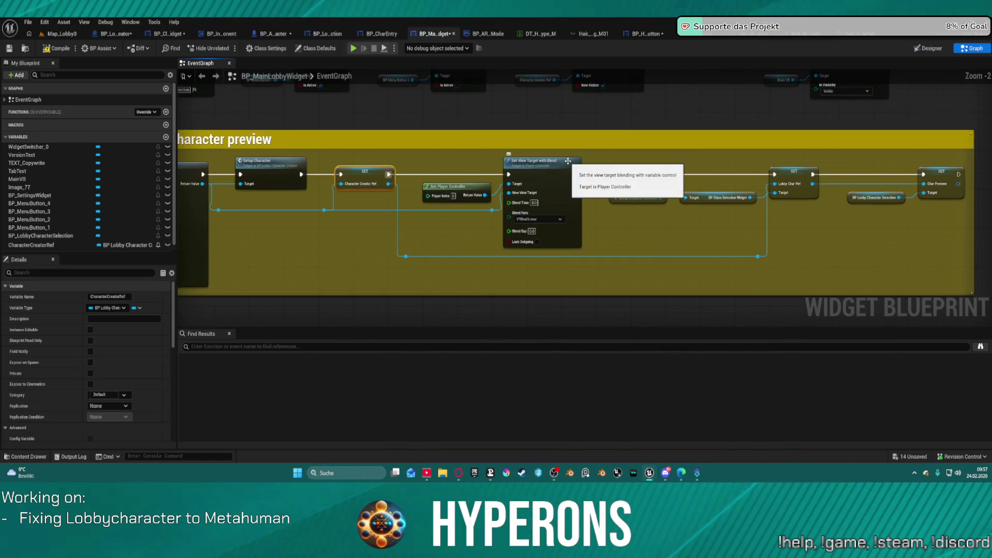
pyautogui.scroll(-1, 567, 162)
pyautogui.scroll(4, 413, 111)
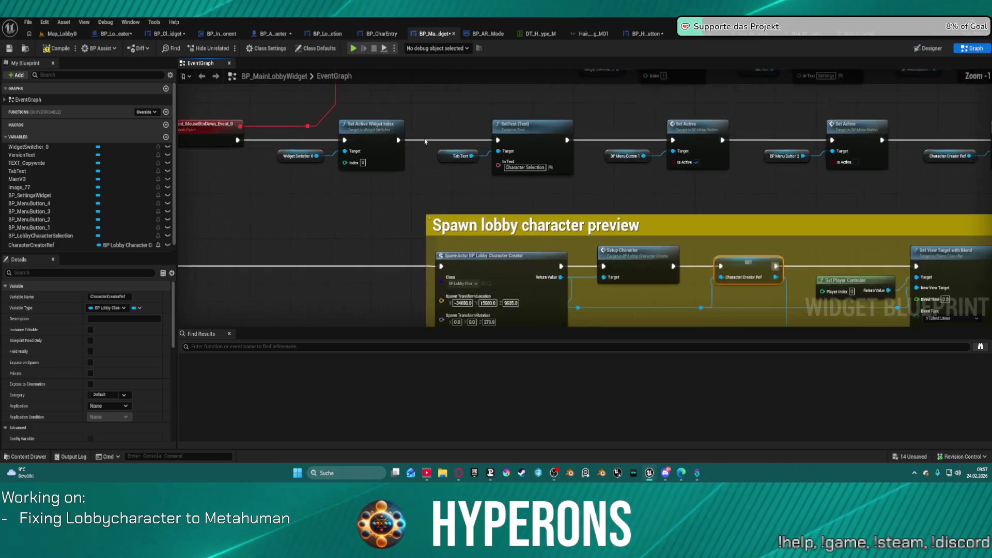
pyautogui.moveTo(759, 134)
pyautogui.mouseDown()
pyautogui.moveTo(500, 139)
pyautogui.moveTo(878, 170)
pyautogui.moveTo(919, 153)
pyautogui.mouseUp()
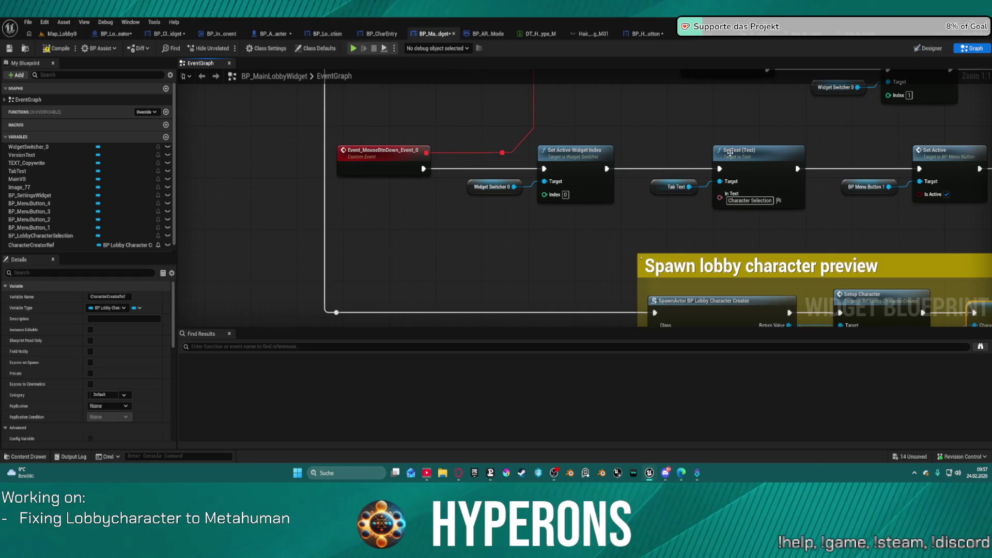
# Review Set Active Widget Index, Bind Event and Quit Game nodes, then switch to BP_LobbyCharacterSelection
pyautogui.click(549, 160)
pyautogui.moveTo(581, 199)
pyautogui.mouseDown()
pyautogui.moveTo(592, 151)
pyautogui.moveTo(427, 115)
pyautogui.moveTo(866, 68)
pyautogui.mouseUp()
pyautogui.scroll(-3, 592, 181)
pyautogui.scroll(1, 277, 281)
pyautogui.moveTo(277, 281); pyautogui.dragTo(331, 279)
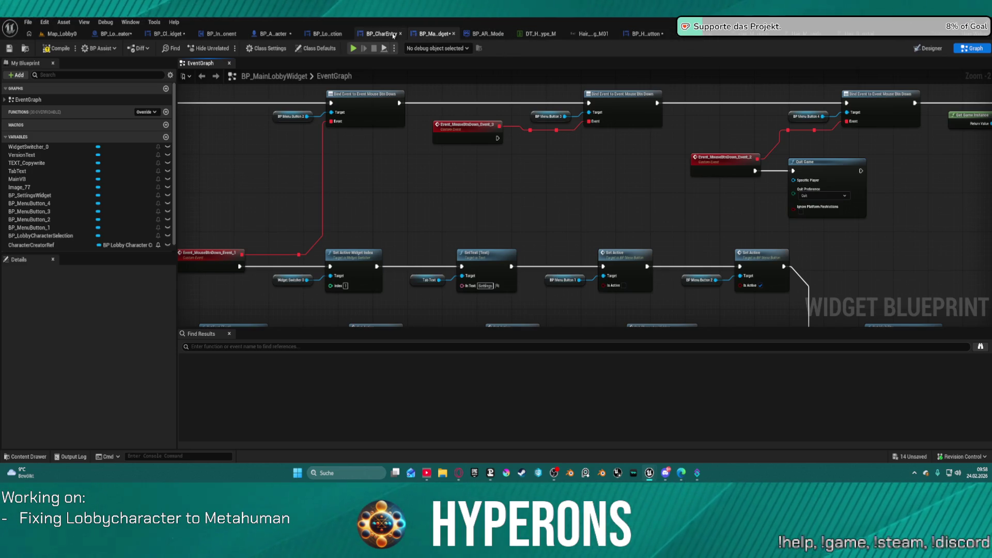
pyautogui.click(335, 36)
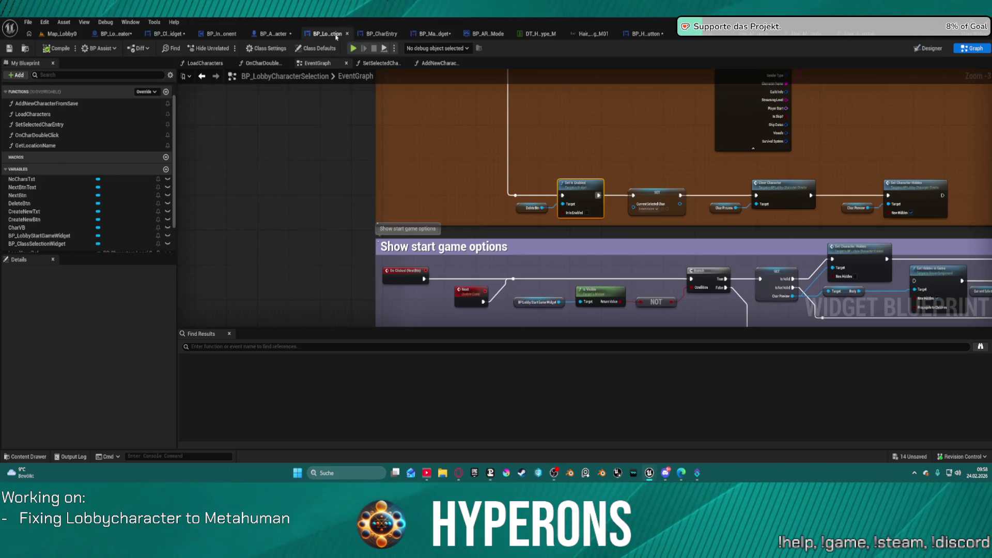
# Pan across BP_LobbyCharacterSelection's graph to the Delete Character section
pyautogui.moveTo(482, 272)
pyautogui.mouseDown()
pyautogui.moveTo(395, 296)
pyautogui.moveTo(399, 432)
pyautogui.moveTo(477, 138)
pyautogui.moveTo(466, 163)
pyautogui.mouseUp()
pyautogui.scroll(-2, 395, 297)
pyautogui.moveTo(537, 304); pyautogui.dragTo(500, 316)
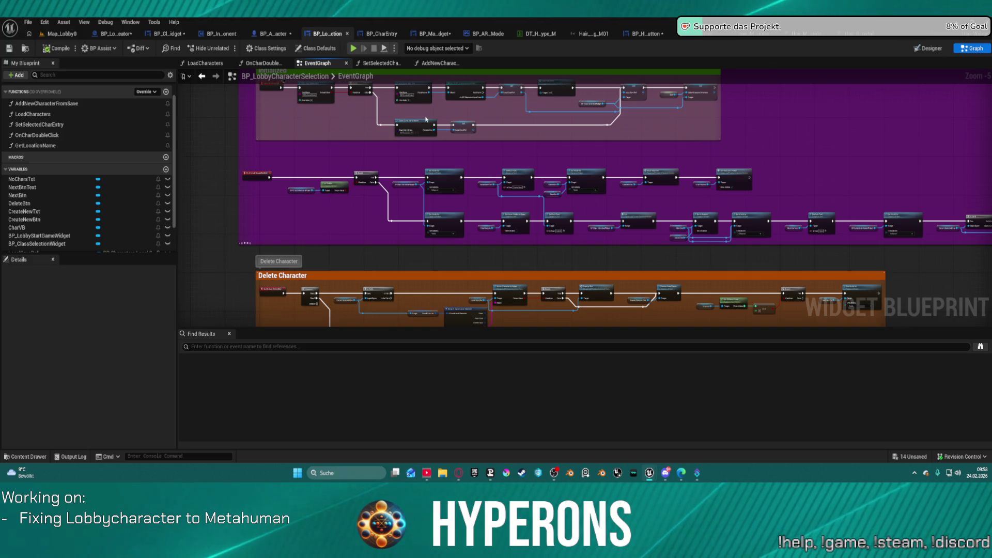
pyautogui.scroll(2, 567, 78)
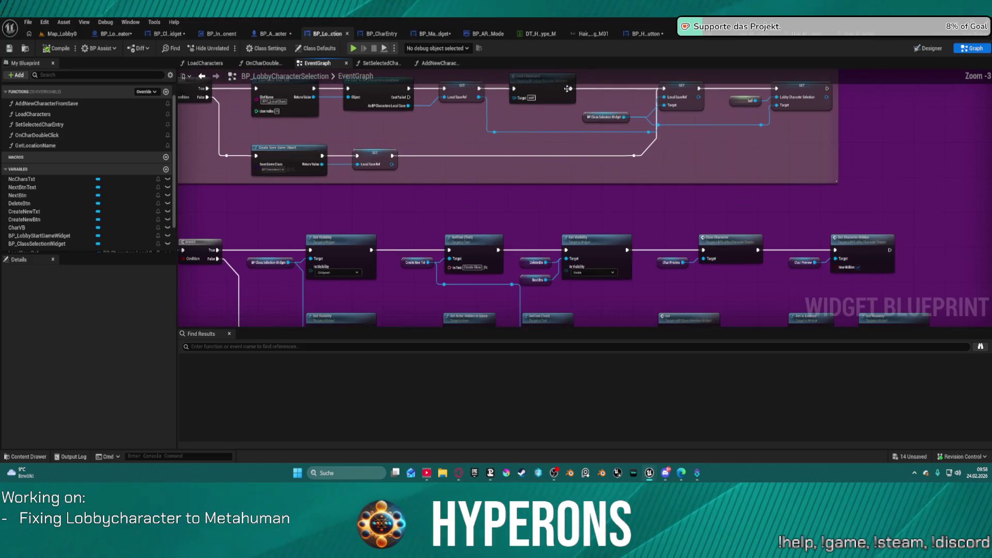
# Open the LoadCharacters function and pan to its entry and loop nodes
pyautogui.doubleClick(547, 98)
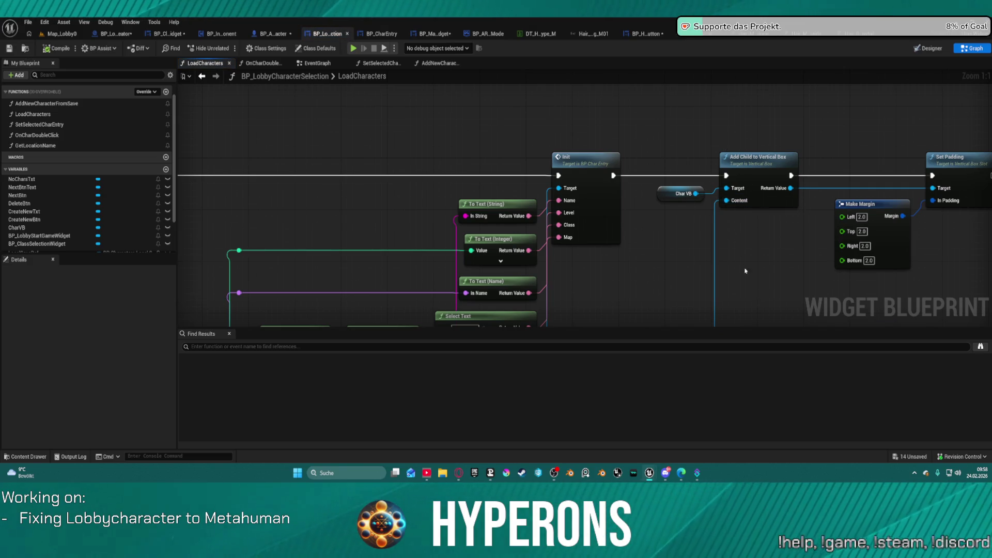
pyautogui.scroll(-3, 747, 275)
pyautogui.moveTo(688, 142)
pyautogui.mouseDown()
pyautogui.moveTo(668, 221)
pyautogui.moveTo(663, 213)
pyautogui.mouseUp()
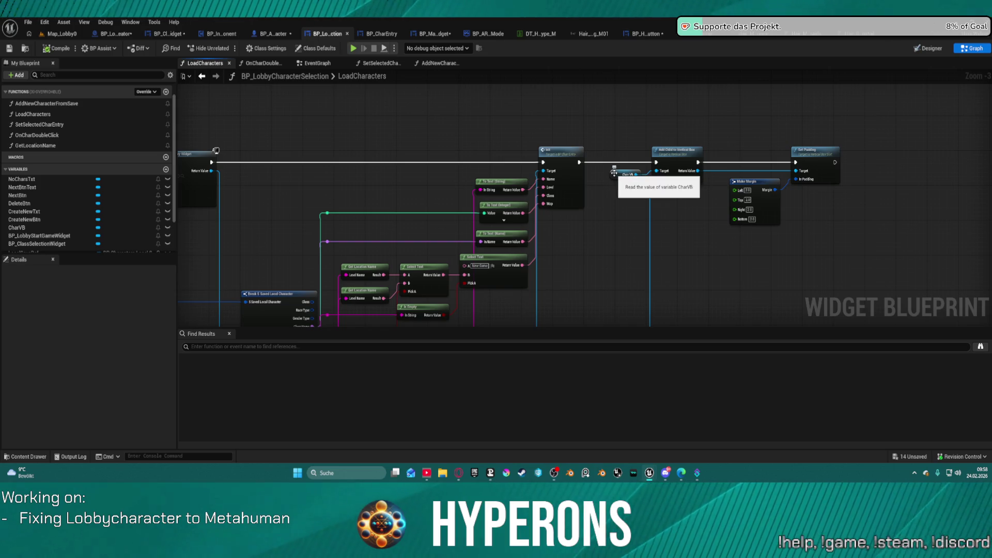
pyautogui.moveTo(613, 172)
pyautogui.mouseDown()
pyautogui.moveTo(982, 208)
pyautogui.moveTo(971, 210)
pyautogui.mouseUp()
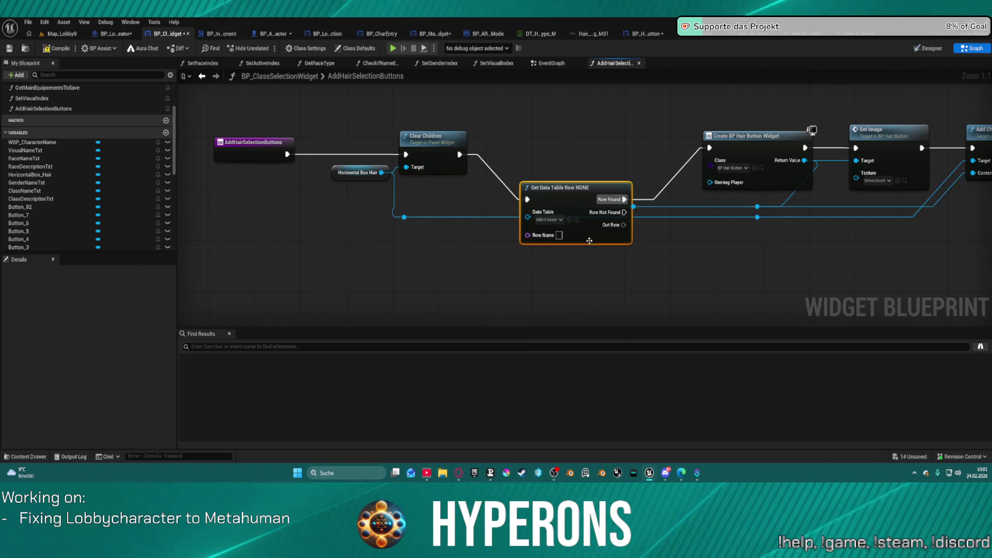
# Set Get Data Table Row's Data Table to DT_HairType_M
pyautogui.moveTo(590, 242); pyautogui.dragTo(578, 196)
pyautogui.click(537, 174)
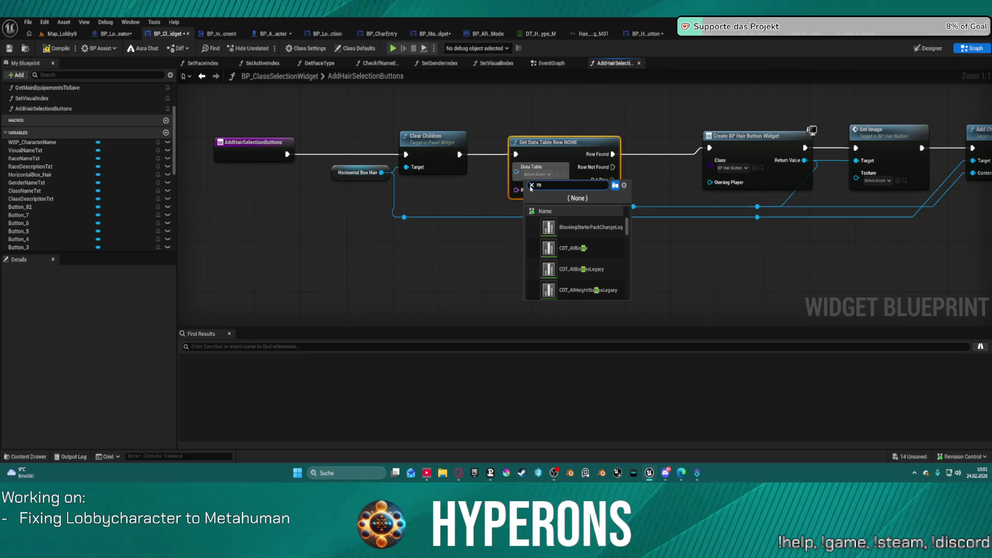
pyautogui.write('m')
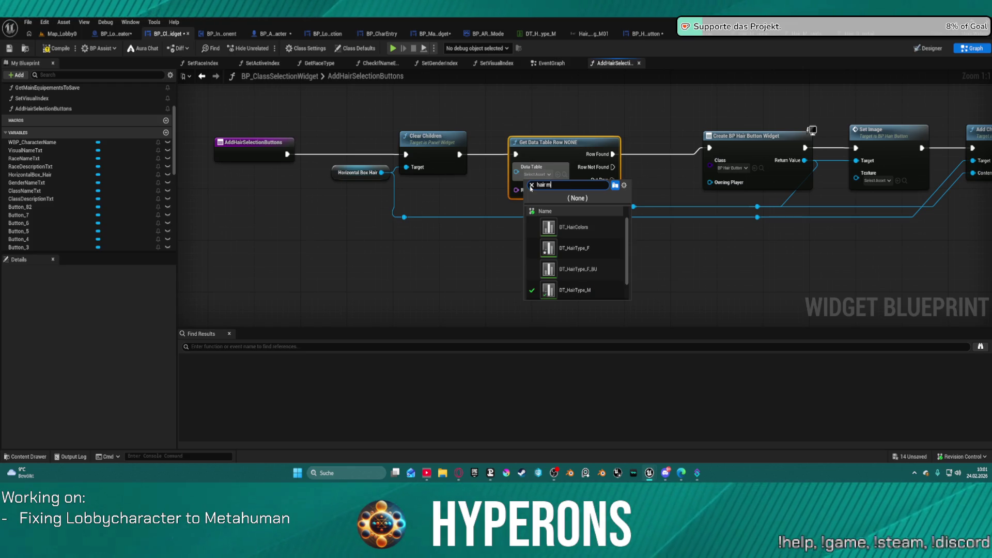
pyautogui.click(577, 290)
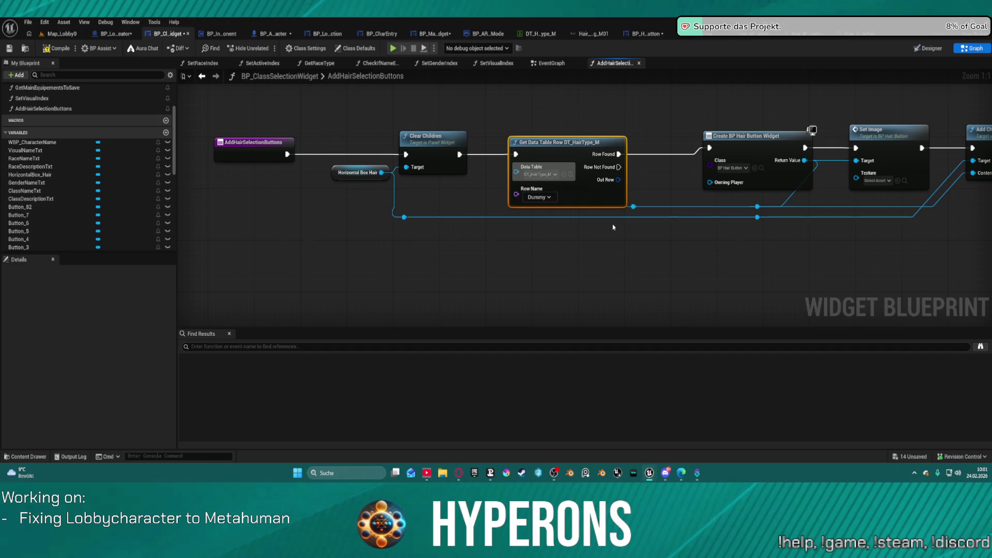
# Shift Get Data Table Row and the button-creation nodes right to make room
pyautogui.moveTo(573, 140)
pyautogui.mouseDown()
pyautogui.moveTo(527, 120)
pyautogui.moveTo(568, 121)
pyautogui.mouseUp()
pyautogui.moveTo(645, 128)
pyautogui.mouseDown()
pyautogui.moveTo(430, 152)
pyautogui.moveTo(774, 310)
pyautogui.moveTo(831, 222)
pyautogui.mouseUp()
pyautogui.moveTo(785, 109); pyautogui.dragTo(923, 109)
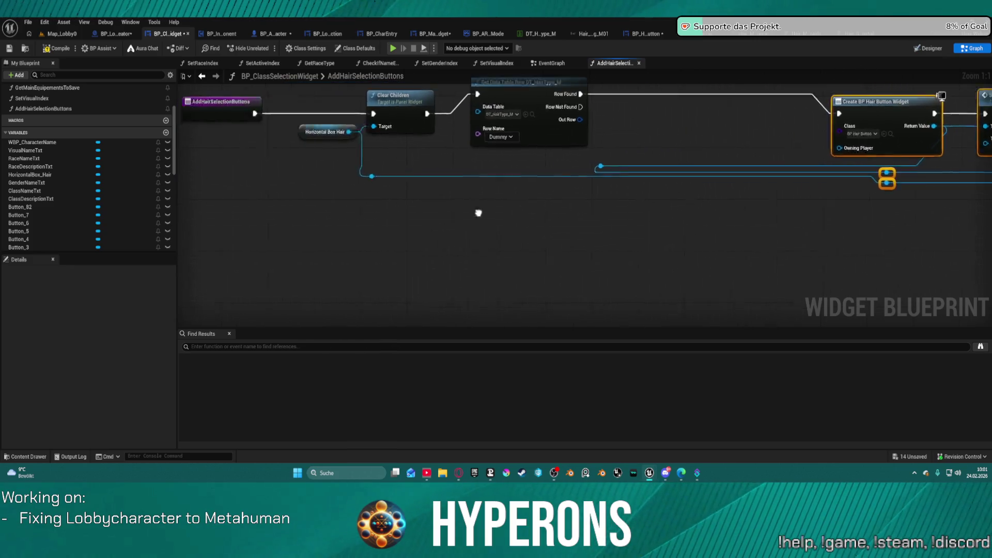
pyautogui.moveTo(553, 170); pyautogui.dragTo(698, 181)
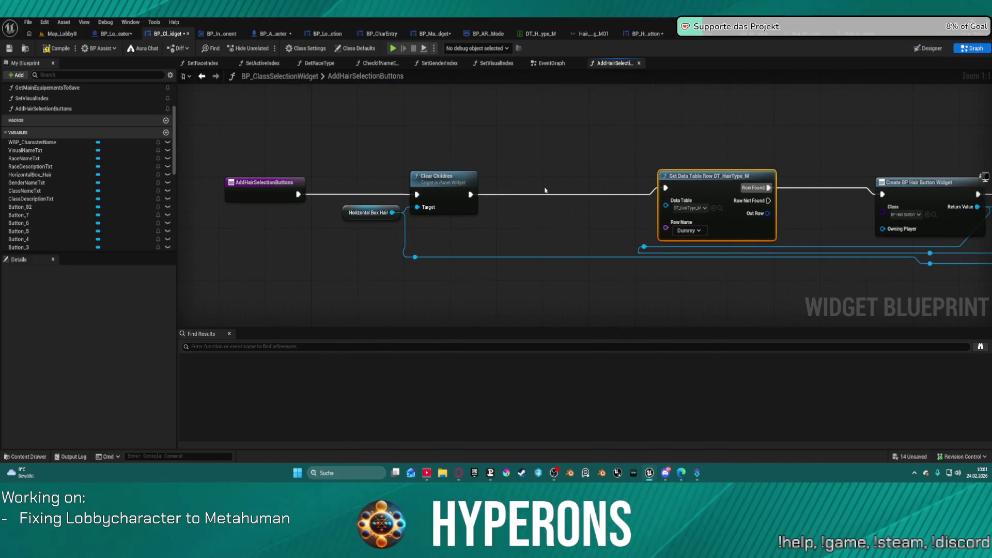
# Add Get Data Table Row Names and a For Each Loop after Clear Children, straightening the row
pyautogui.moveTo(477, 194); pyautogui.dragTo(523, 197)
pyautogui.write('get ')
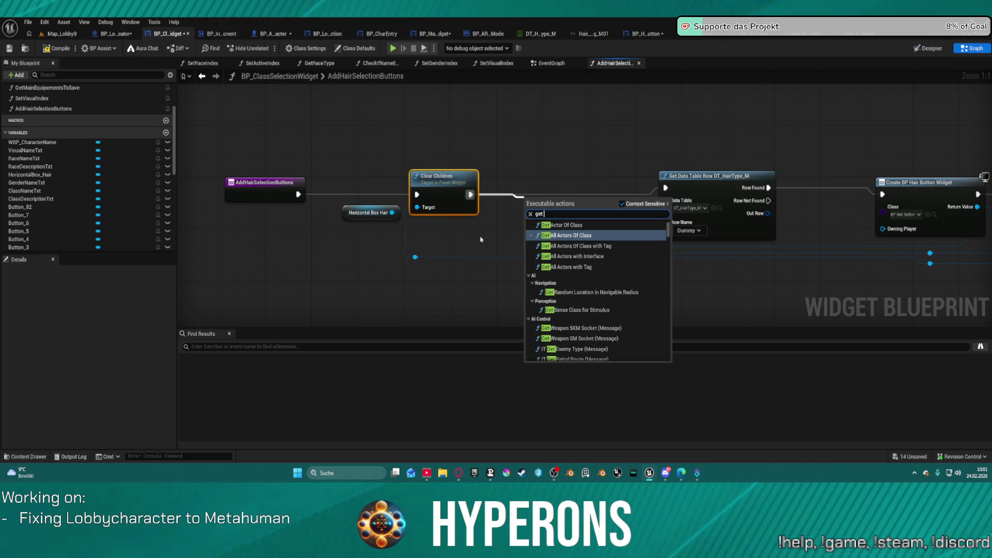
pyautogui.write('row')
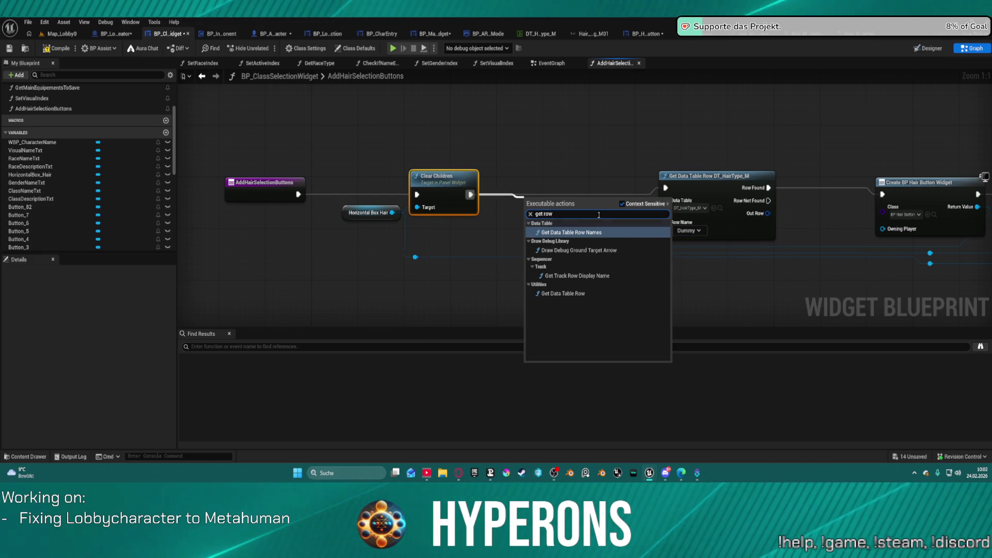
pyautogui.click(612, 233)
pyautogui.moveTo(585, 212)
pyautogui.mouseDown()
pyautogui.moveTo(546, 181)
pyautogui.moveTo(559, 187)
pyautogui.moveTo(626, 162)
pyautogui.mouseUp()
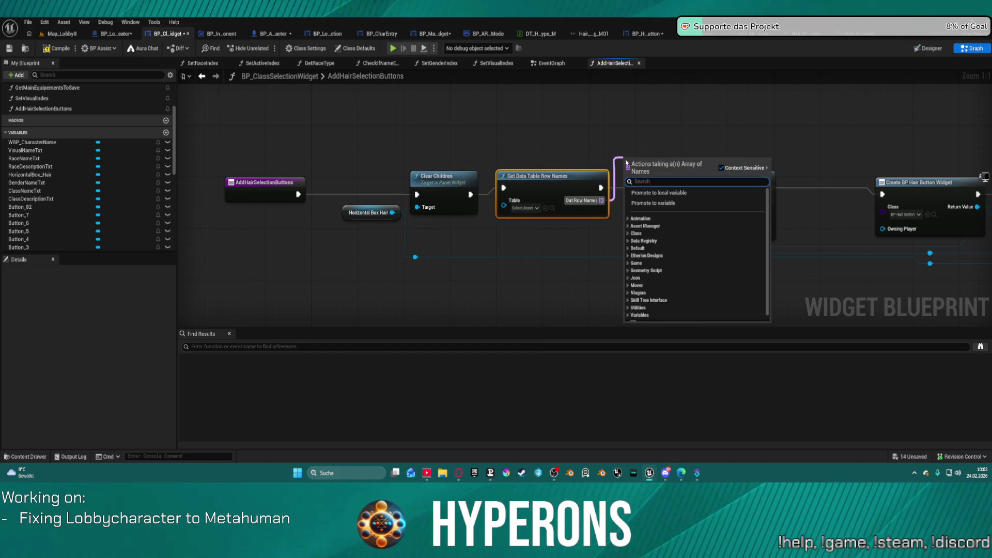
pyautogui.write('for ea')
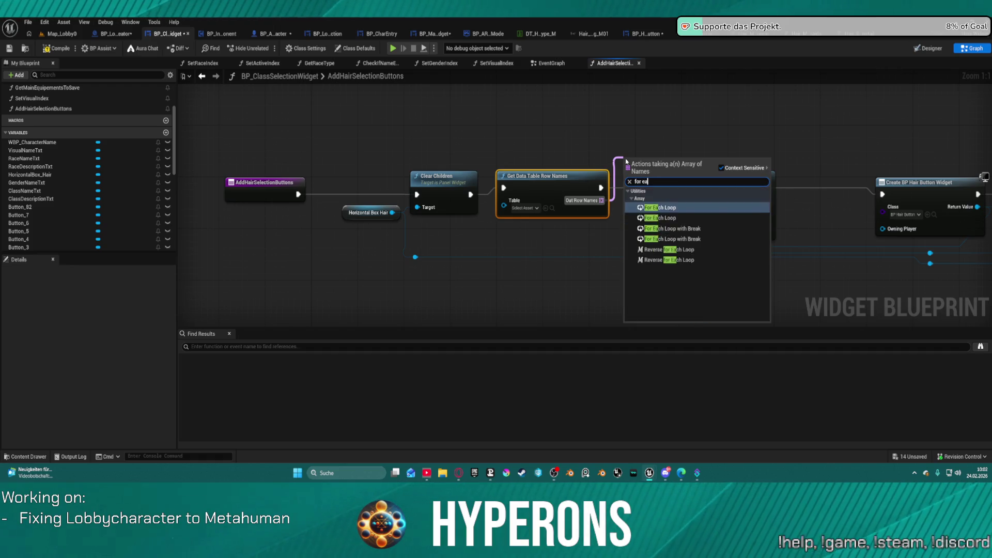
pyautogui.click(682, 206)
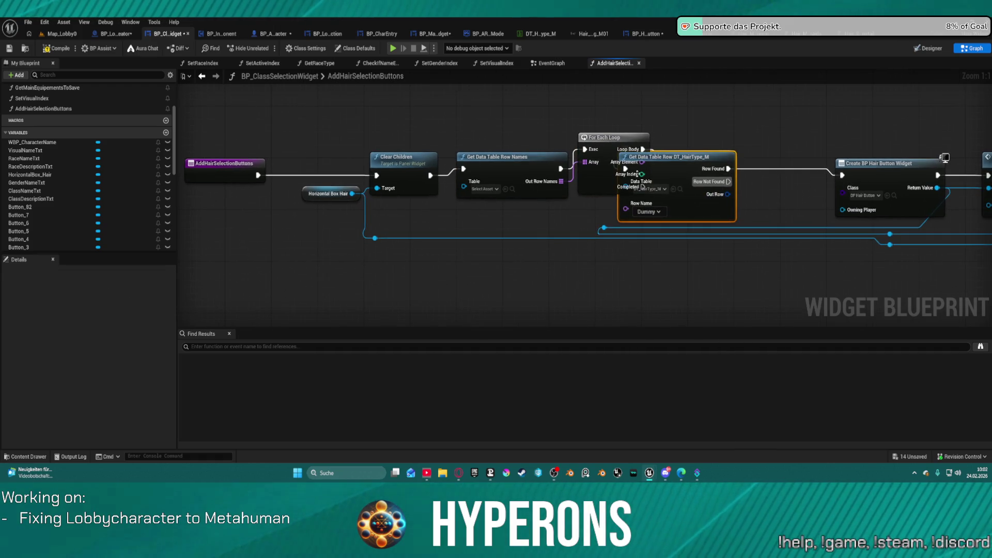
pyautogui.click(666, 173)
pyautogui.press('f')
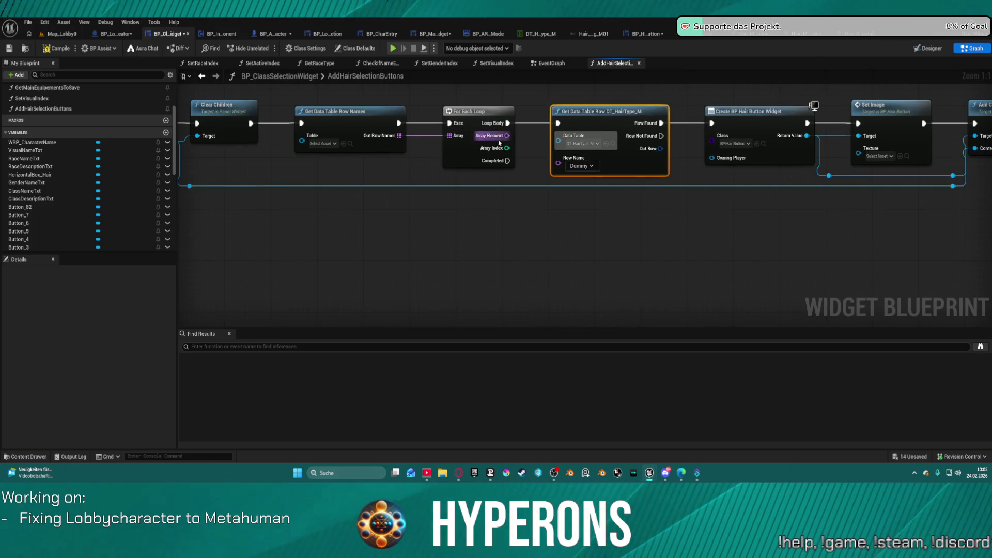
# Check Array Element Not Equal to Dummy and route it through a Branch into the row lookup
pyautogui.moveTo(507, 135); pyautogui.dragTo(523, 104)
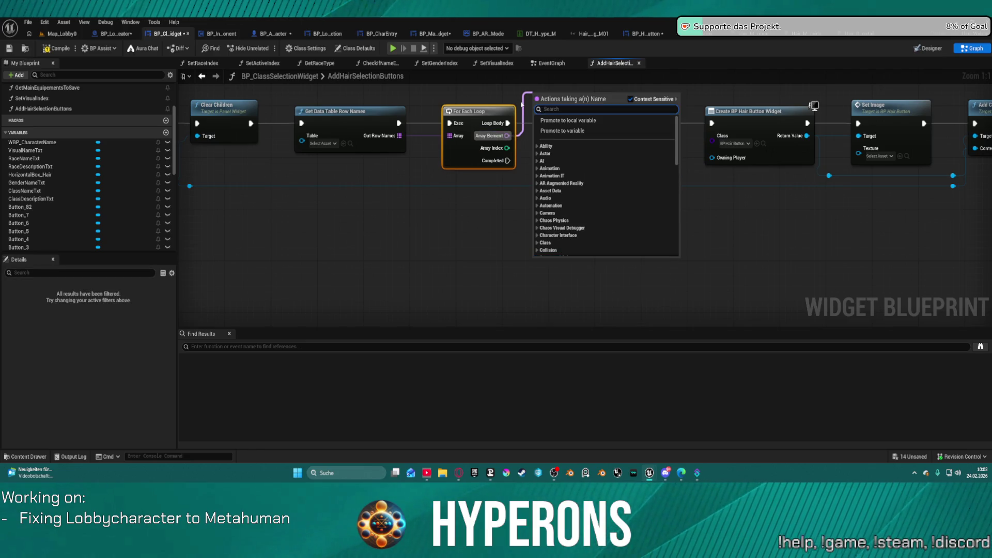
pyautogui.write('d')
pyautogui.press('BackSpace')
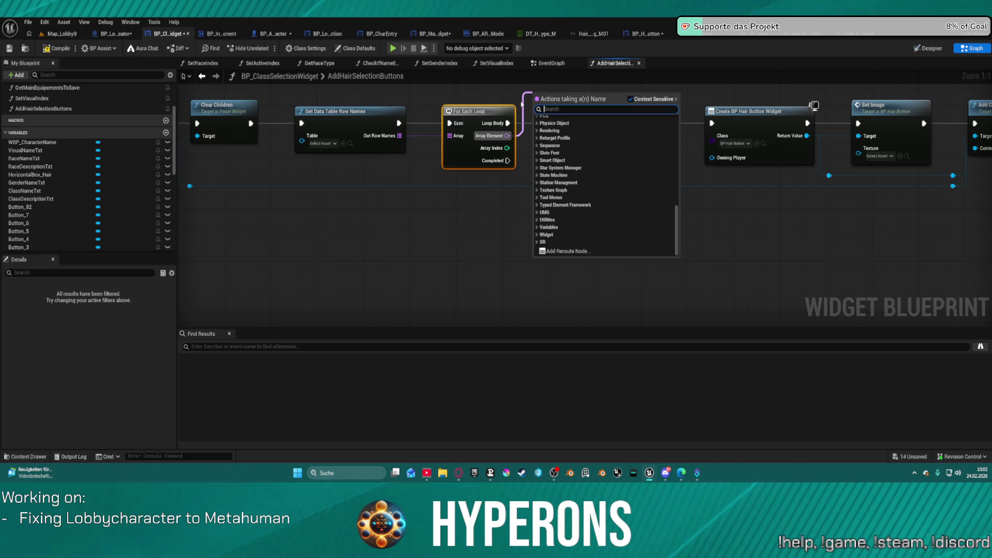
pyautogui.write('not e')
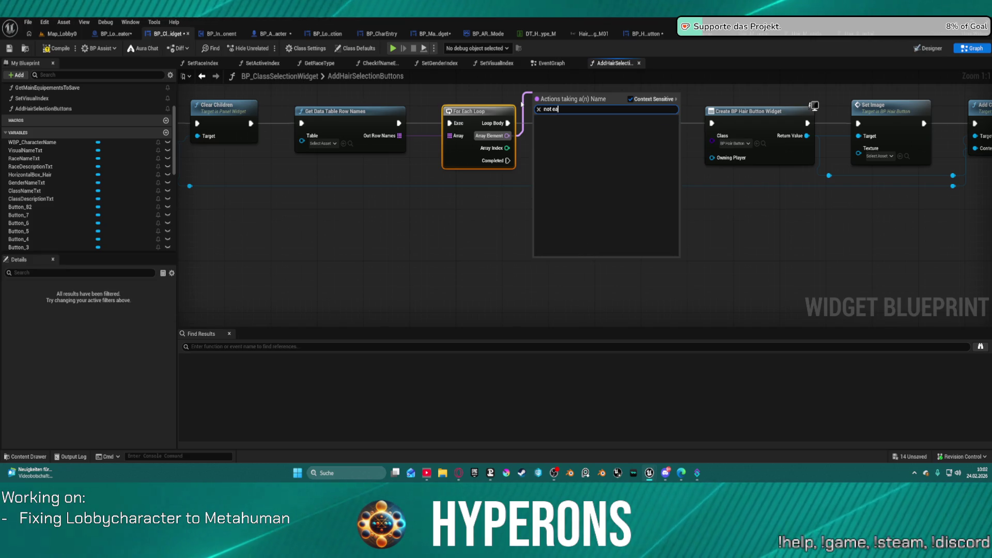
pyautogui.press('Return')
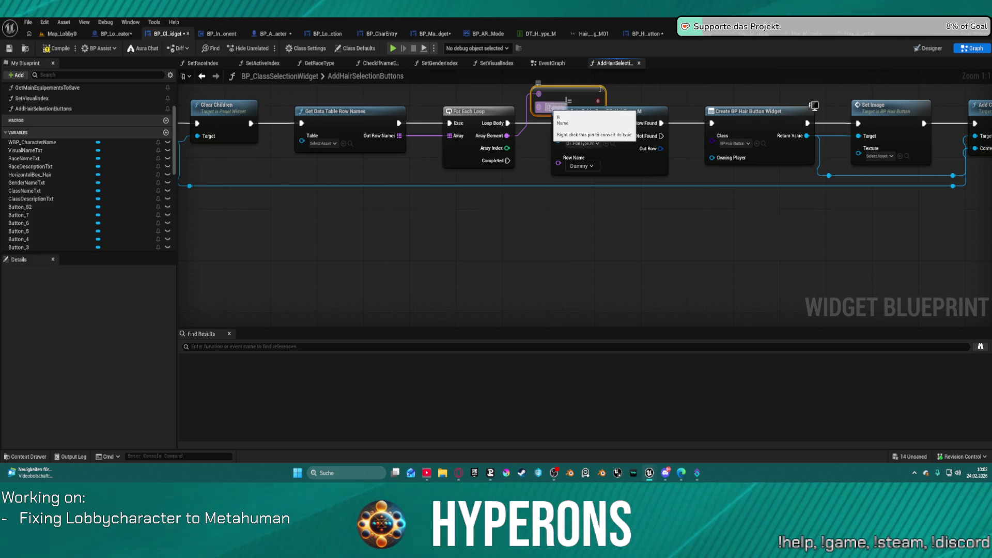
pyautogui.click(638, 98)
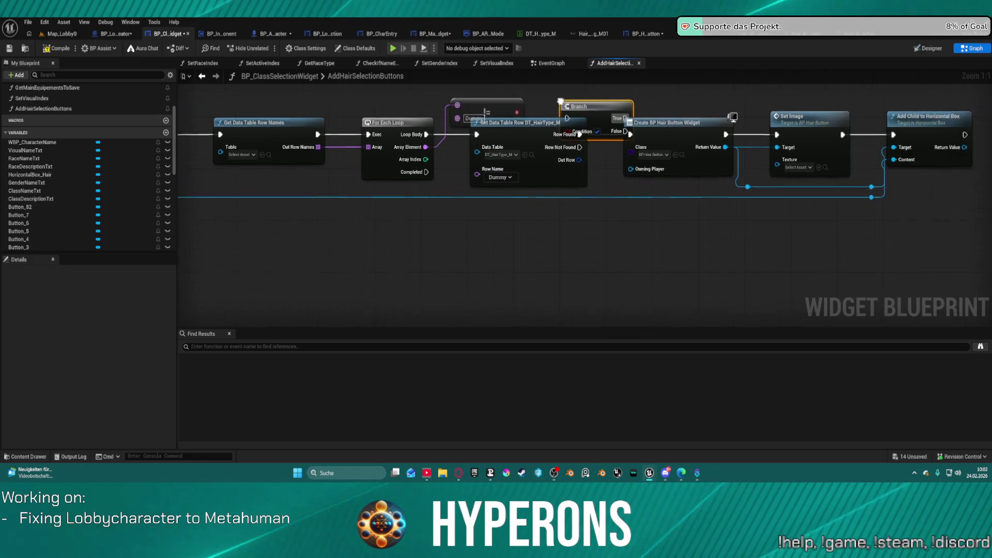
pyautogui.moveTo(535, 97)
pyautogui.mouseDown()
pyautogui.moveTo(542, 111)
pyautogui.moveTo(412, 155)
pyautogui.moveTo(474, 155)
pyautogui.moveTo(568, 97)
pyautogui.moveTo(542, 109)
pyautogui.moveTo(590, 98)
pyautogui.mouseUp()
pyautogui.click(581, 104)
pyautogui.press('f')
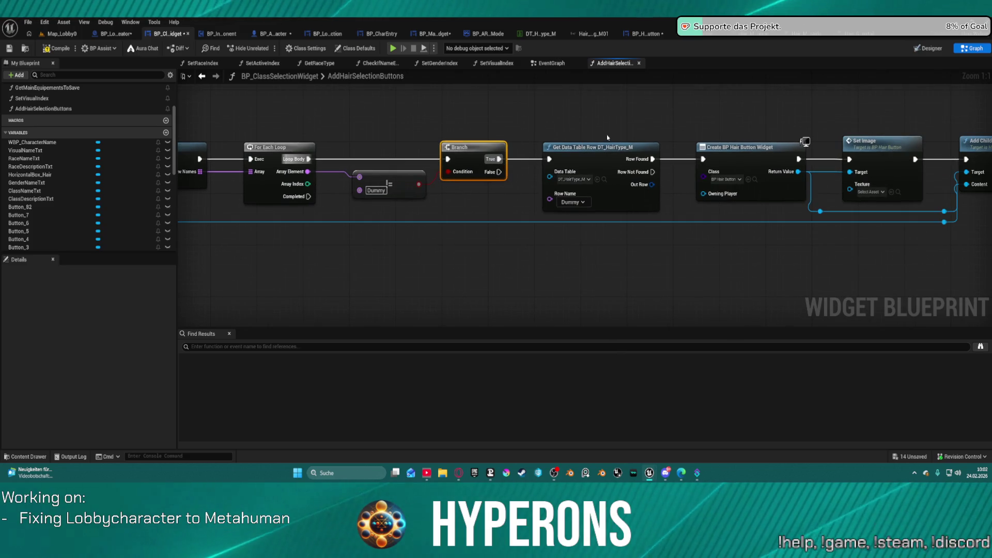
# Wire Array Element into Get Data Table Row's Row Name and tidy the Dummy comparison
pyautogui.moveTo(307, 172); pyautogui.dragTo(550, 200)
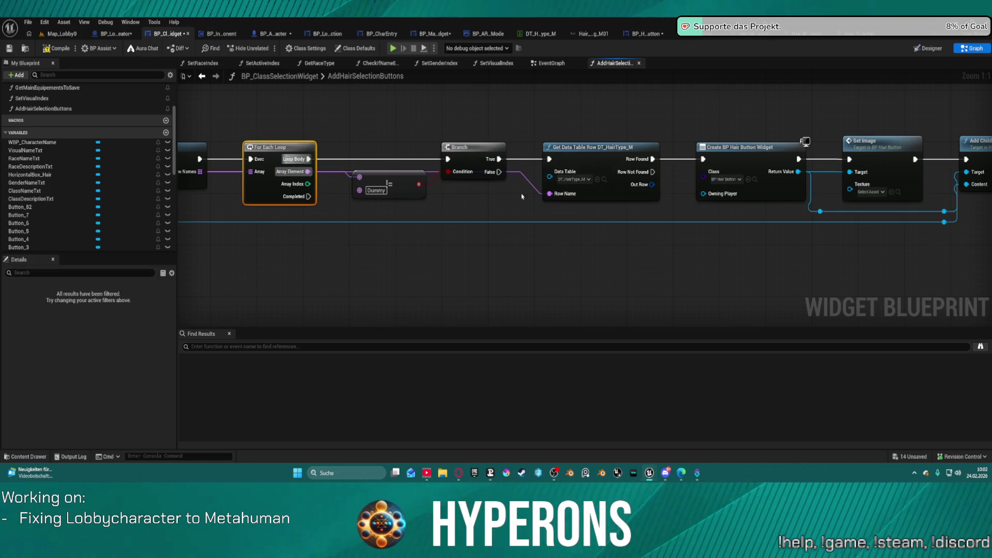
pyautogui.moveTo(401, 186)
pyautogui.mouseDown()
pyautogui.moveTo(384, 127)
pyautogui.moveTo(386, 190)
pyautogui.mouseUp()
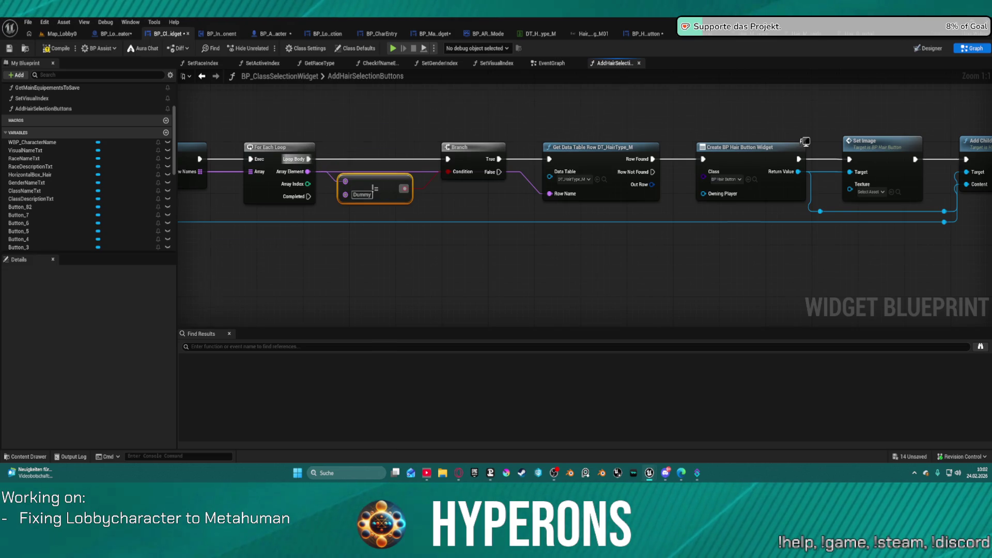
pyautogui.moveTo(735, 147); pyautogui.dragTo(508, 151)
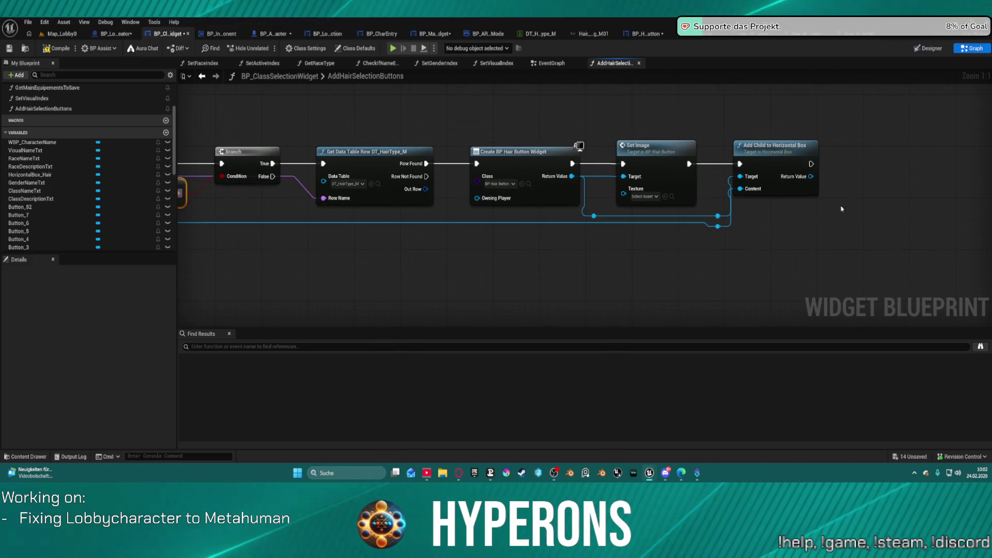
pyautogui.click(507, 183)
pyautogui.moveTo(458, 198)
pyautogui.mouseDown()
pyautogui.moveTo(626, 187)
pyautogui.moveTo(600, 223)
pyautogui.mouseUp()
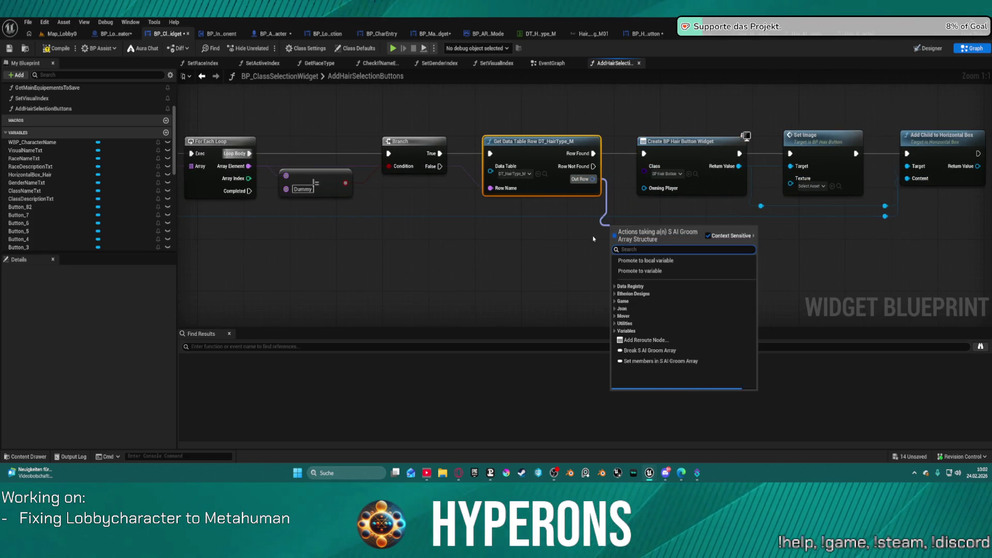
# Break Out Row with Break S AI Groom Array, feed Image into Set Image's Texture, and compile
pyautogui.write('brea')
pyautogui.press('Return')
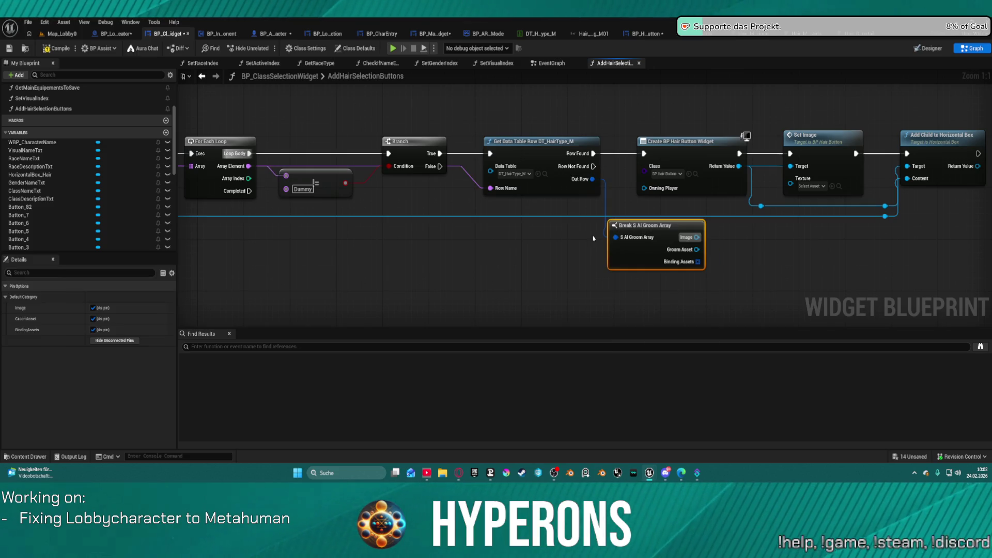
pyautogui.moveTo(672, 225)
pyautogui.mouseDown()
pyautogui.moveTo(632, 244)
pyautogui.moveTo(802, 198)
pyautogui.moveTo(791, 178)
pyautogui.mouseUp()
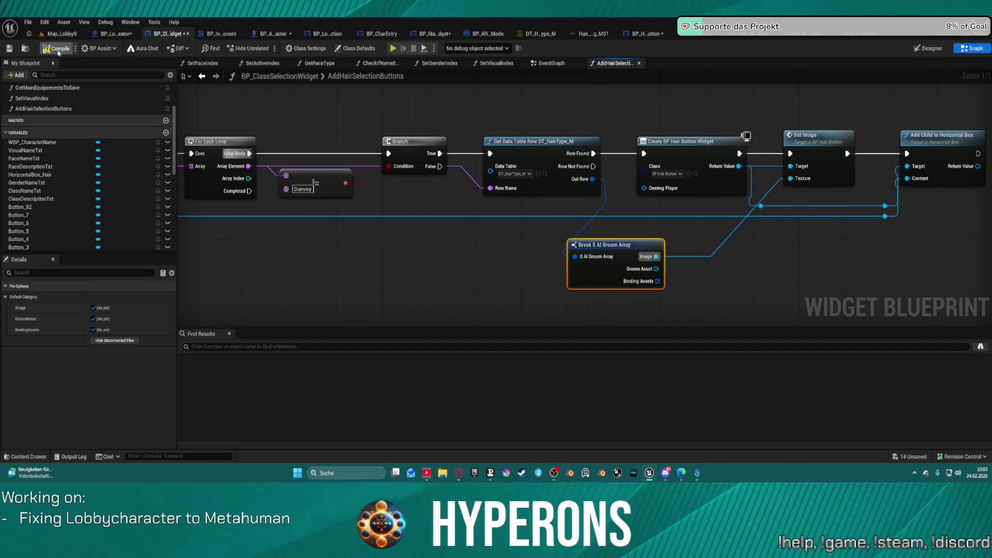
pyautogui.click(59, 50)
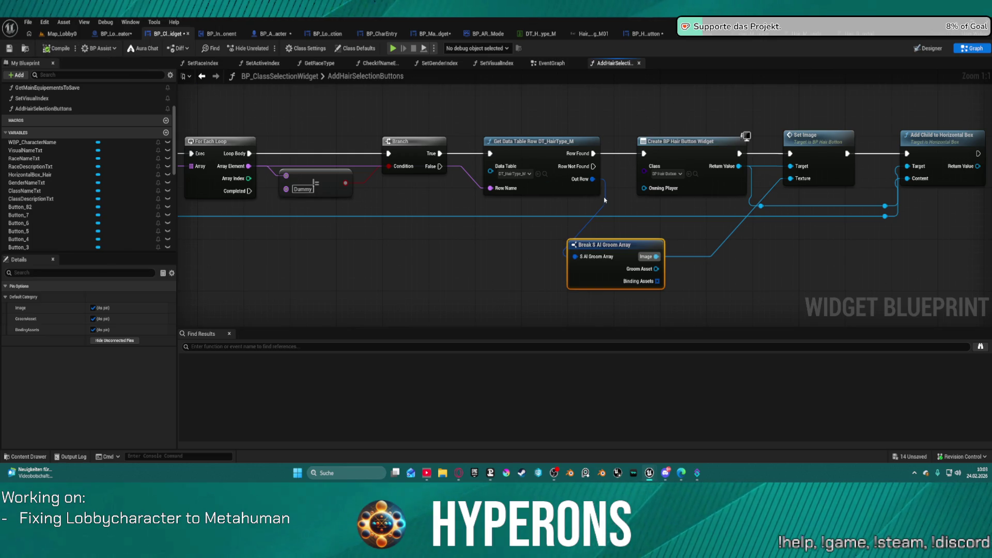
pyautogui.moveTo(954, 155)
pyautogui.mouseDown()
pyautogui.moveTo(485, 169)
pyautogui.moveTo(584, 182)
pyautogui.moveTo(572, 185)
pyautogui.mouseUp()
# Promote Add Child's return value to a new array variable named HairButtonArray
pyautogui.click(611, 219)
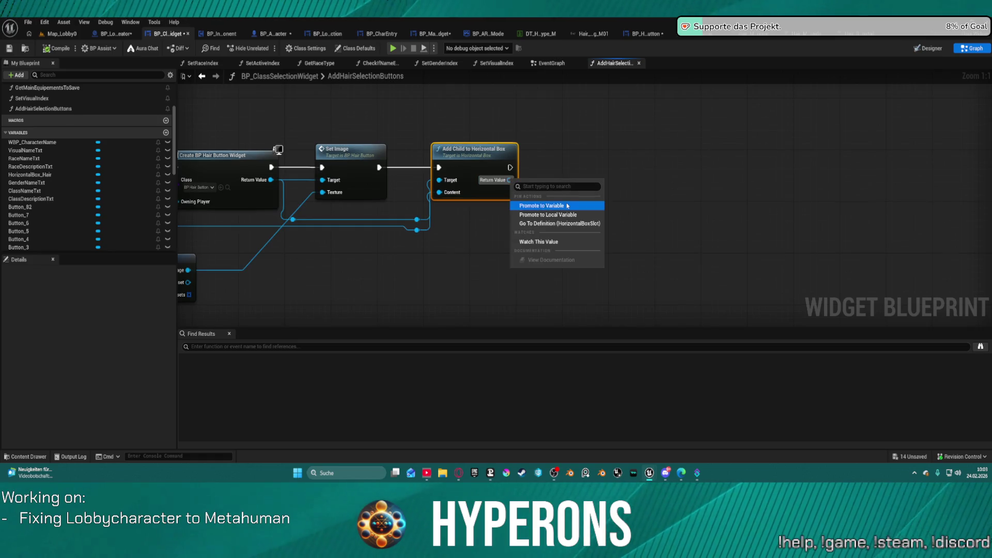
pyautogui.rightClick(595, 152)
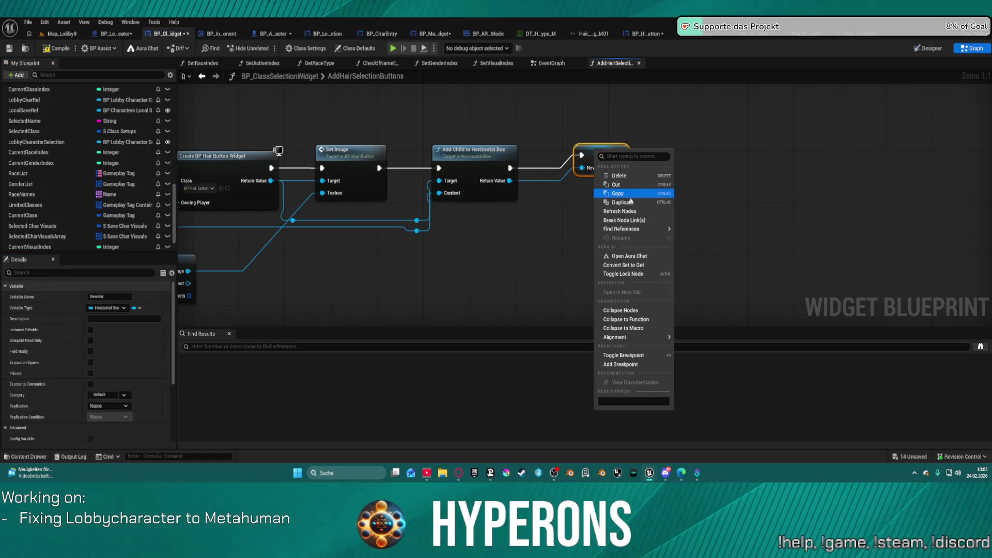
pyautogui.scroll(-2, 123, 223)
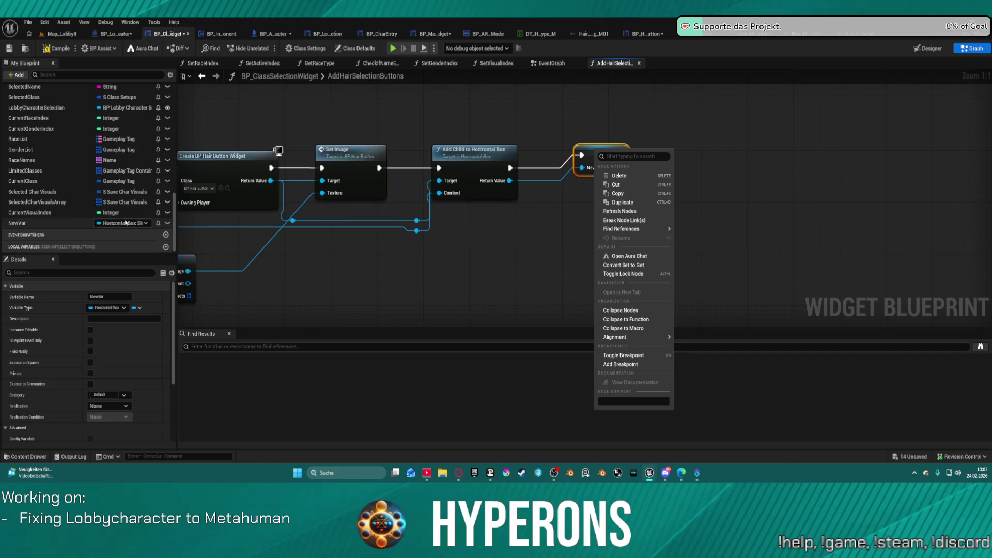
pyautogui.click(41, 223)
pyautogui.click(41, 223)
pyautogui.write('HairButtonArray')
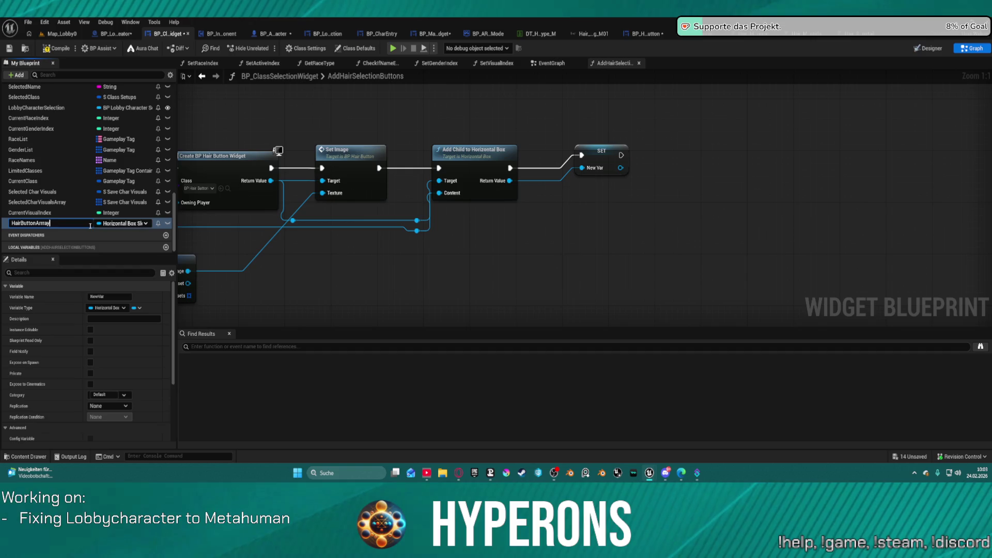
pyautogui.press('Return')
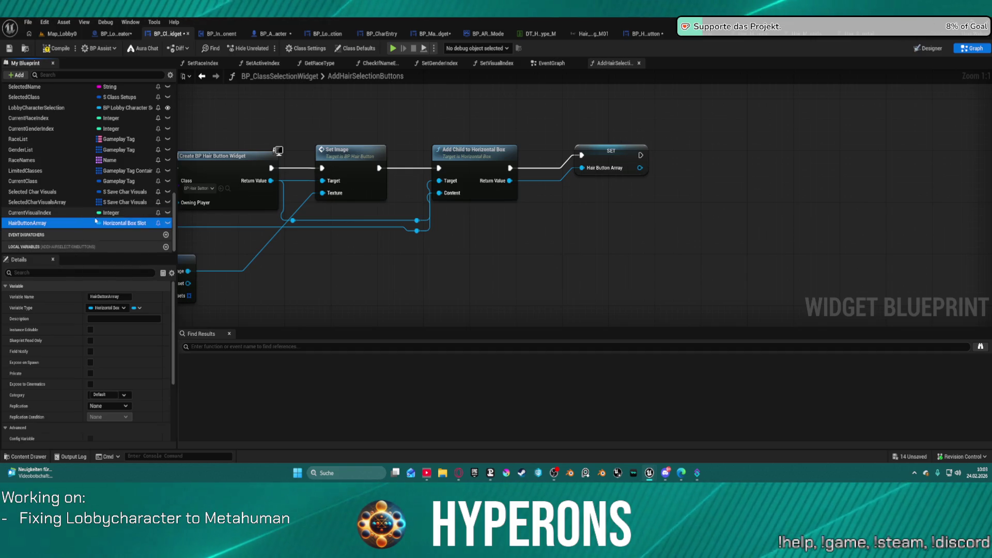
pyautogui.click(146, 223)
pyautogui.click(537, 264)
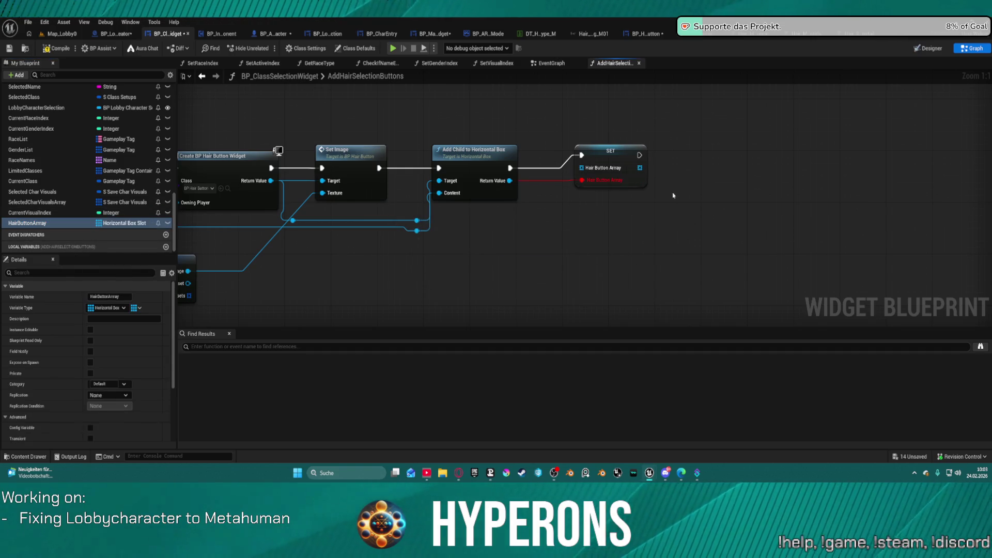
# Replace the SET node with an Array Add on HairButtonArray fed by Add Child, then open Map_Lobby0
pyautogui.click(612, 150)
pyautogui.press('Delete')
pyautogui.moveTo(27, 223)
pyautogui.mouseDown()
pyautogui.moveTo(455, 149)
pyautogui.moveTo(580, 110)
pyautogui.moveTo(652, 161)
pyautogui.mouseUp()
pyautogui.click(620, 120)
pyautogui.write('add')
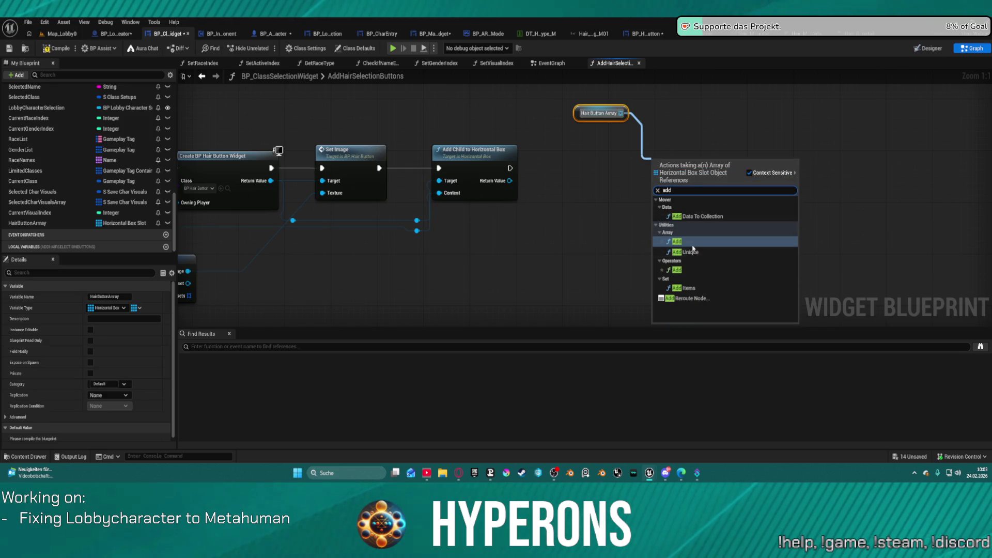
pyautogui.click(692, 245)
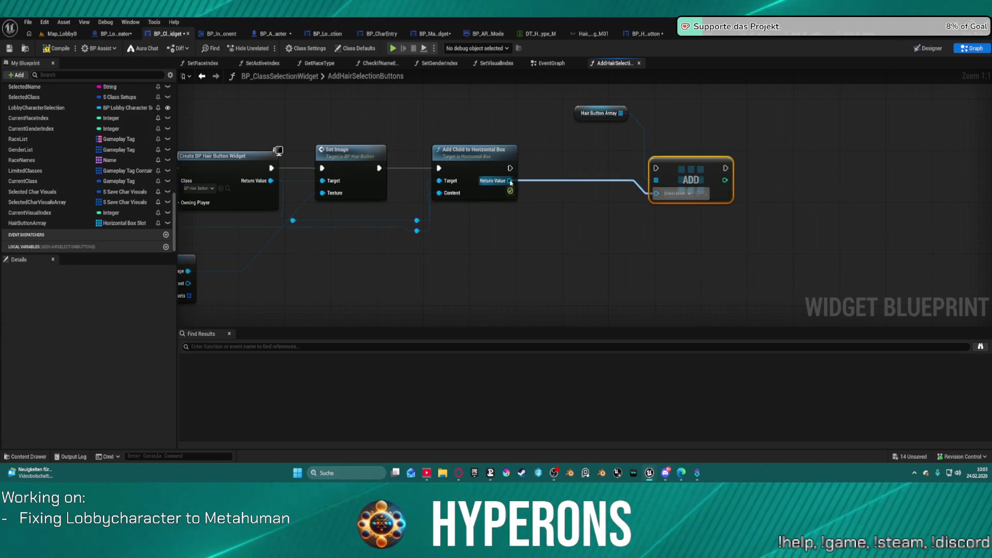
pyautogui.moveTo(497, 175); pyautogui.dragTo(656, 167)
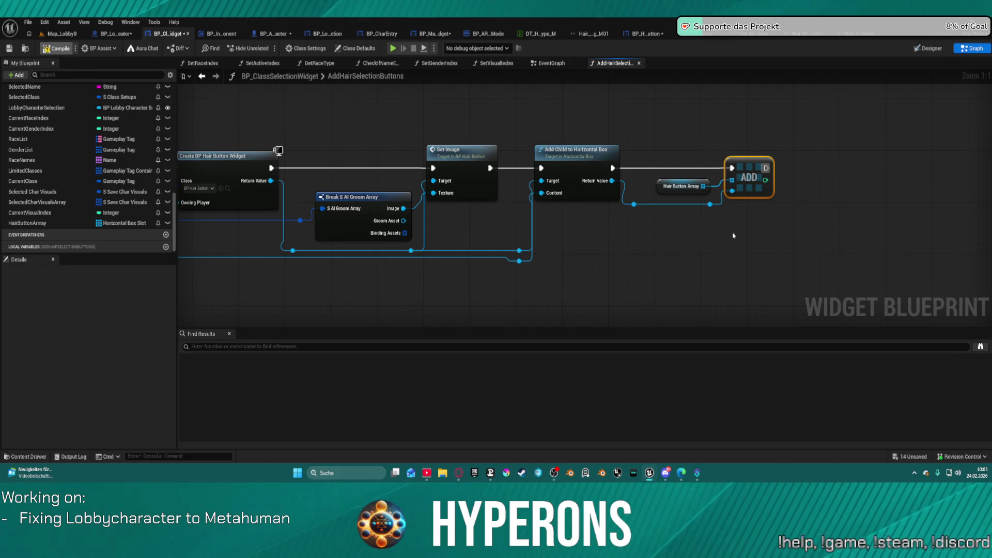
pyautogui.click(75, 34)
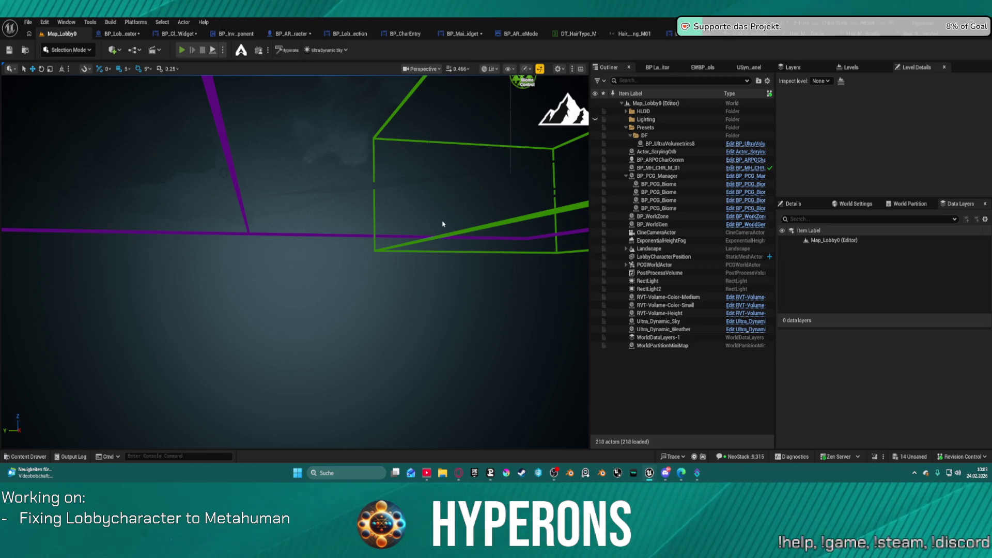
# Run a quick test play, stop it, and check out and save the modified hair data tables
pyautogui.hotkey('alt', 'p')
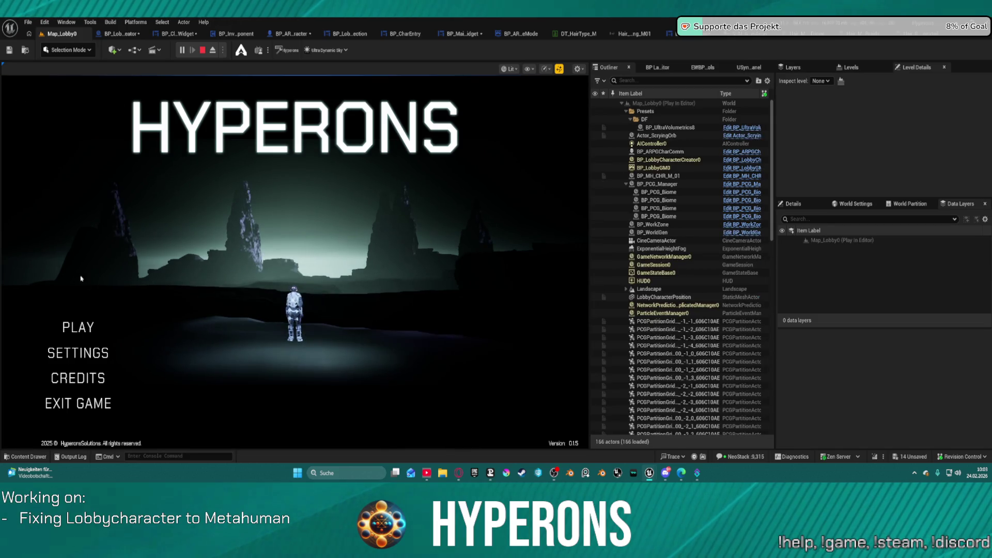
pyautogui.press('Escape')
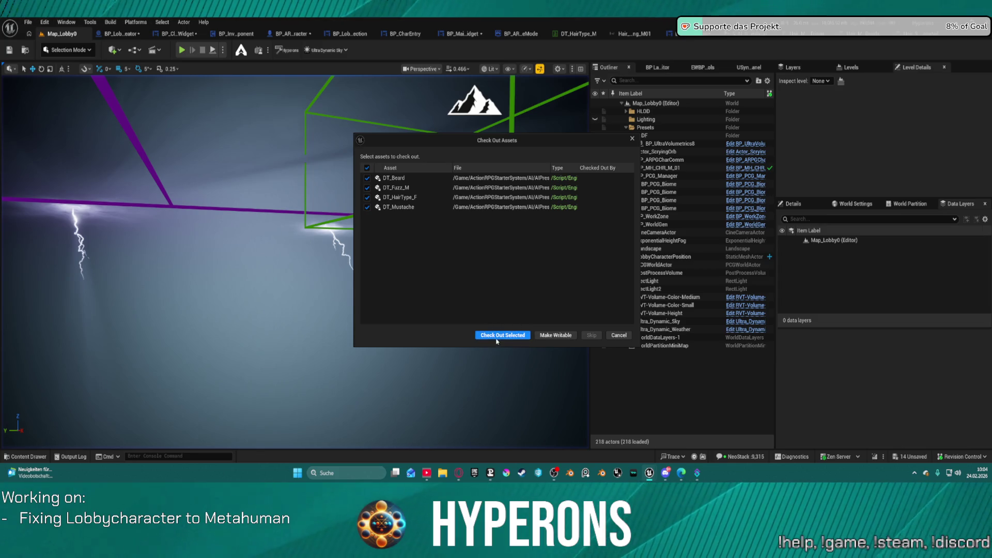
pyautogui.click(497, 336)
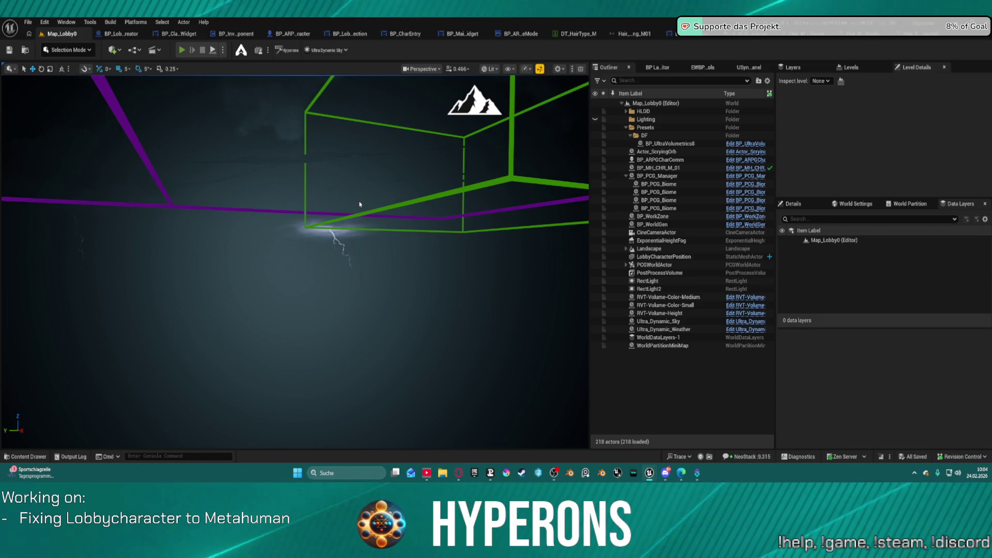
# Play again, start a new character, cycle the hair style forward twice, then stop the session
pyautogui.hotkey('alt', 'p')
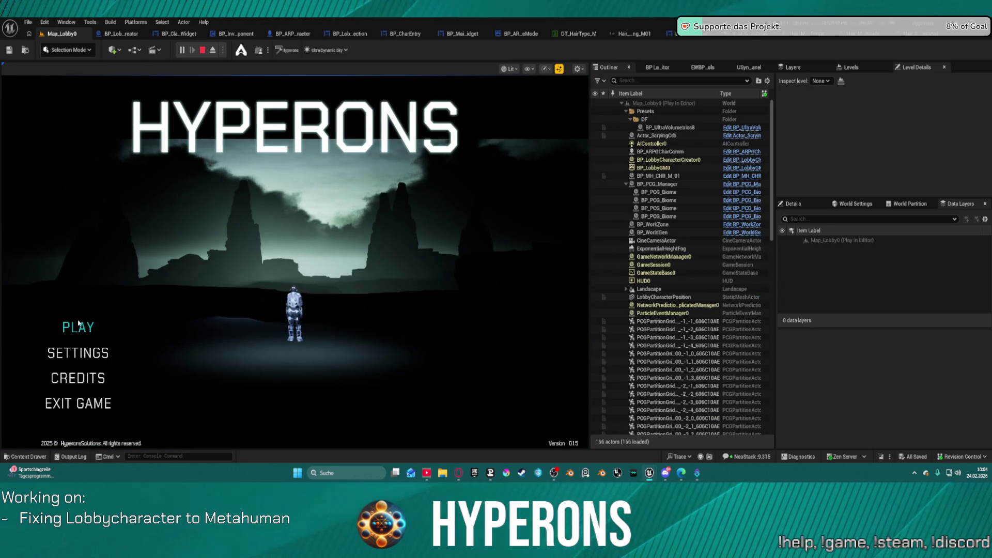
pyautogui.click(77, 327)
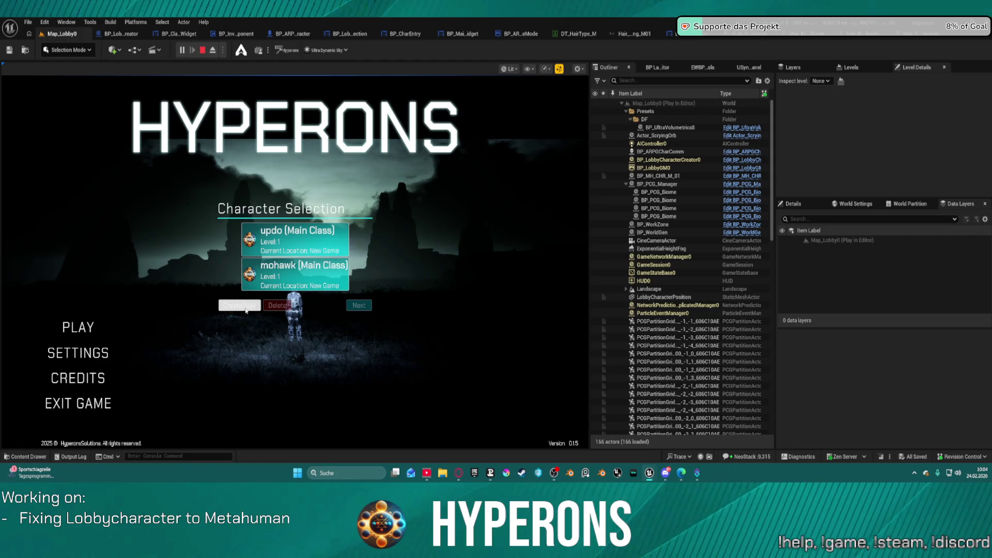
pyautogui.click(244, 312)
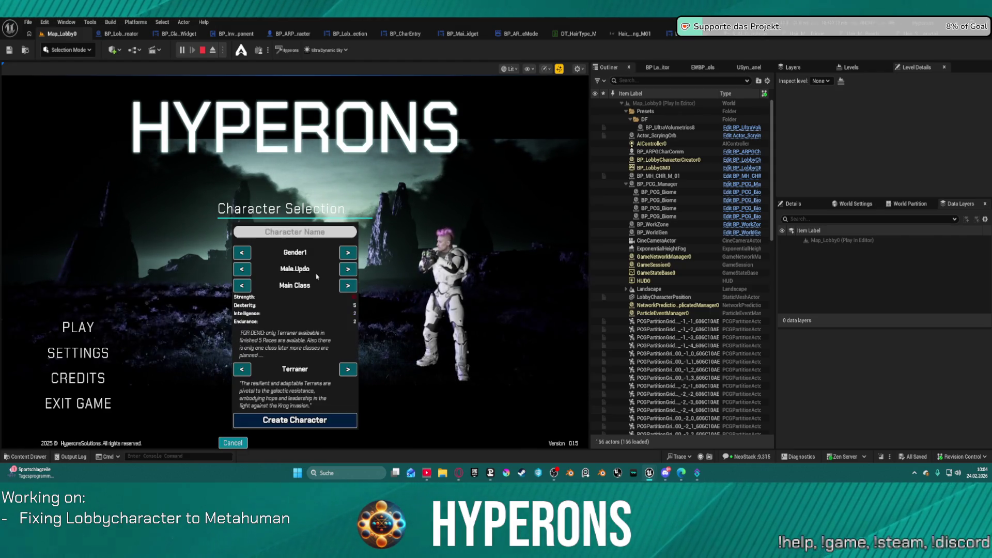
pyautogui.click(347, 269)
pyautogui.click(347, 269)
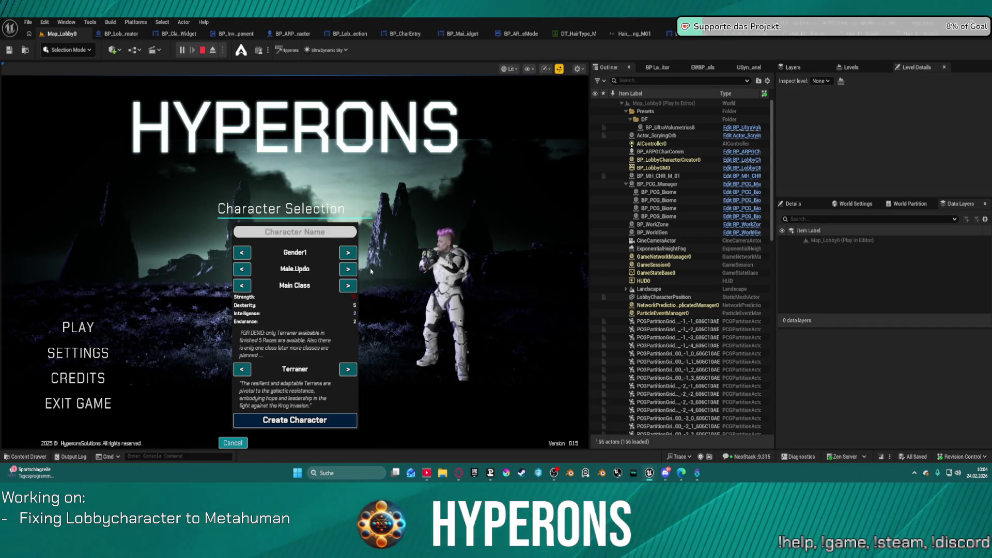
pyautogui.press('Escape')
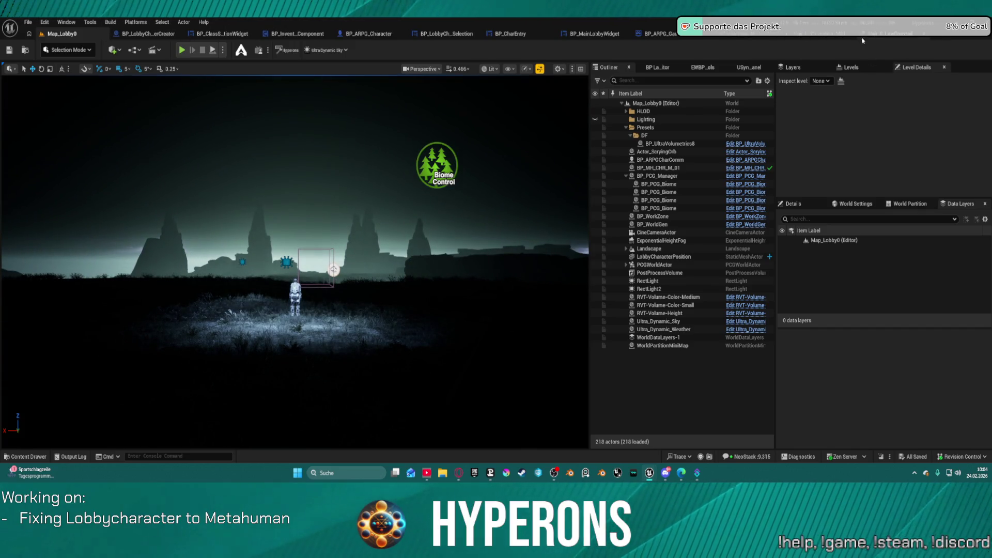
pyautogui.click(222, 35)
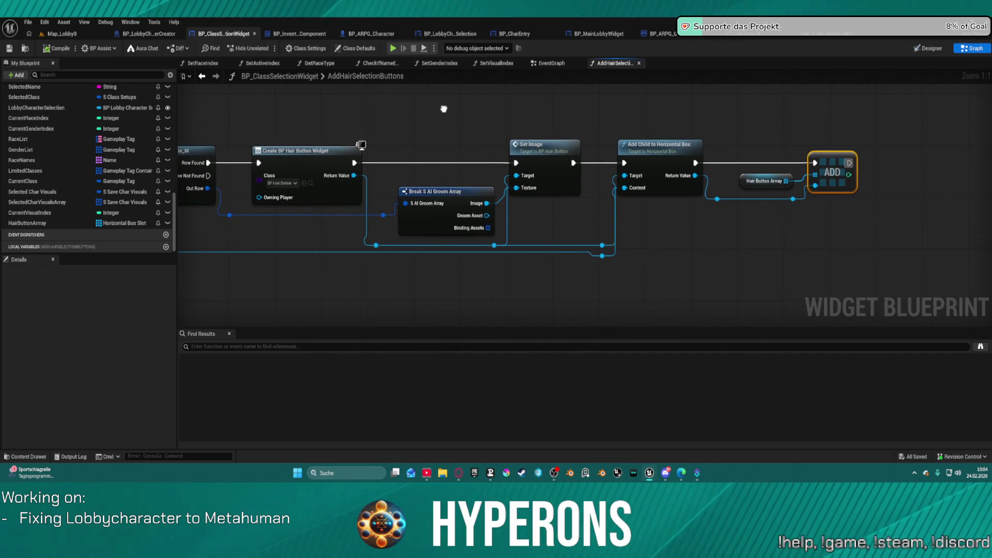
# Add a breakpoint on the Set Image node
pyautogui.rightClick(550, 152)
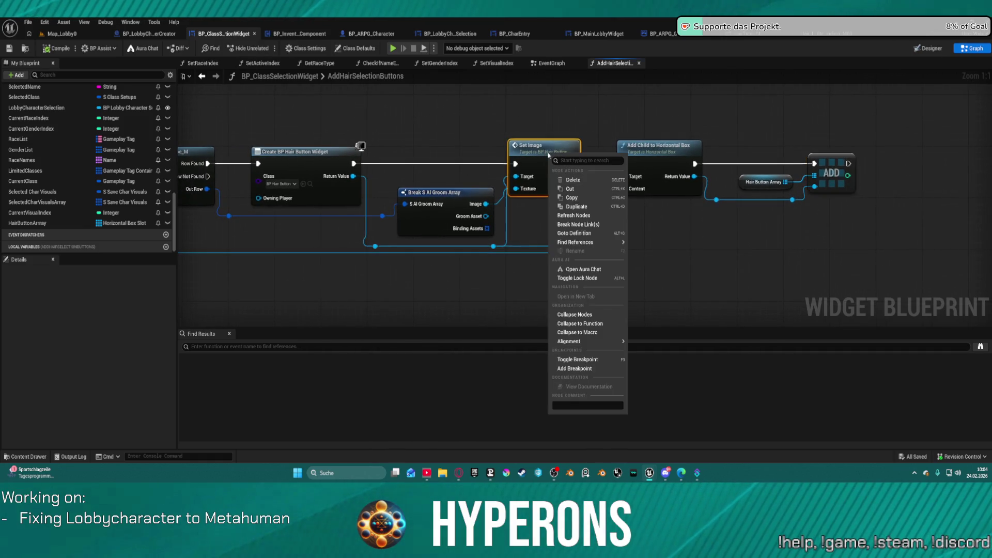
pyautogui.click(591, 367)
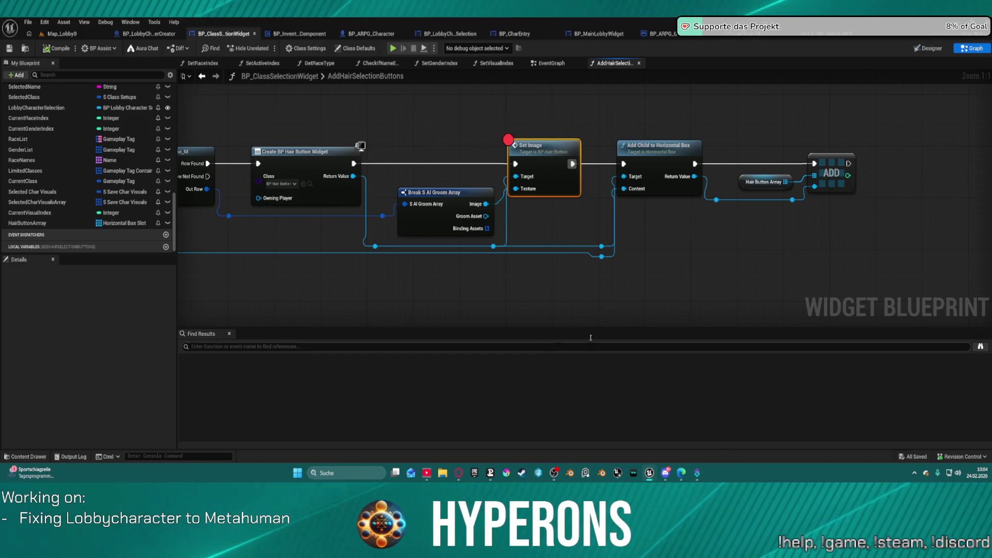
pyautogui.moveTo(319, 130); pyautogui.dragTo(696, 131)
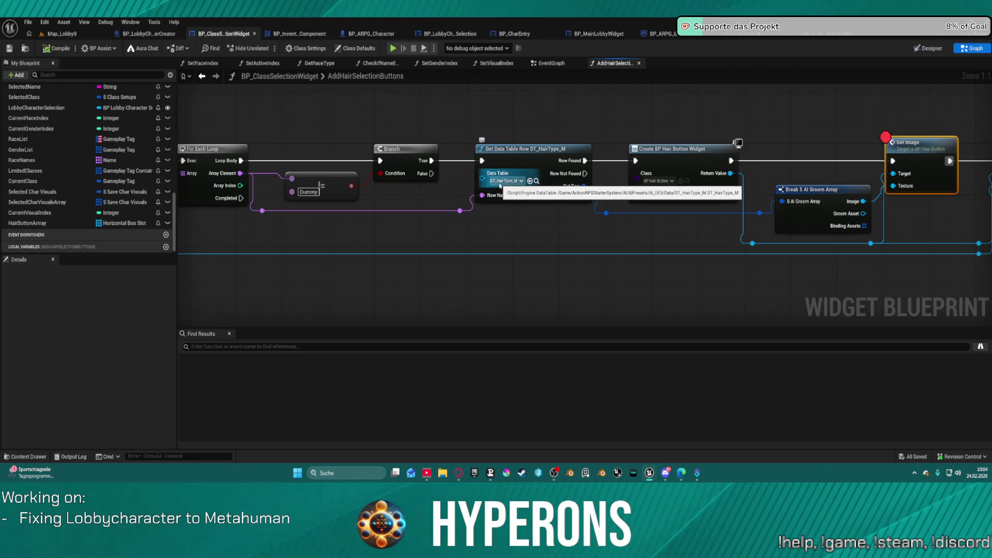
# Copy the DT_HairType_M value into Get Data Table Row Names' Table pin
pyautogui.moveTo(574, 138); pyautogui.dragTo(631, 119)
pyautogui.moveTo(701, 111); pyautogui.dragTo(929, 123)
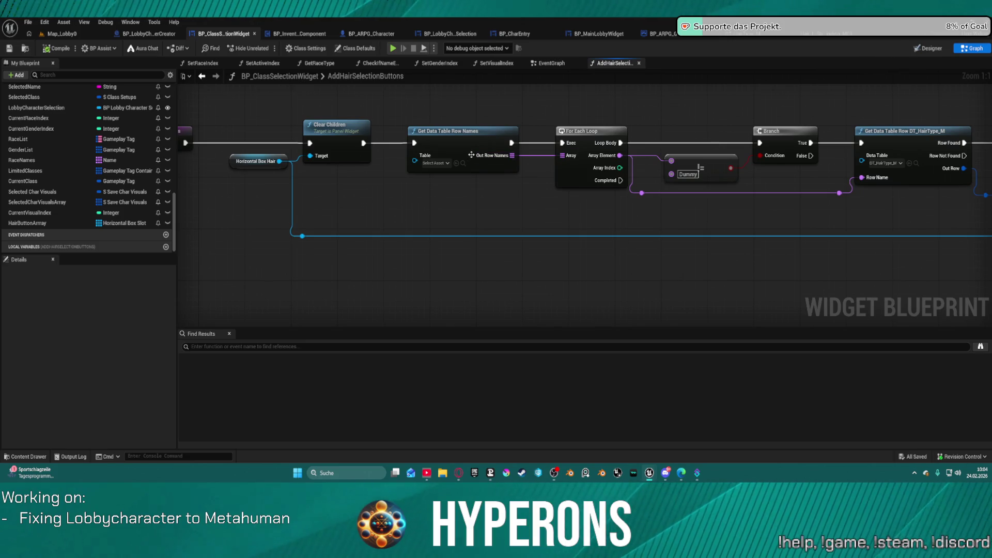
pyautogui.hotkey('ctrl', 'c')
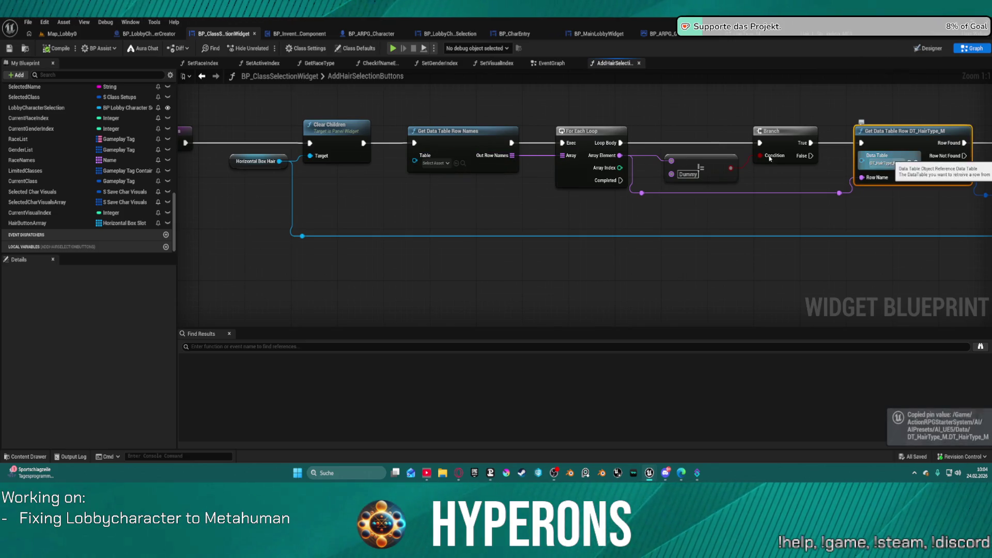
pyautogui.hotkey('ctrl', 'v')
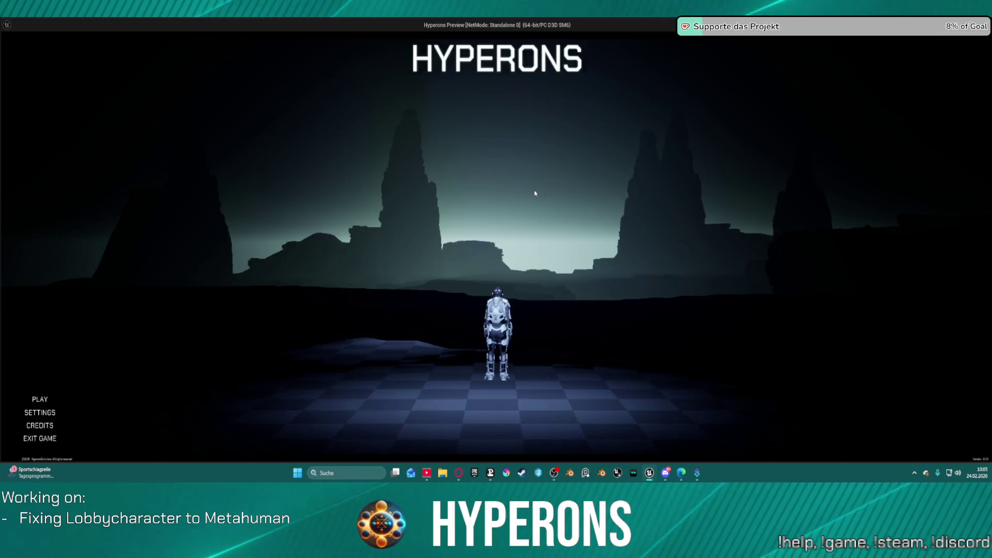
# Open character creation to hit the Set Image breakpoint, then remove that breakpoint and resume
pyautogui.click(89, 322)
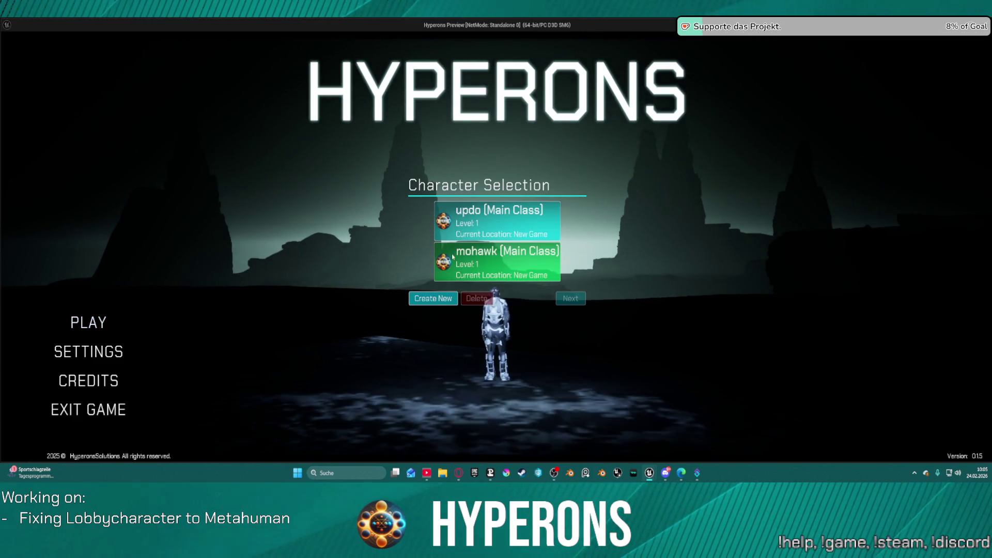
pyautogui.click(435, 299)
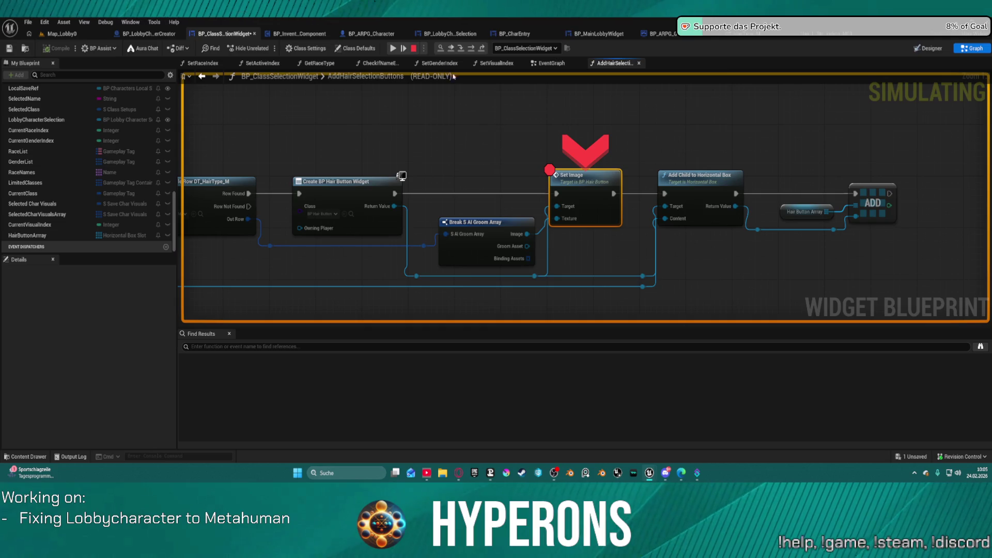
pyautogui.rightClick(565, 208)
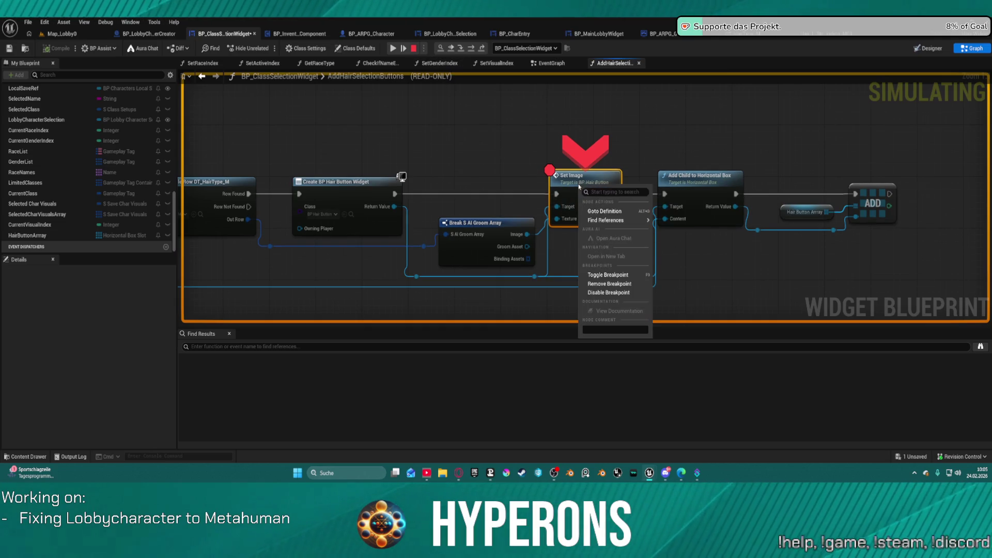
pyautogui.click(604, 285)
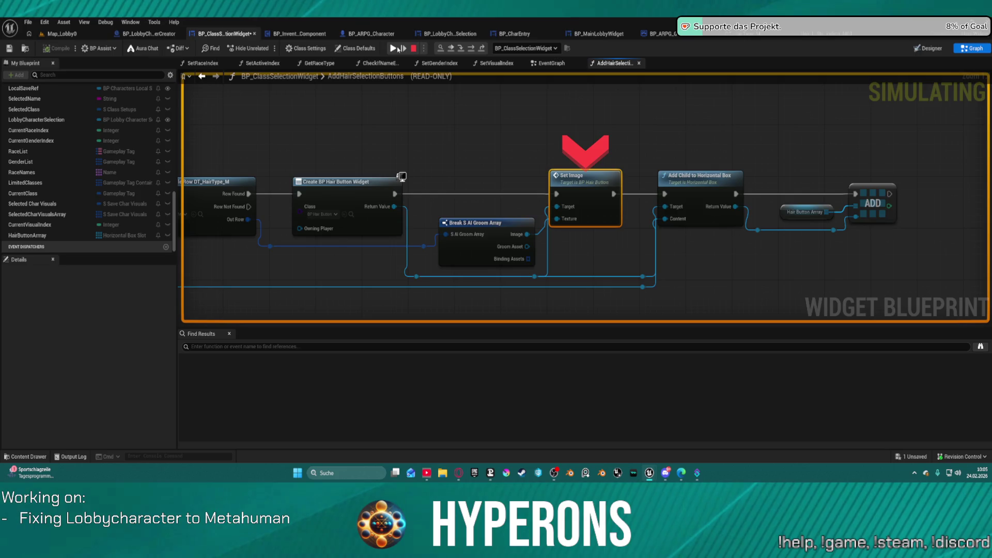
pyautogui.click(398, 49)
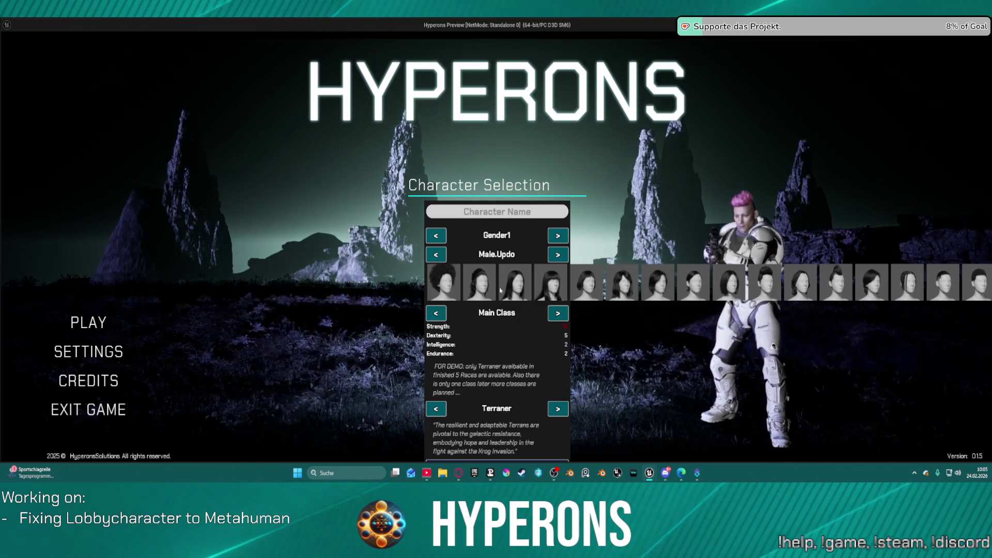
# Cycle the hair styles forward and back in-game, ending on Male.Updo
pyautogui.click(558, 255)
pyautogui.click(558, 255)
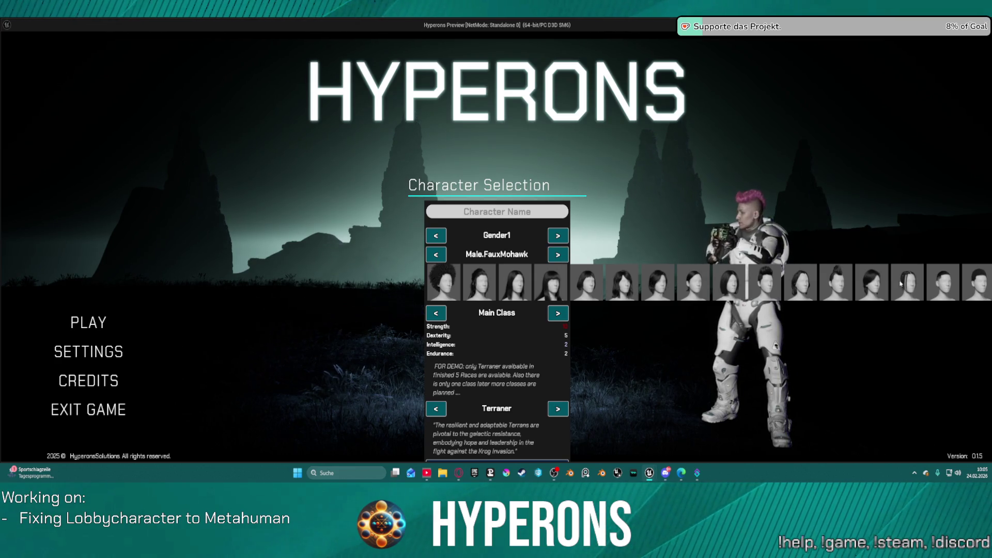
pyautogui.click(441, 262)
pyautogui.click(441, 262)
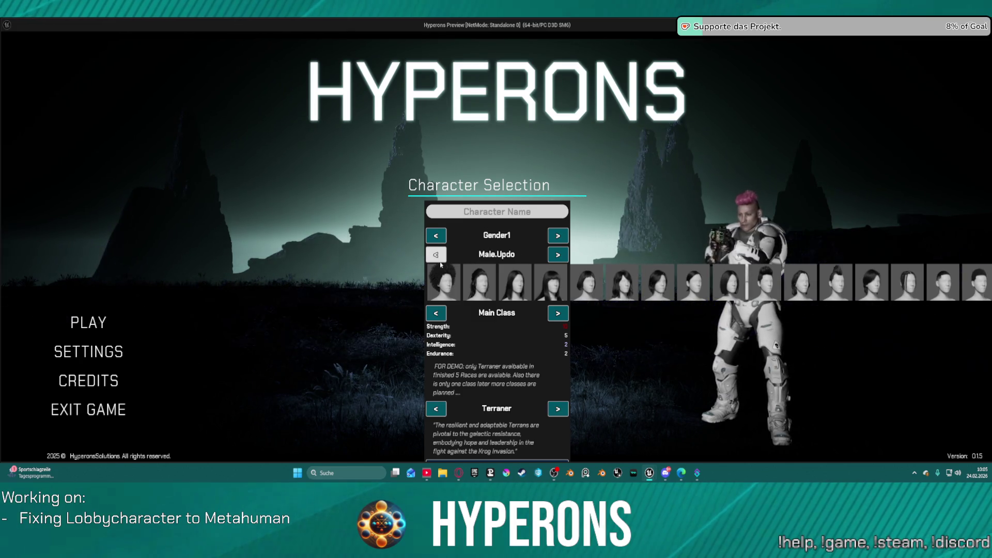
pyautogui.click(560, 258)
pyautogui.click(561, 258)
pyautogui.click(562, 259)
pyautogui.click(561, 259)
pyautogui.click(561, 259)
pyautogui.click(561, 259)
pyautogui.click(561, 259)
pyautogui.click(562, 259)
pyautogui.click(562, 259)
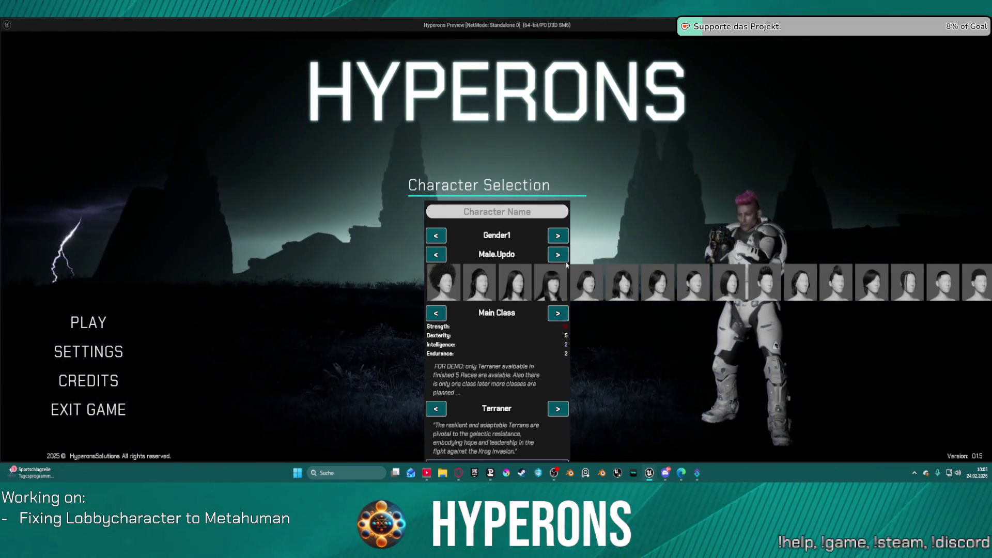
pyautogui.click(564, 262)
pyautogui.click(564, 261)
pyautogui.click(564, 261)
pyautogui.click(564, 261)
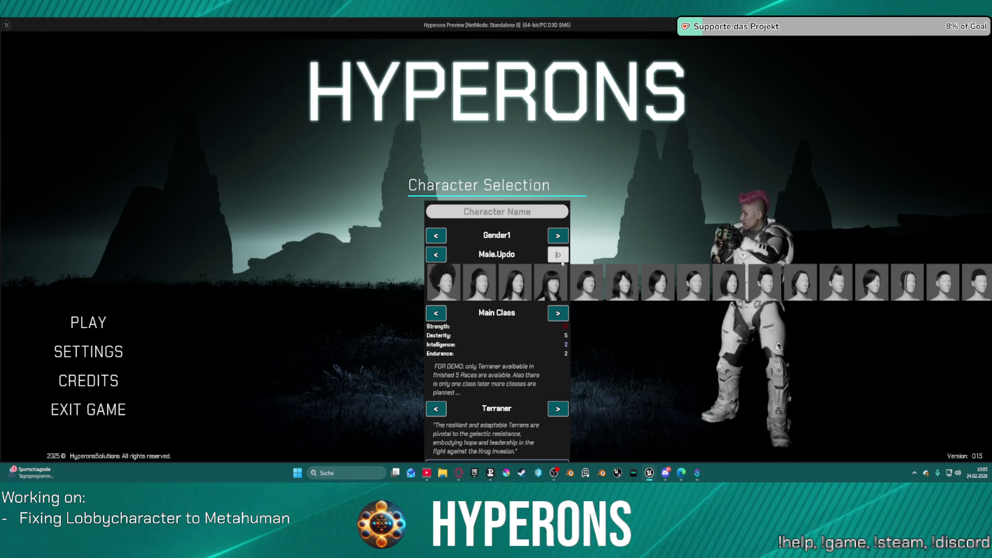
# Create a test character named asdasd, select the mohawk character, then stop play
pyautogui.write('asdasd')
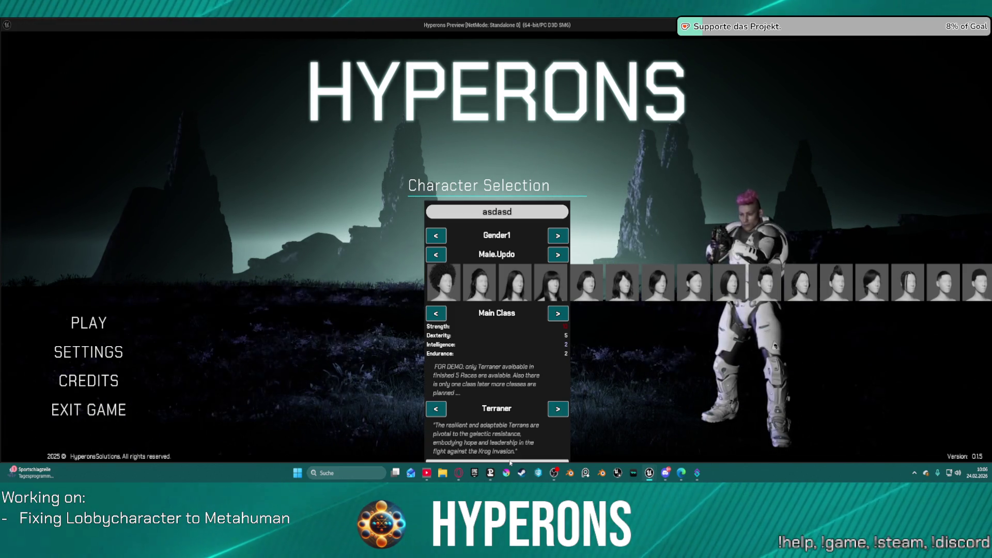
pyautogui.click(510, 461)
pyautogui.click(481, 310)
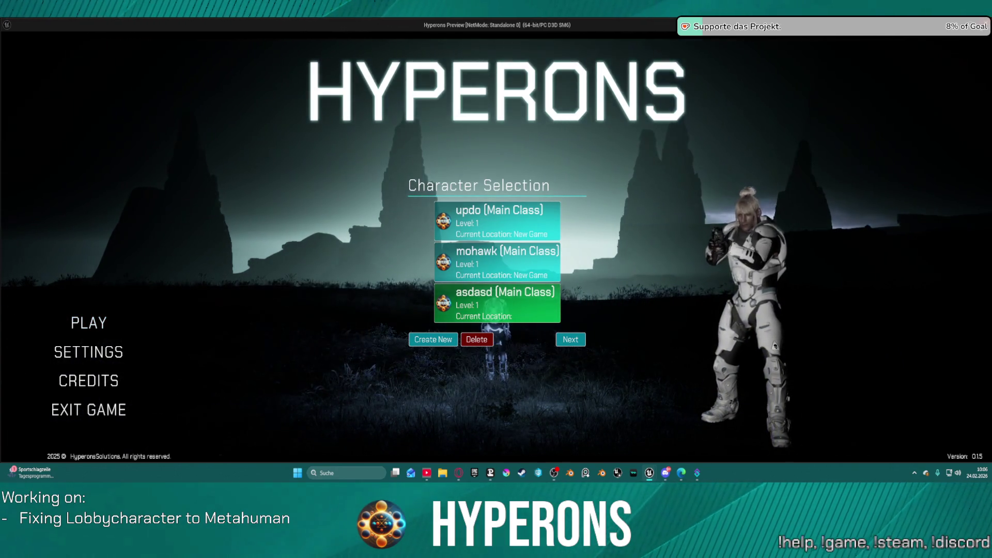
pyautogui.hotkey('alt', 'Tab')
pyautogui.press('Escape')
pyautogui.moveTo(385, 211); pyautogui.dragTo(695, 192)
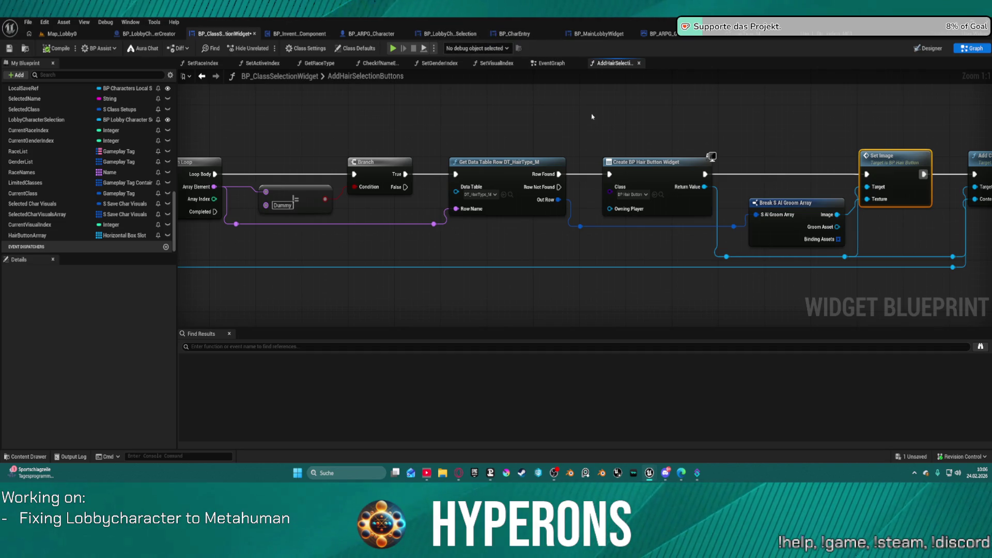
# Open BP_HairButton from the Create BP Hair Button Widget node and select its Size Box
pyautogui.click(636, 187)
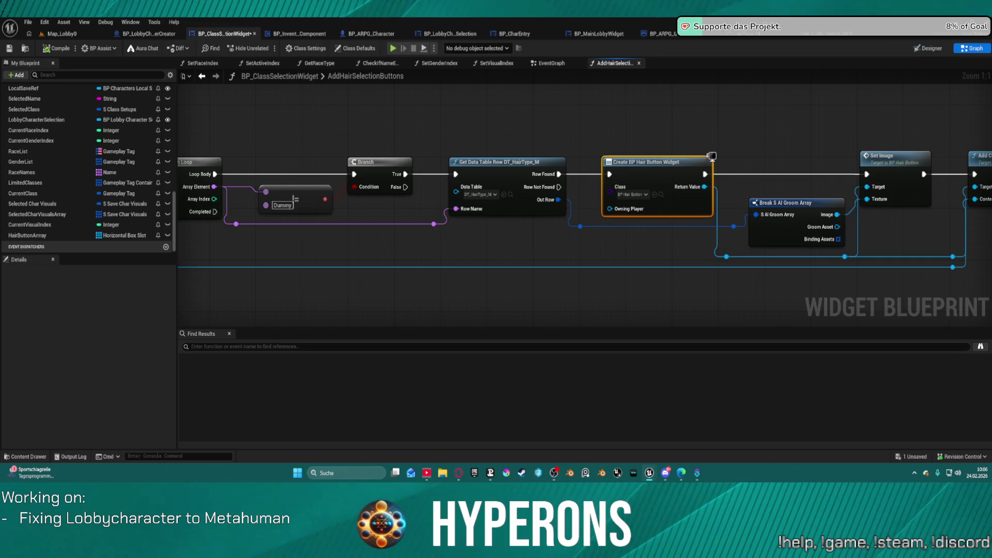
pyautogui.click(712, 155)
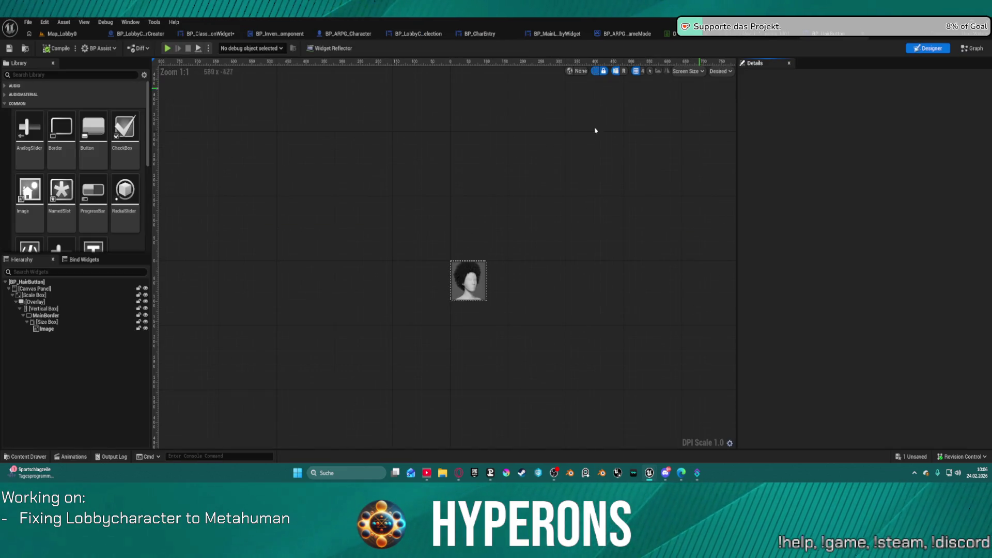
pyautogui.click(76, 322)
# Set BP_HairButton's Size Box width and height overrides to 50, then open BP_ARPG_Character
pyautogui.click(883, 196)
pyautogui.write('50')
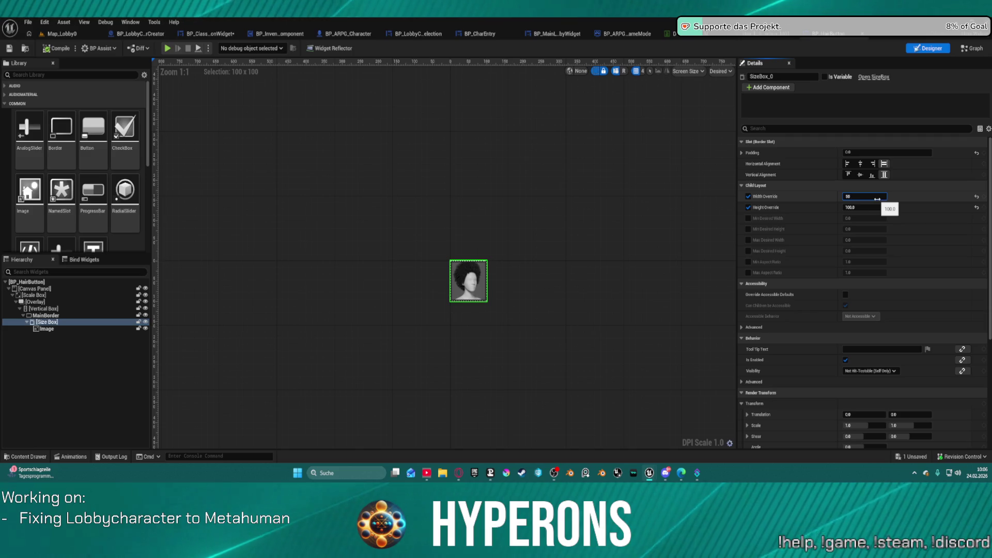
pyautogui.press('Return')
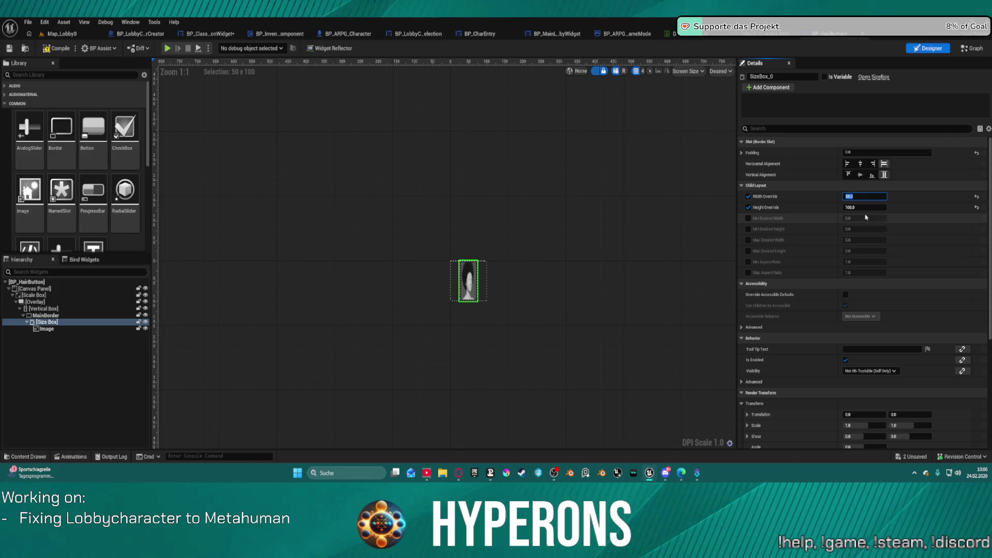
pyautogui.click(861, 208)
pyautogui.write('0')
pyautogui.press('Return')
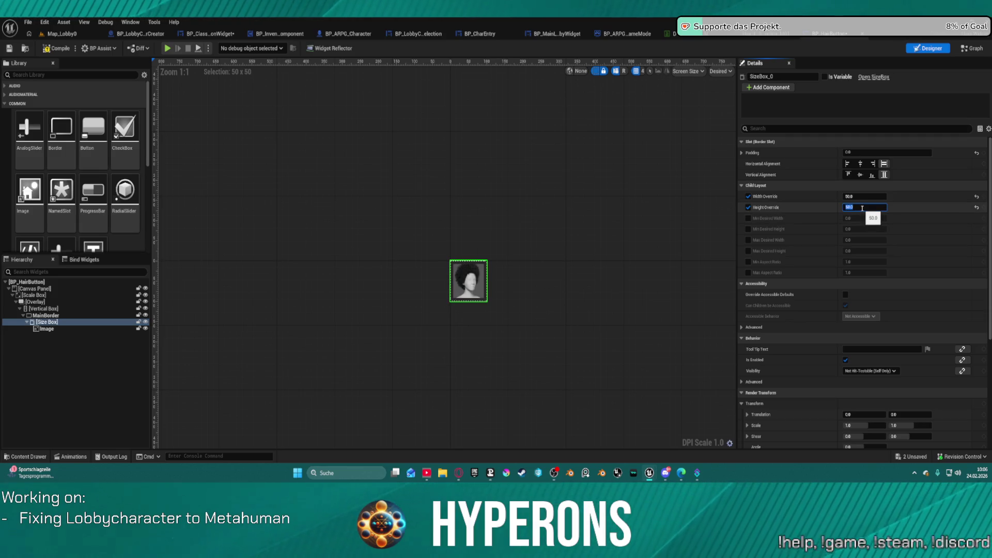
pyautogui.click(420, 155)
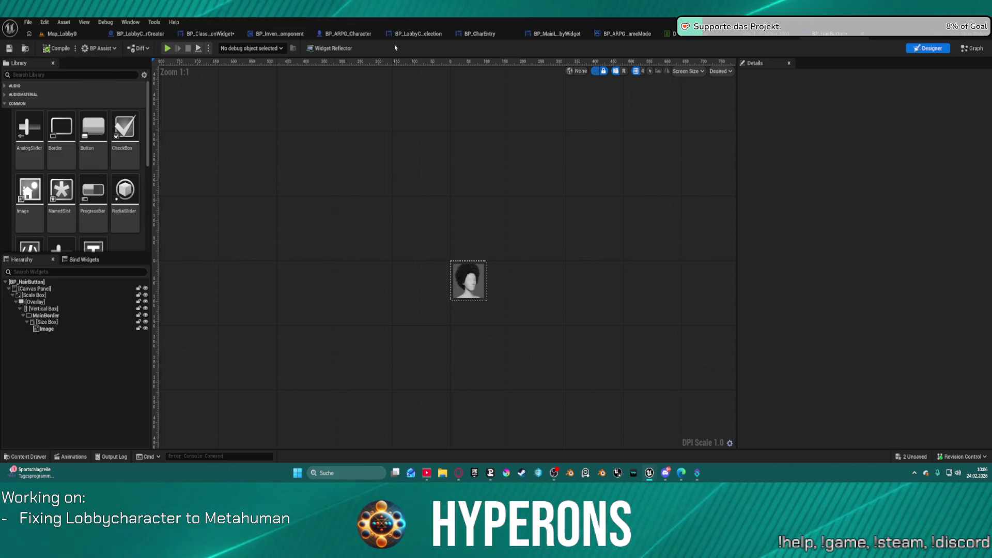
pyautogui.click(349, 34)
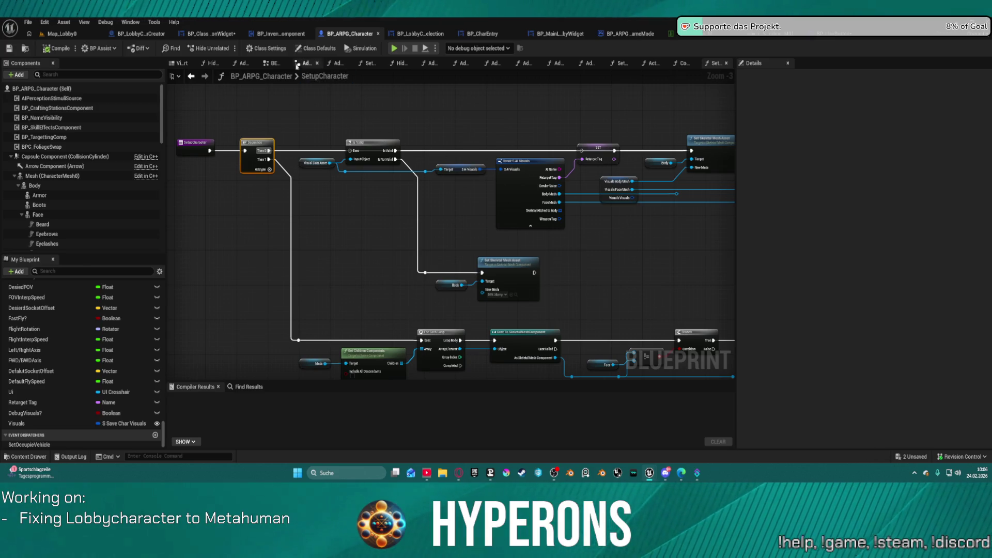
# Delete the Is Valid, Break, SET and Set Skeletal Mesh nodes from SetupCharacter and compile
pyautogui.moveTo(302, 109)
pyautogui.mouseDown()
pyautogui.moveTo(396, 197)
pyautogui.moveTo(406, 247)
pyautogui.moveTo(486, 290)
pyautogui.moveTo(534, 303)
pyautogui.moveTo(584, 302)
pyautogui.mouseUp()
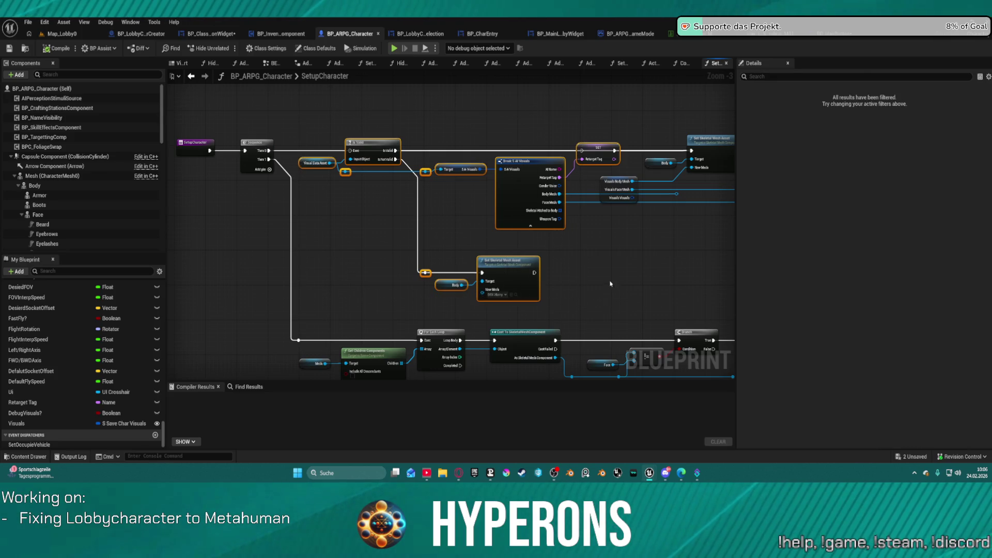
pyautogui.press('Delete')
pyautogui.click(712, 143)
pyautogui.press('f')
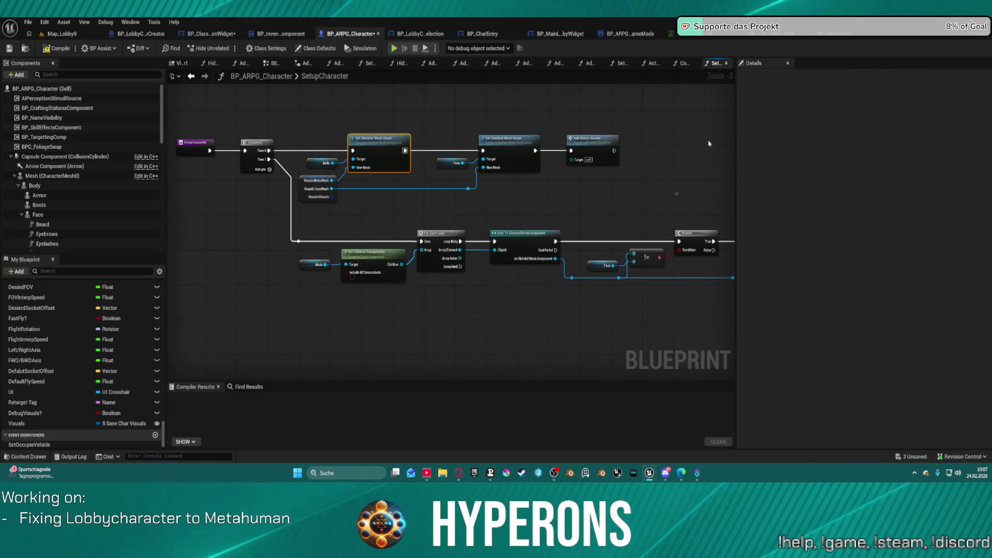
pyautogui.click(665, 200)
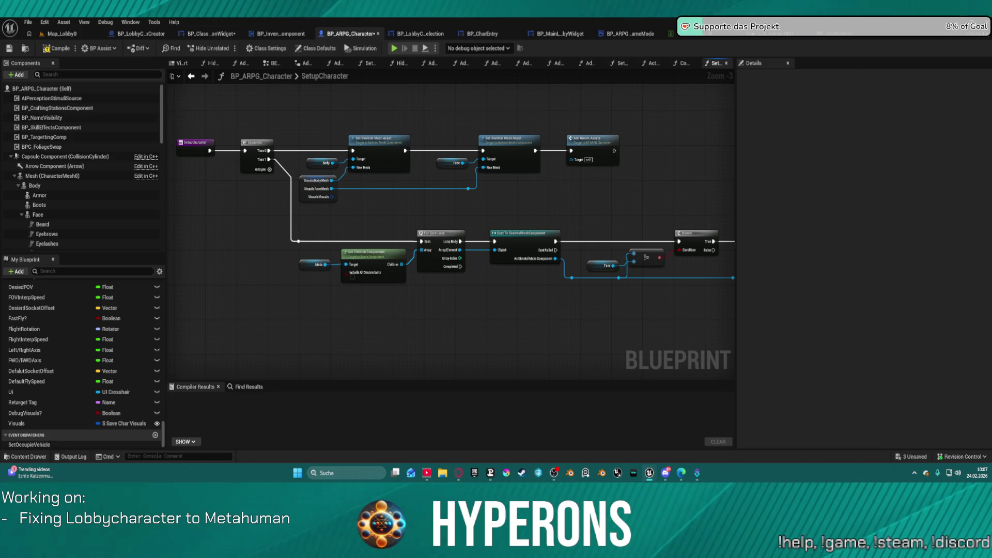
pyautogui.press('F7')
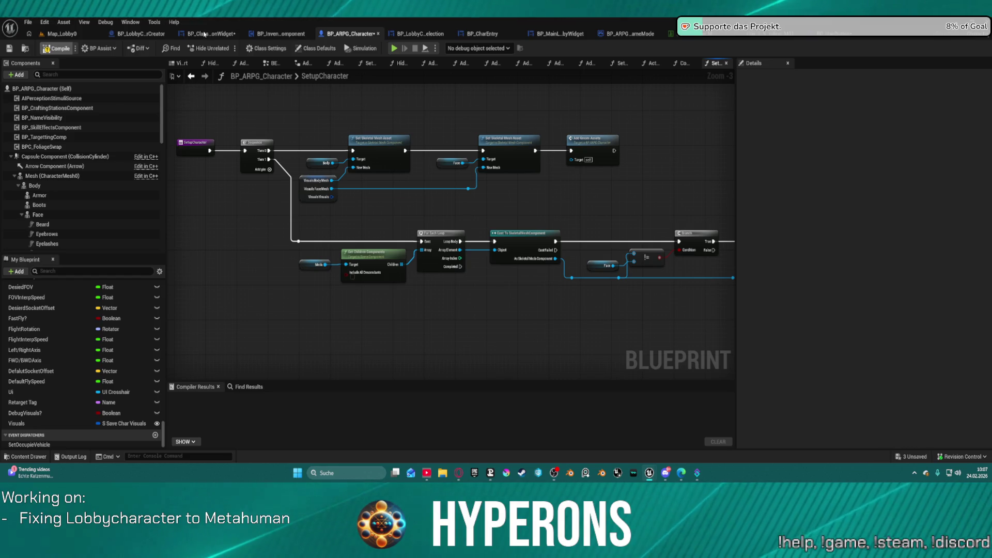
pyautogui.click(205, 34)
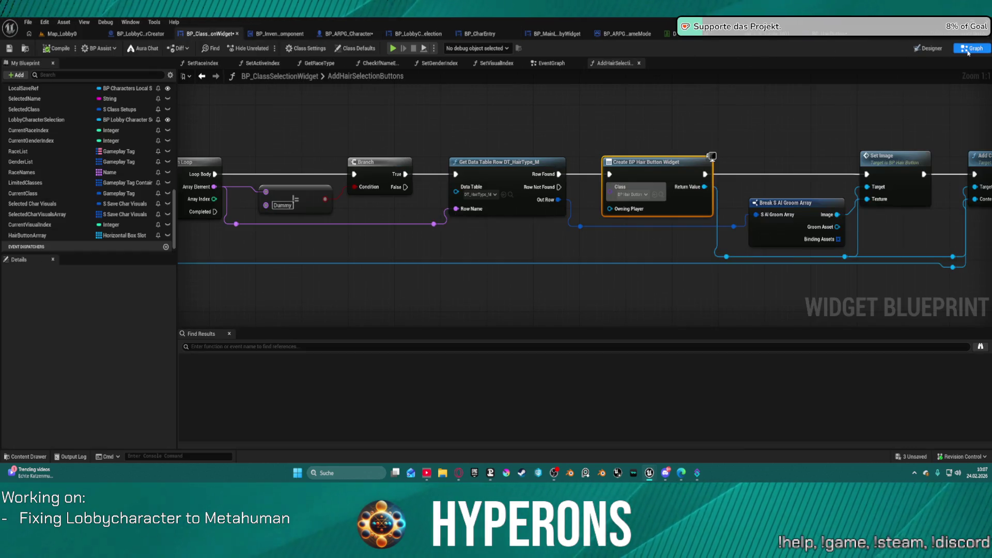
# Search the palette for 'gridp' and drop a Uniform Grid Panel into HorizontalBox_Hair
pyautogui.click(930, 48)
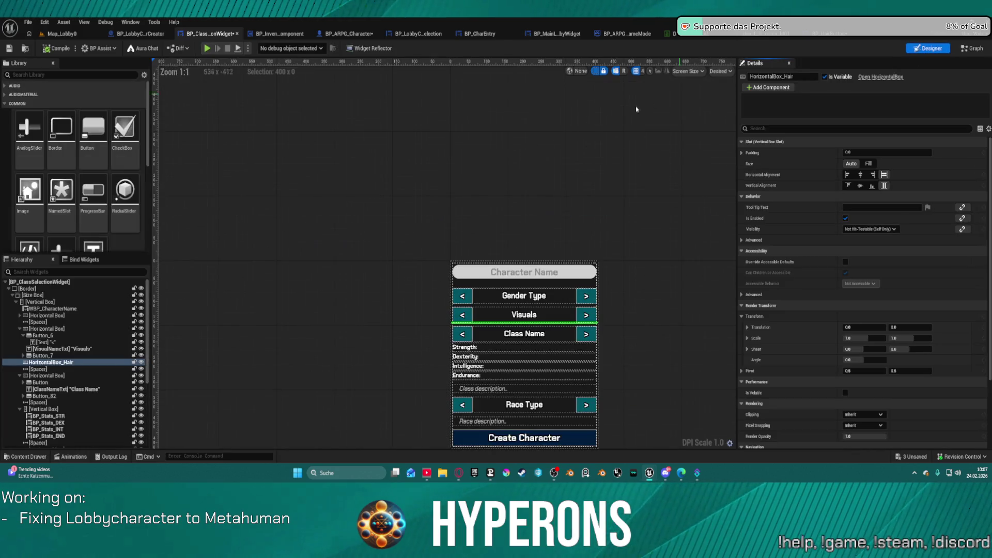
pyautogui.moveTo(297, 244)
pyautogui.mouseDown()
pyautogui.moveTo(431, 195)
pyautogui.moveTo(262, 184)
pyautogui.mouseUp()
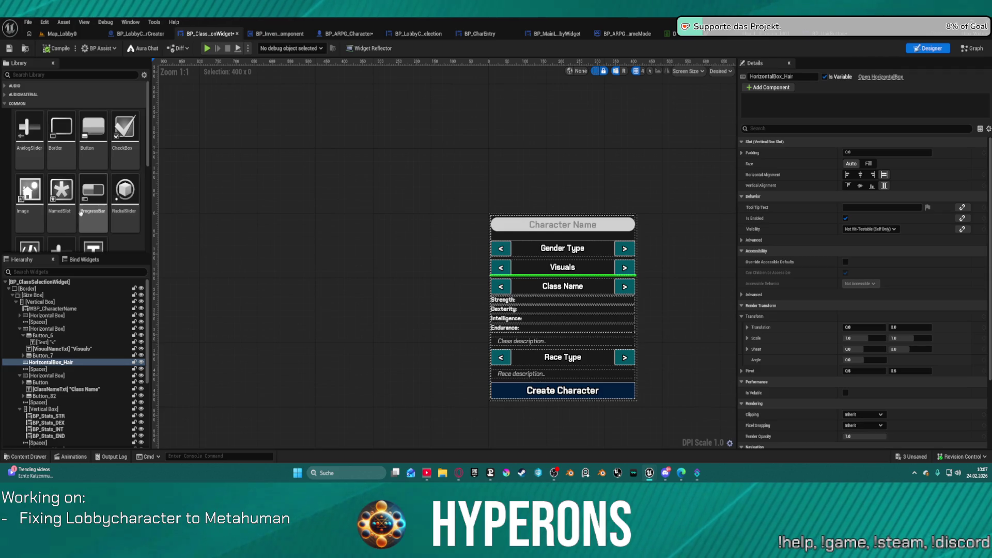
pyautogui.click(50, 75)
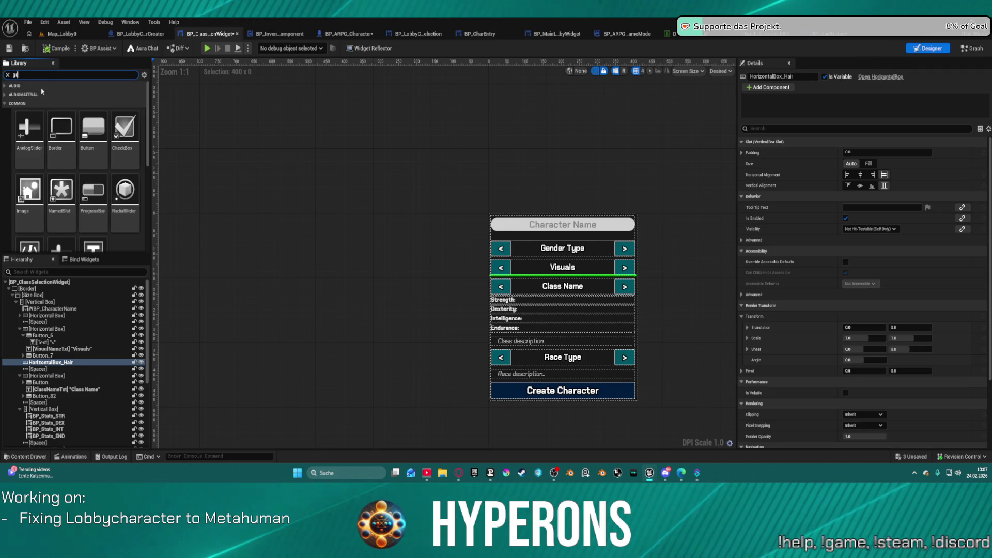
pyautogui.write('gridpan')
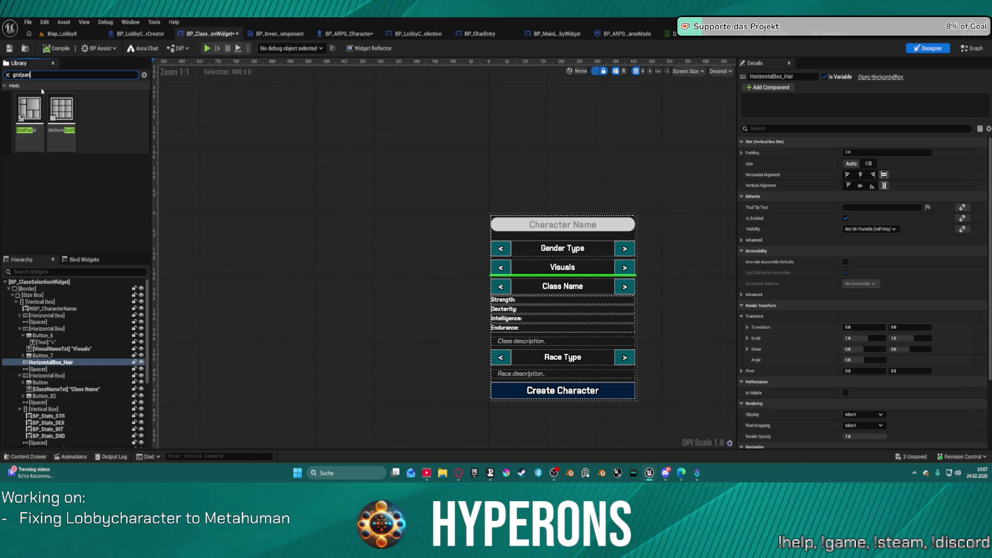
pyautogui.click(53, 110)
pyautogui.moveTo(53, 110)
pyautogui.mouseDown()
pyautogui.moveTo(144, 361)
pyautogui.moveTo(54, 360)
pyautogui.moveTo(64, 362)
pyautogui.moveTo(42, 370)
pyautogui.mouseUp()
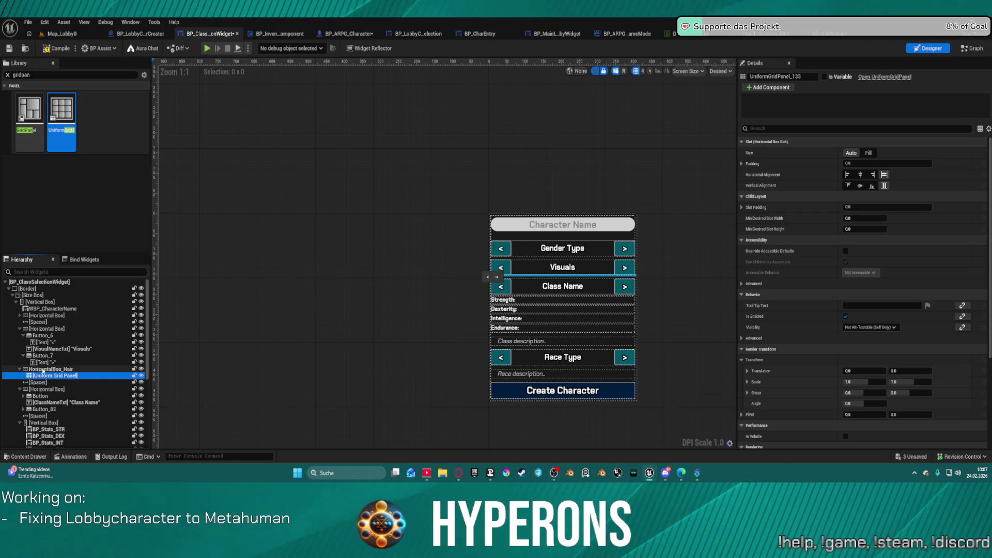
pyautogui.click(49, 369)
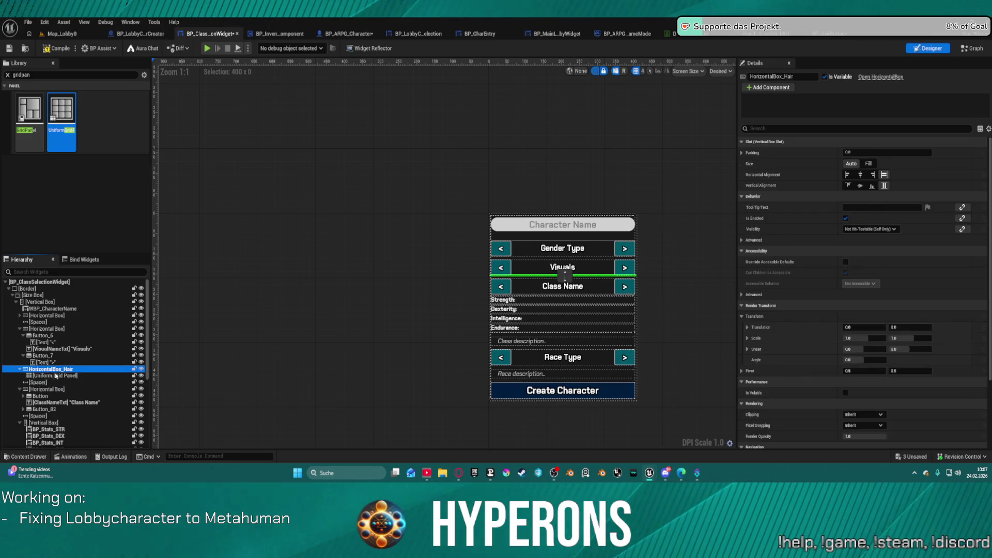
# Select the new Uniform Grid Panel and start editing its name in Details
pyautogui.click(533, 272)
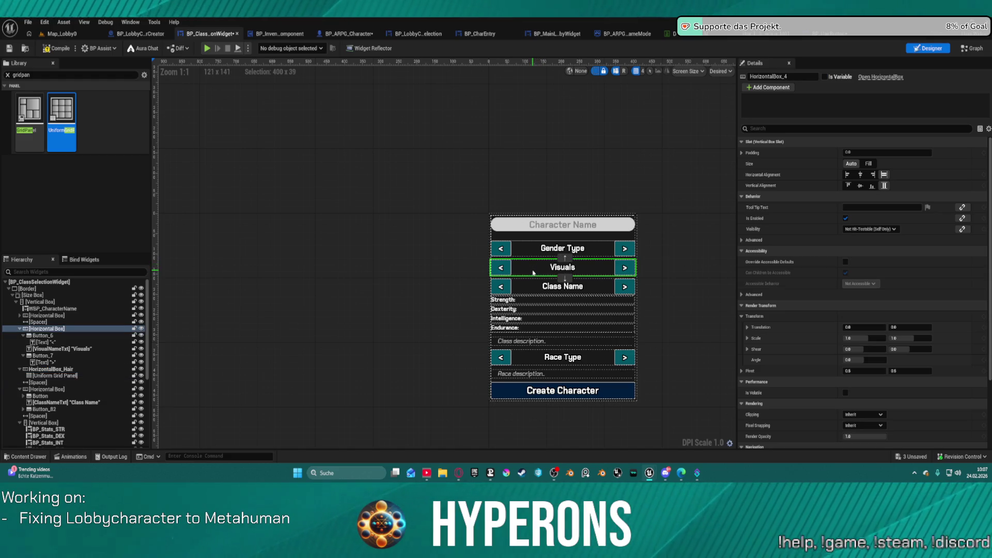
pyautogui.click(63, 376)
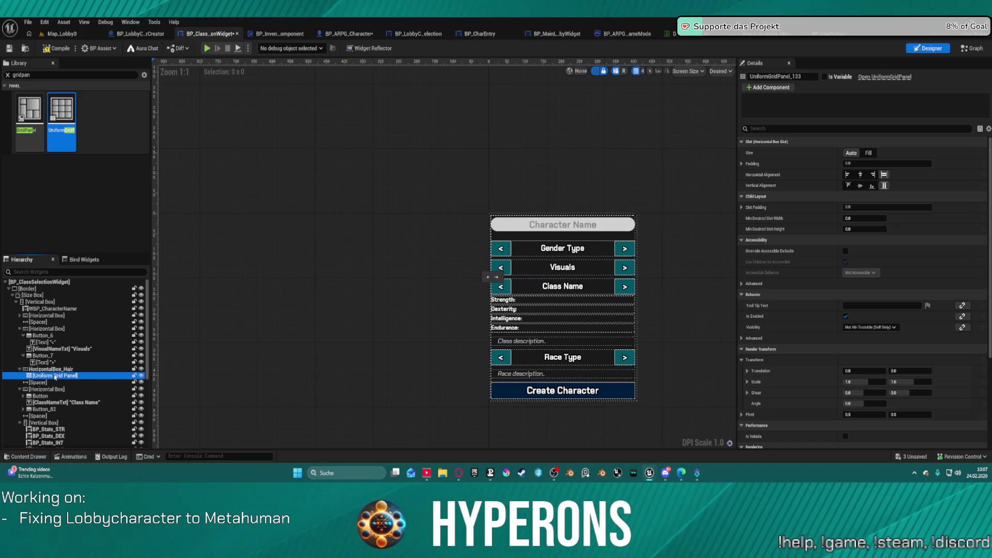
pyautogui.scroll(-4, 883, 263)
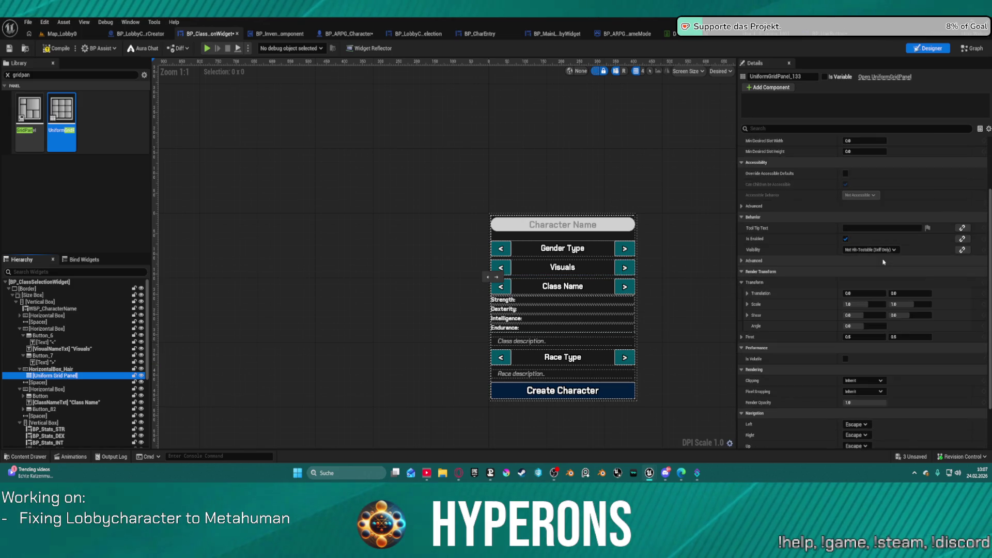
pyautogui.scroll(4, 860, 143)
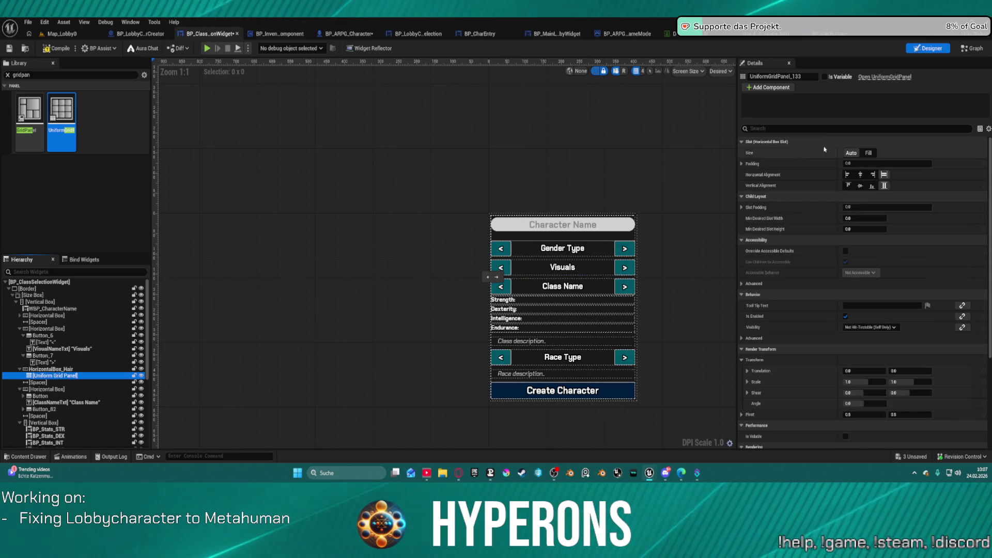
pyautogui.click(629, 145)
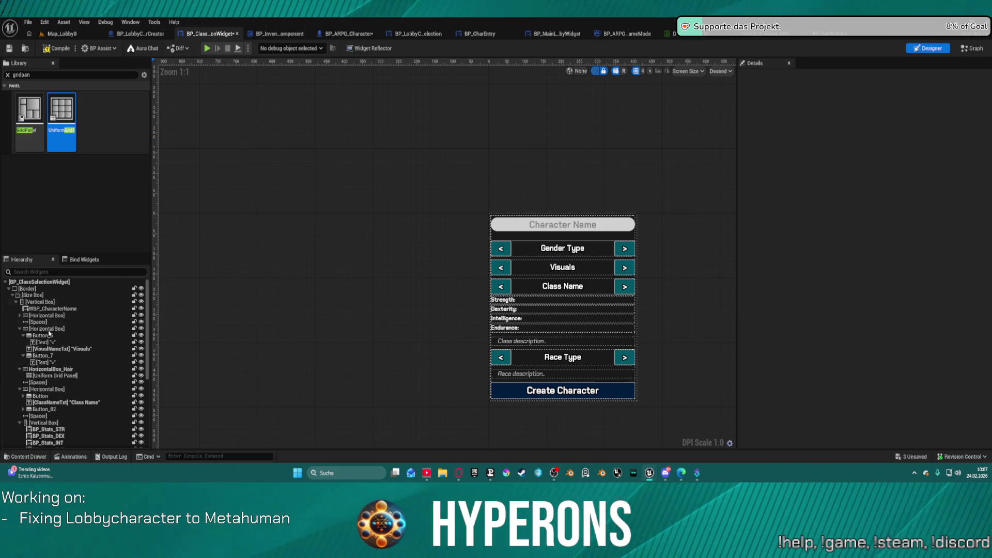
pyautogui.click(69, 376)
pyautogui.click(814, 77)
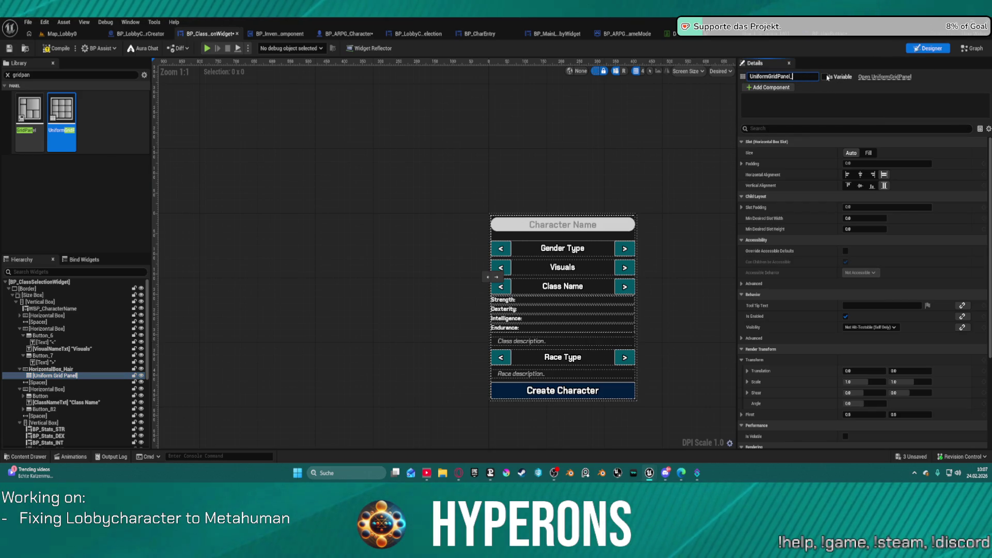
# Commit the grid panel's name as UniformGridPanel_Hair and switch to the Graph view
pyautogui.write('01')
pyautogui.click(824, 77)
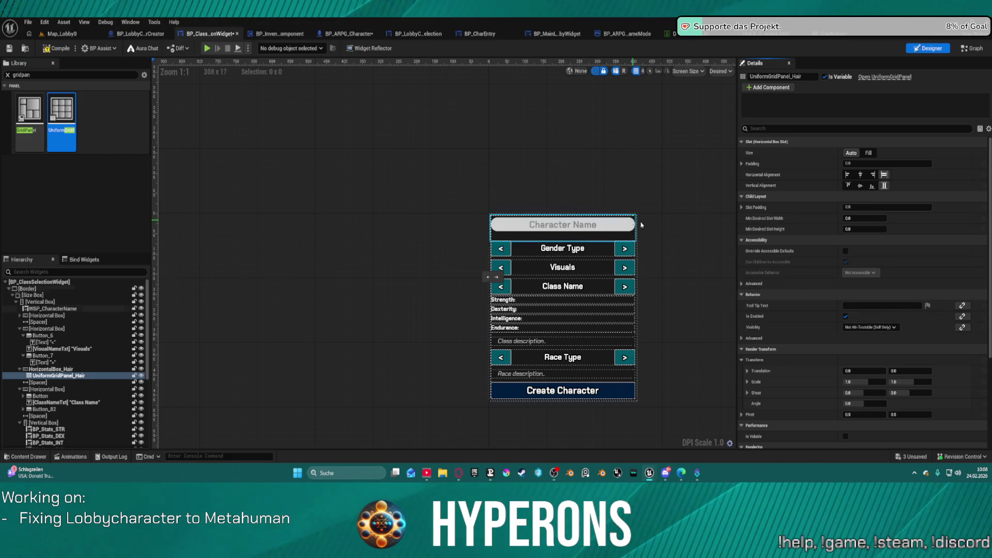
pyautogui.scroll(-3, 738, 240)
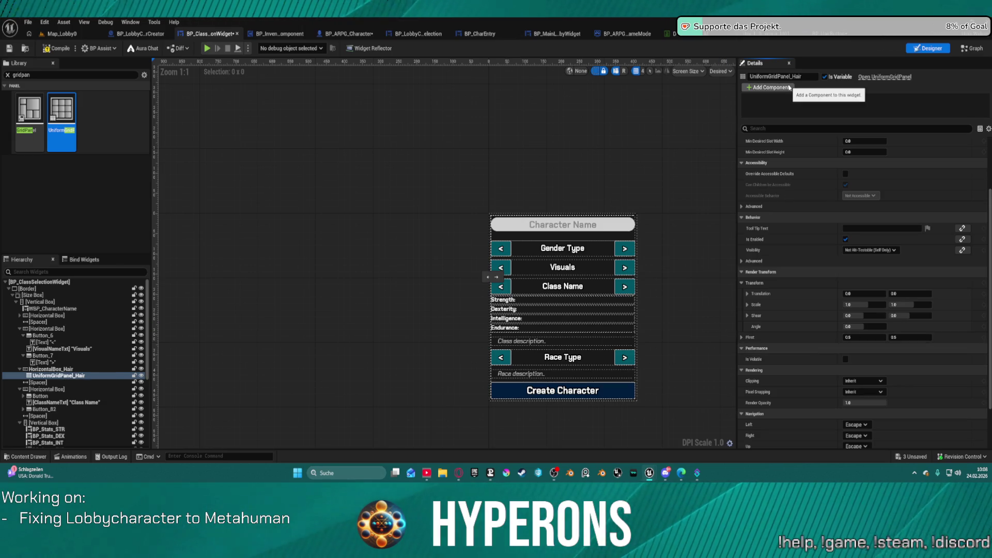
pyautogui.click(971, 48)
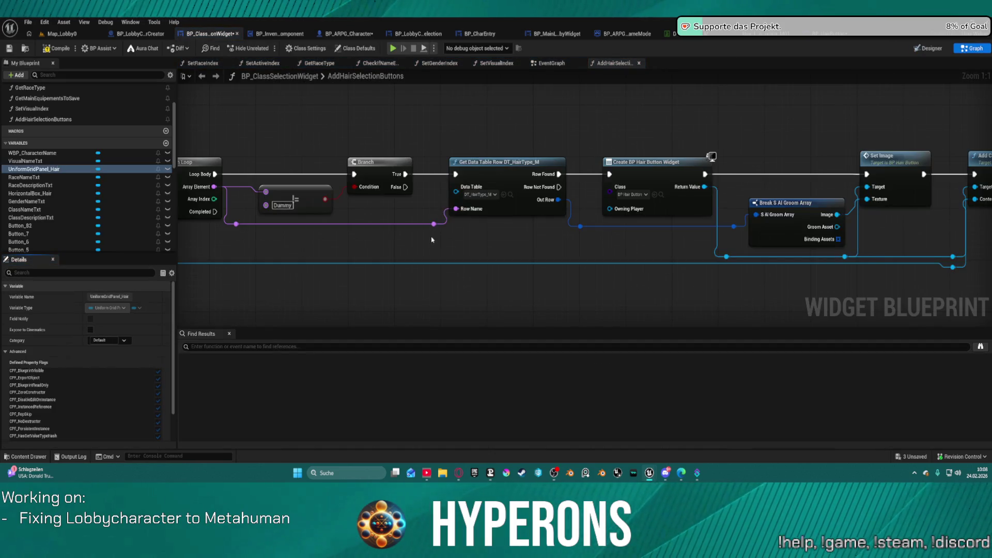
# Move the AddHairSelectionButtons entry node to the top of the graph, clear of the chain
pyautogui.scroll(-4, 644, 203)
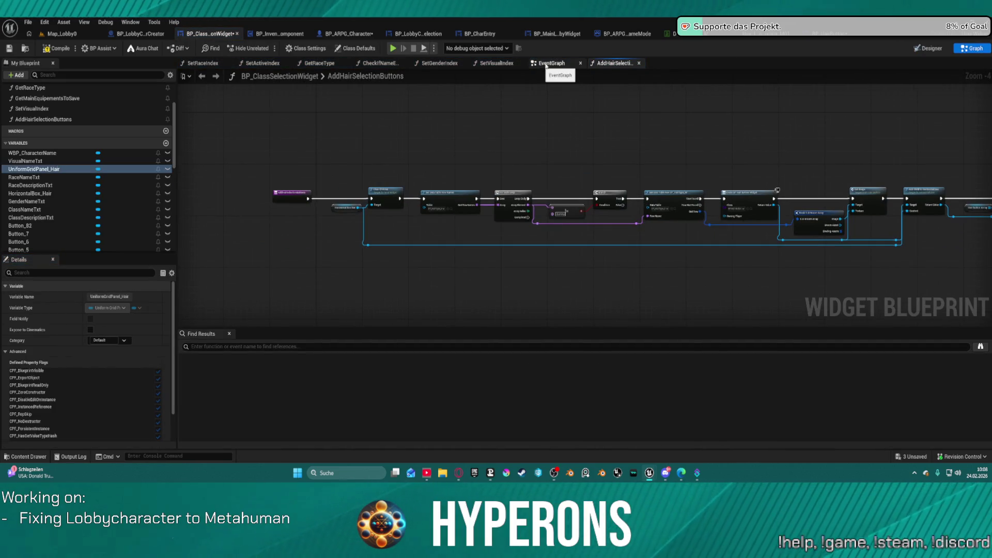
pyautogui.scroll(4, 347, 173)
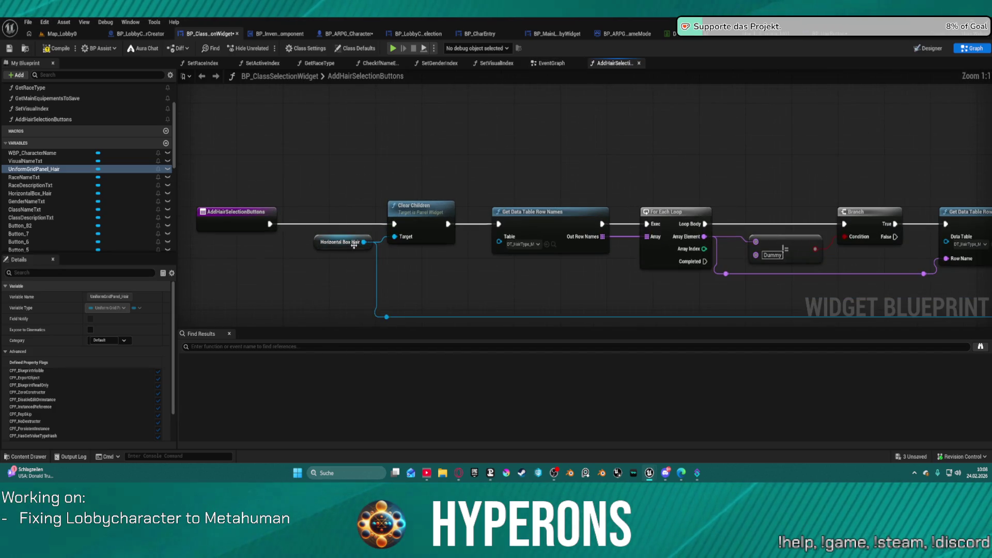
pyautogui.click(238, 219)
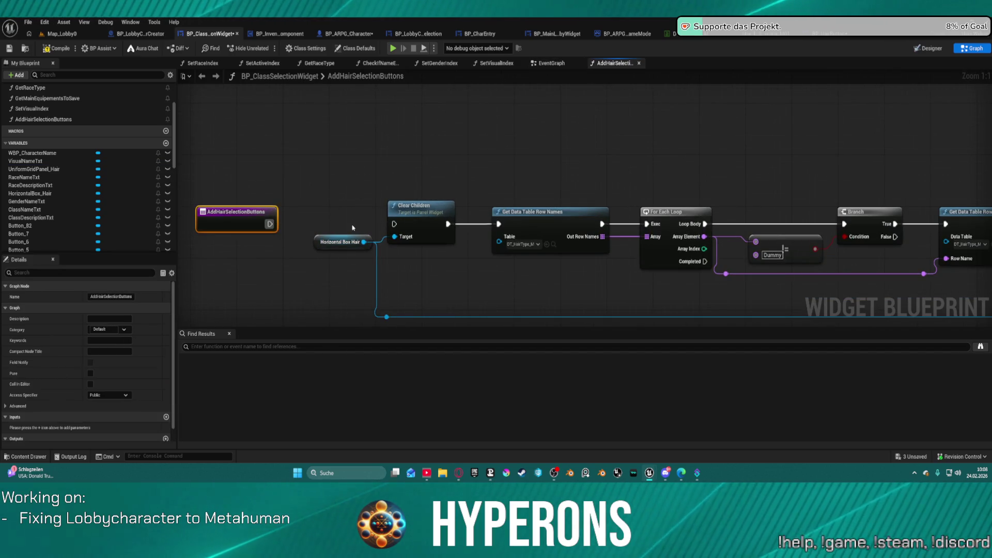
pyautogui.moveTo(354, 226); pyautogui.dragTo(427, 238)
pyautogui.moveTo(333, 249)
pyautogui.mouseDown()
pyautogui.moveTo(390, 83)
pyautogui.moveTo(392, 107)
pyautogui.mouseUp()
# Drag the UniformGridPanel_Hair variable from My Blueprint onto the graph
pyautogui.scroll(-5, 96, 215)
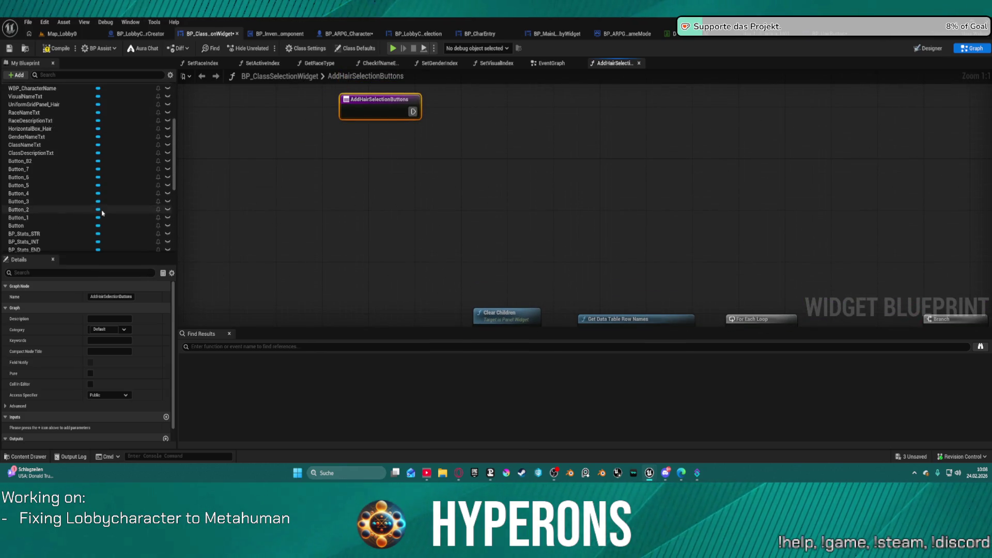
pyautogui.scroll(5, 52, 196)
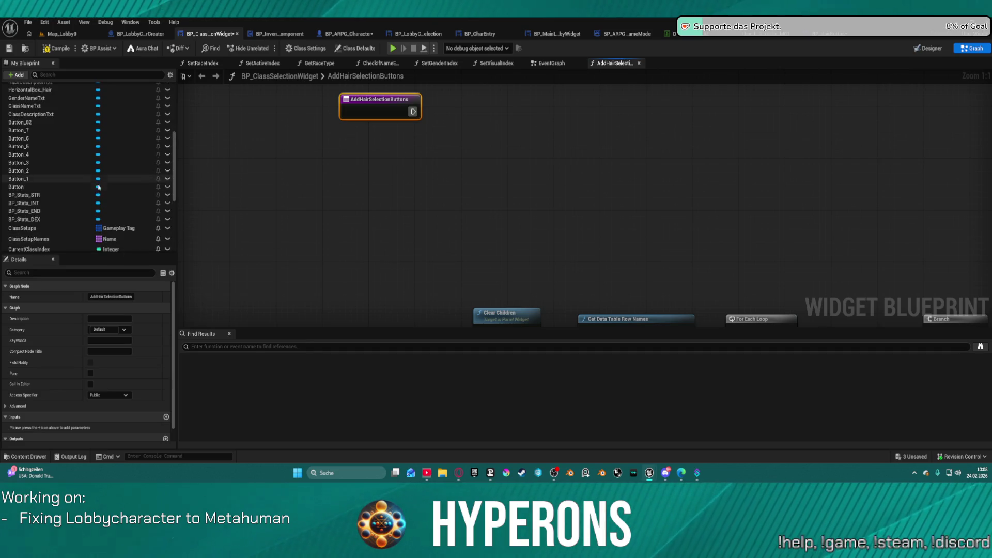
pyautogui.moveTo(33, 145); pyautogui.dragTo(461, 148)
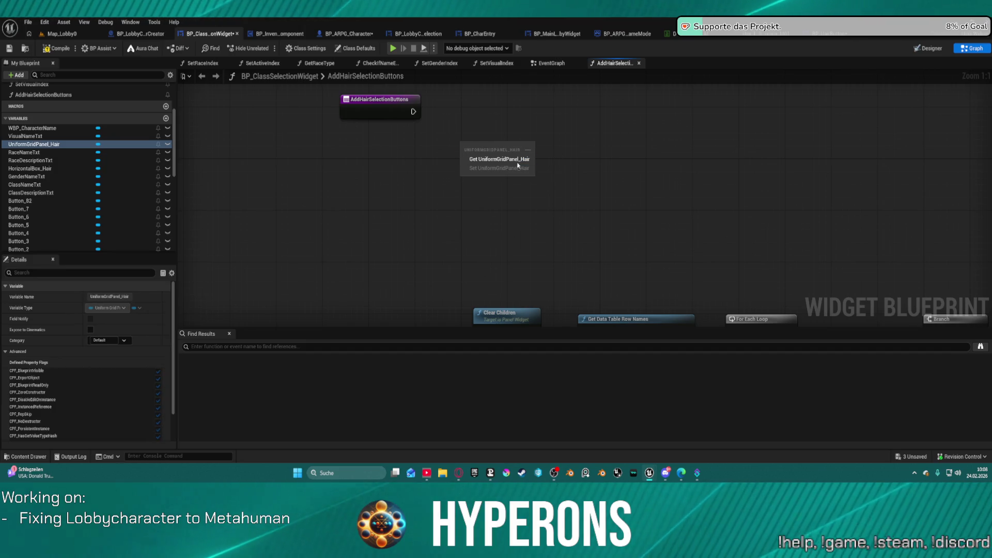
# Add a Get UniformGridPanel_Hair node feeding a new Add Child to Uniform Grid node
pyautogui.click(516, 160)
pyautogui.moveTo(487, 150)
pyautogui.mouseDown()
pyautogui.moveTo(383, 156)
pyautogui.moveTo(519, 171)
pyautogui.mouseUp()
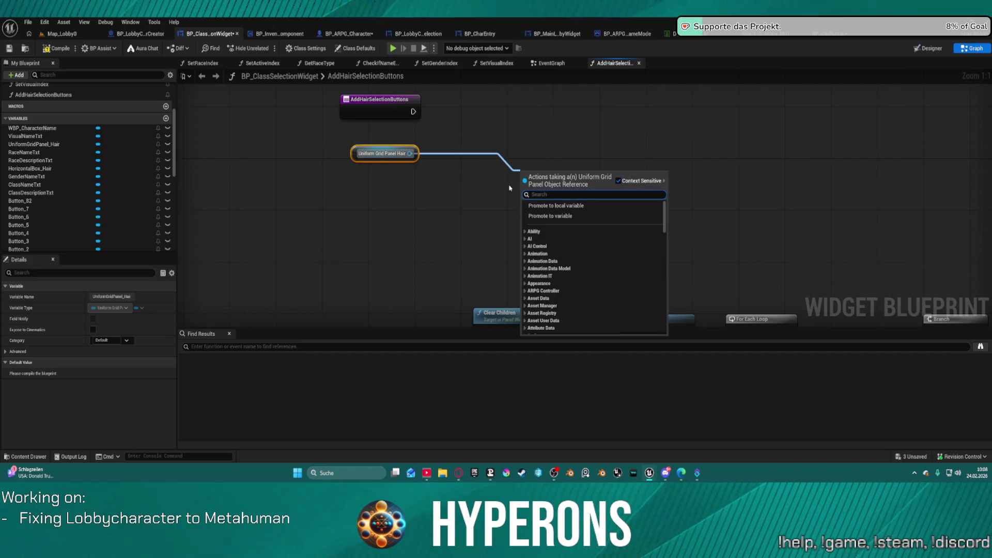
pyautogui.write('add c')
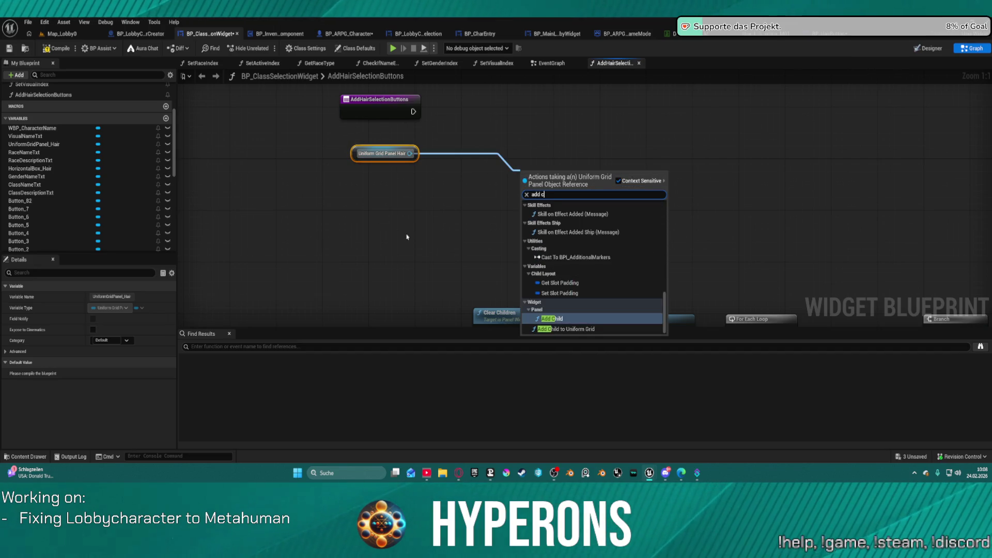
pyautogui.click(597, 330)
# Position the Add Child to Uniform Grid node above the existing node chain
pyautogui.moveTo(565, 189)
pyautogui.mouseDown()
pyautogui.moveTo(634, 147)
pyautogui.moveTo(646, 112)
pyautogui.moveTo(642, 175)
pyautogui.mouseUp()
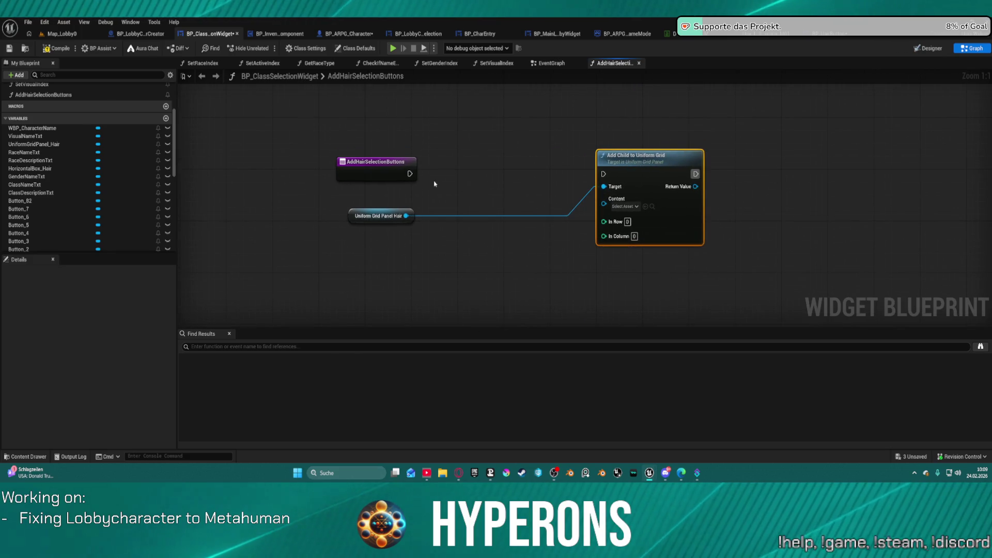
pyautogui.scroll(-4, 587, 209)
pyautogui.moveTo(379, 140); pyautogui.dragTo(549, 174)
pyautogui.scroll(3, 503, 246)
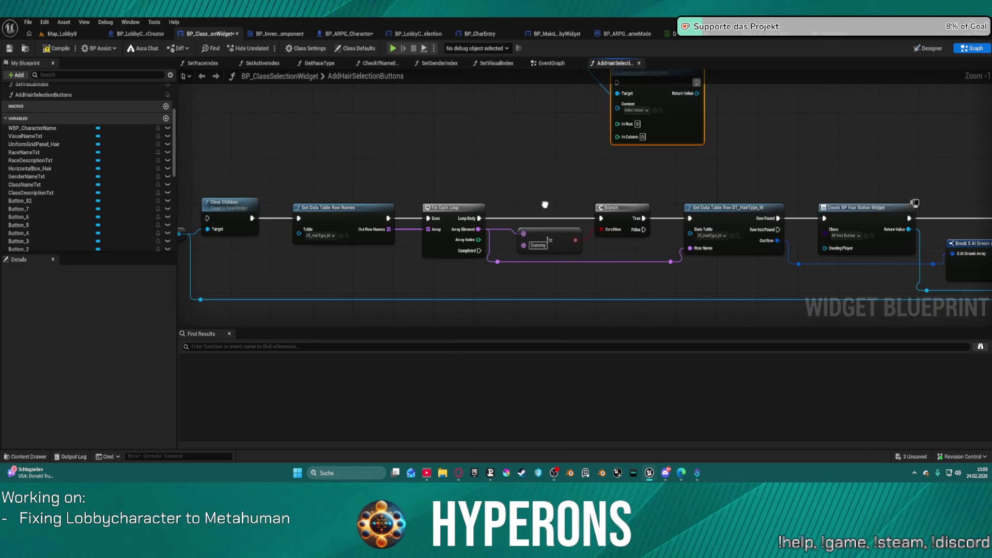
pyautogui.moveTo(527, 186); pyautogui.dragTo(531, 261)
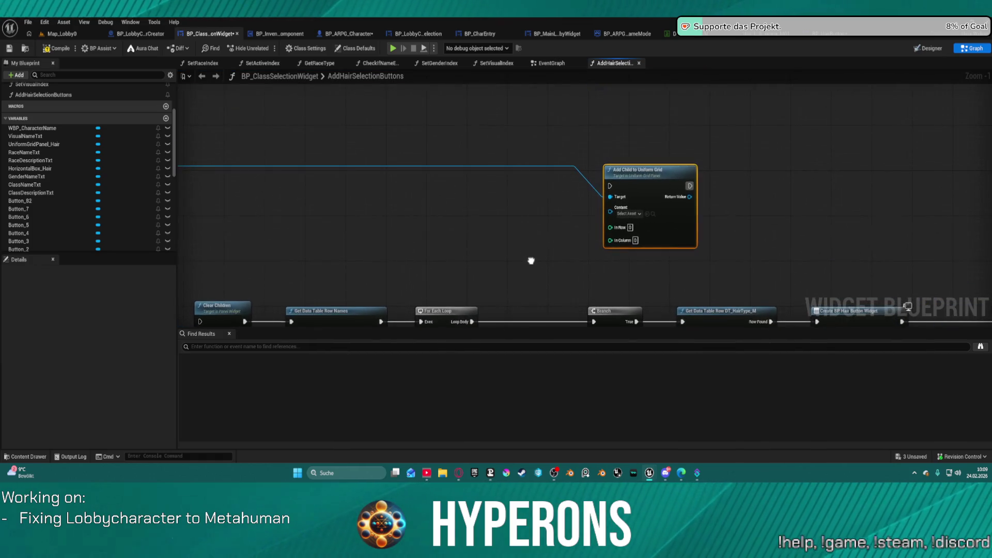
pyautogui.moveTo(660, 172); pyautogui.dragTo(661, 147)
pyautogui.moveTo(611, 165)
pyautogui.mouseDown()
pyautogui.moveTo(686, 144)
pyautogui.moveTo(770, 140)
pyautogui.mouseUp()
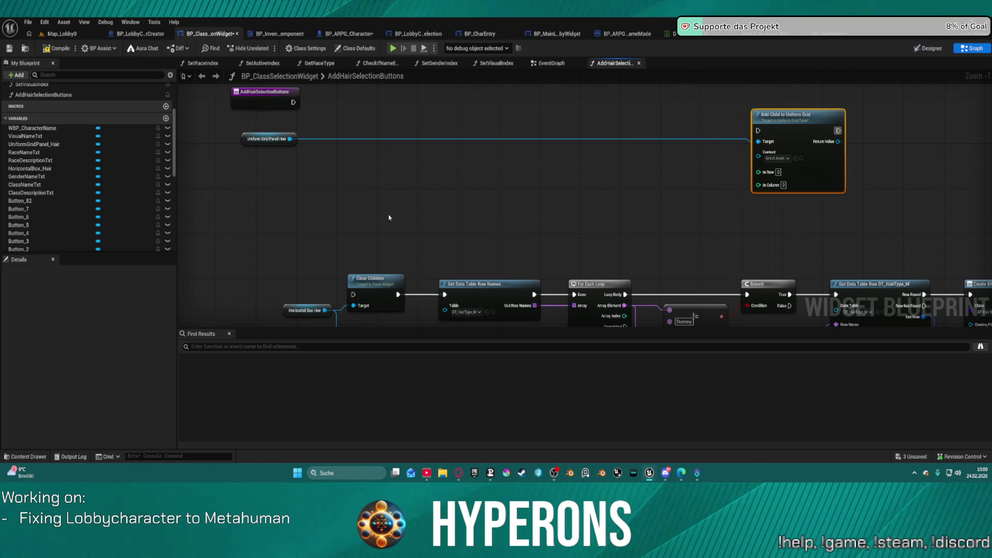
pyautogui.scroll(-2, 587, 183)
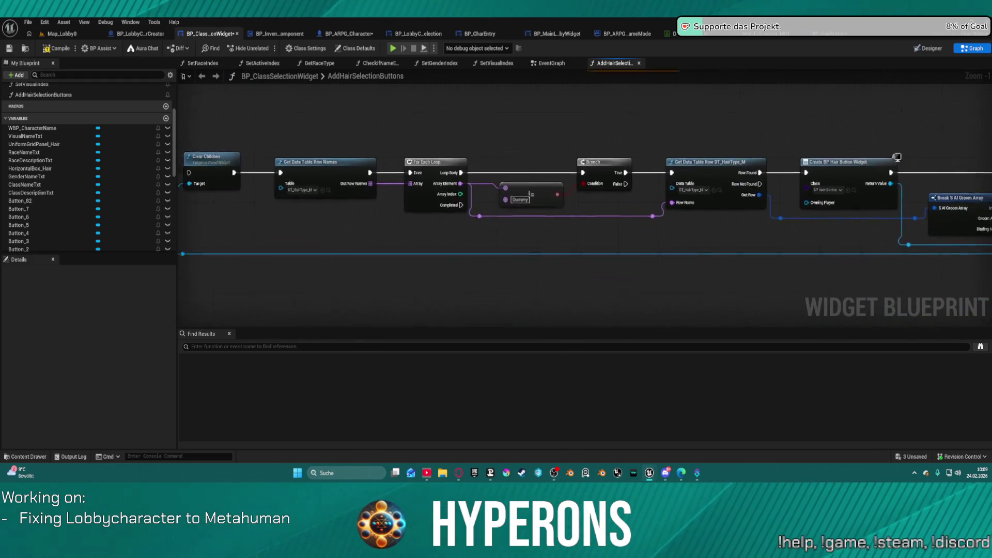
# Marquee-select the For Each Loop chain through Add Child to Horizontal Box and Hair Button Array
pyautogui.moveTo(444, 182); pyautogui.dragTo(487, 162)
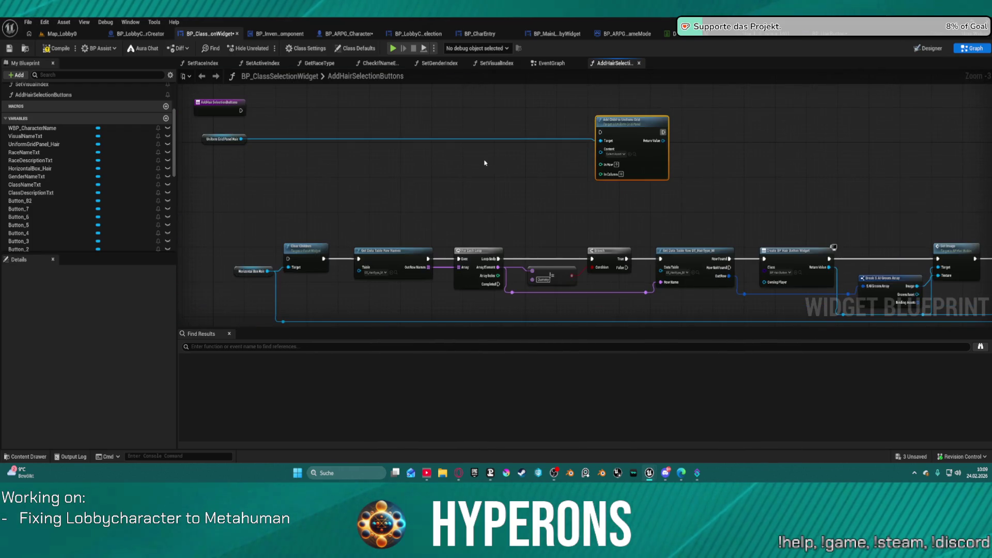
pyautogui.moveTo(384, 205)
pyautogui.mouseDown()
pyautogui.moveTo(542, 310)
pyautogui.moveTo(803, 274)
pyautogui.moveTo(800, 196)
pyautogui.moveTo(689, 173)
pyautogui.moveTo(782, 187)
pyautogui.moveTo(968, 184)
pyautogui.moveTo(772, 188)
pyautogui.mouseUp()
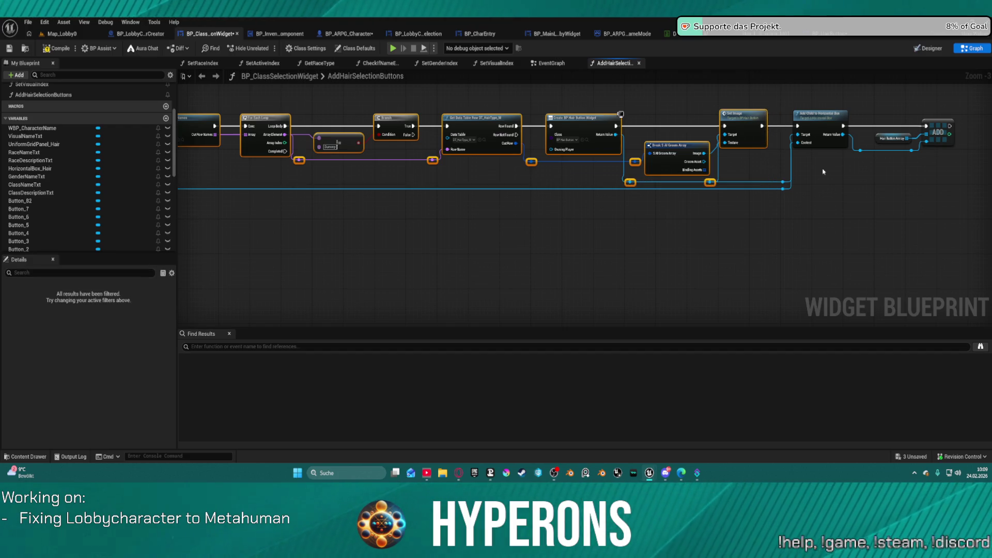